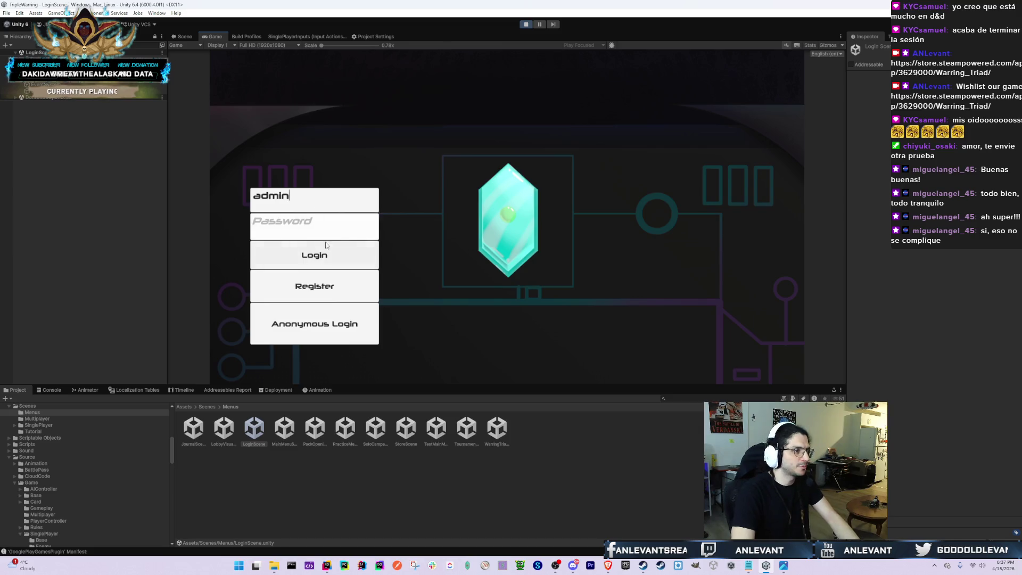
Step: Enter the account password to log into the game, then clear the Console log and return to Project
type("********")
left_click(357, 257)
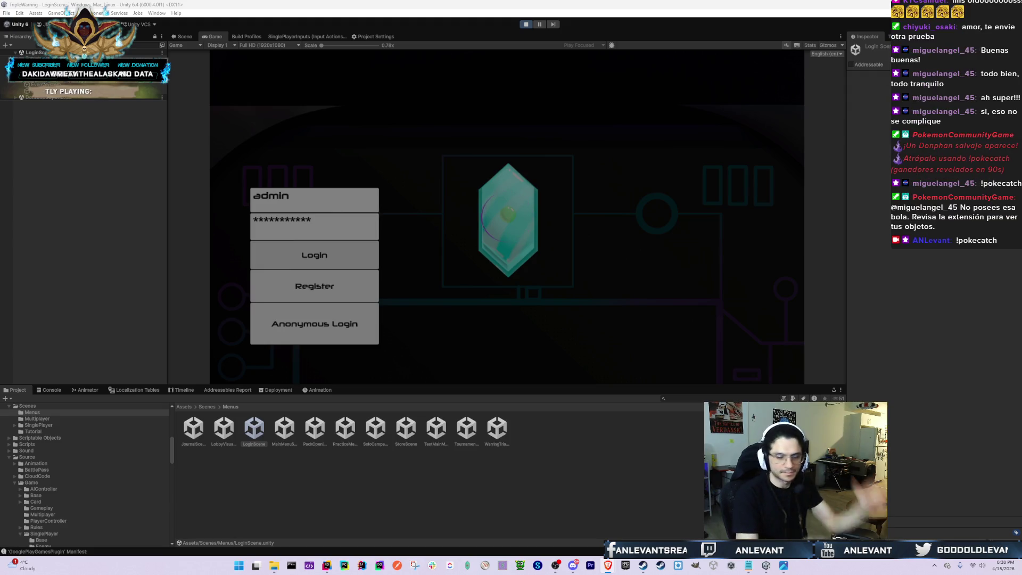
left_click(55, 392)
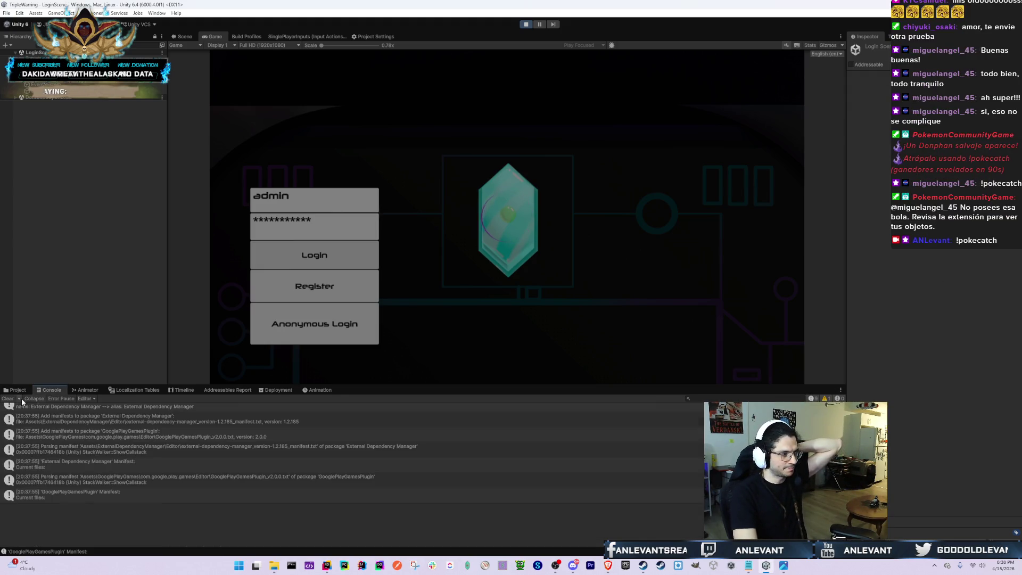
left_click(7, 399)
left_click(16, 389)
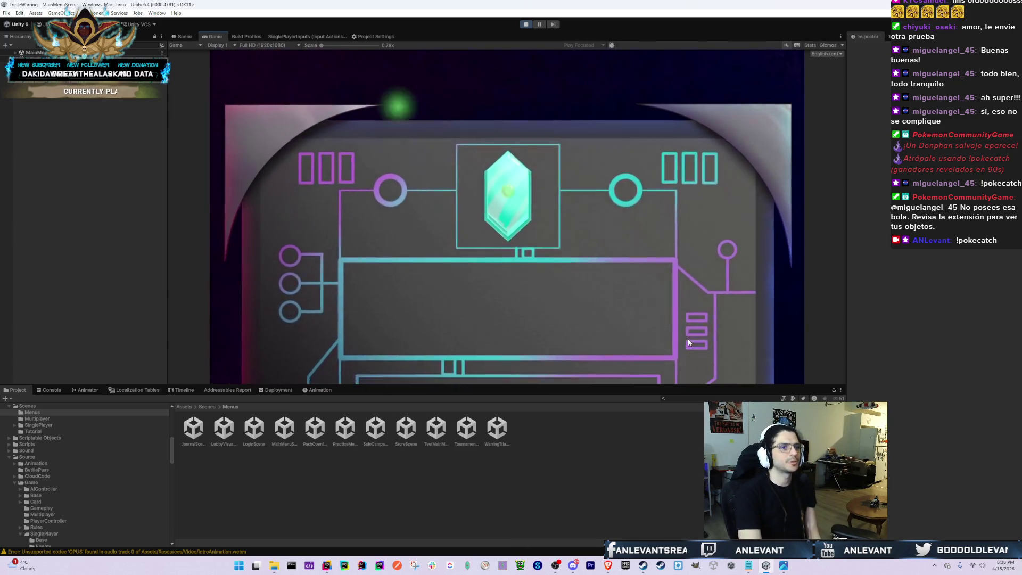
Step: Start the solo campaign and close the game's Settings panel to reveal the Buildings menu
left_click(51, 389)
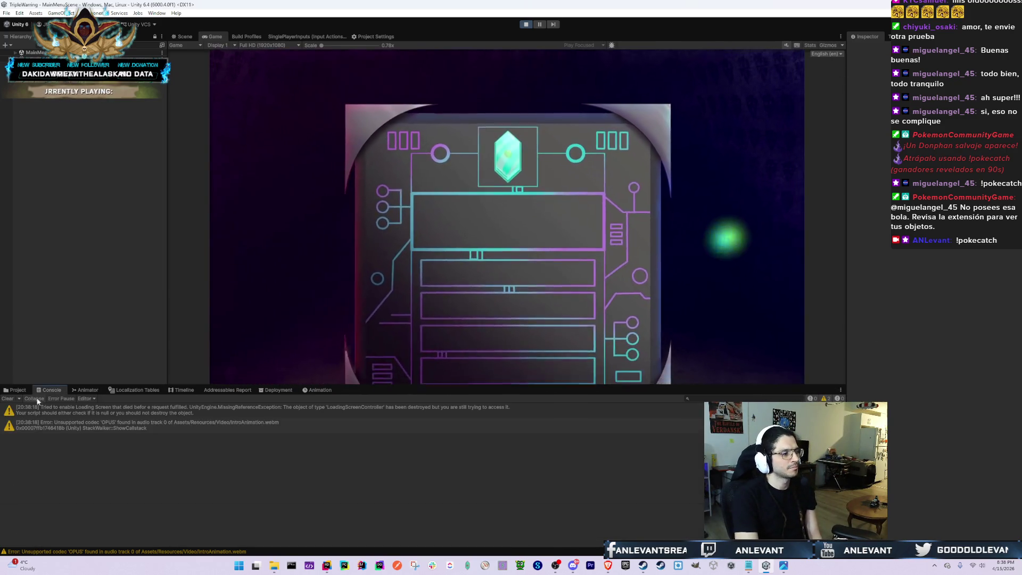
double_click(17, 389)
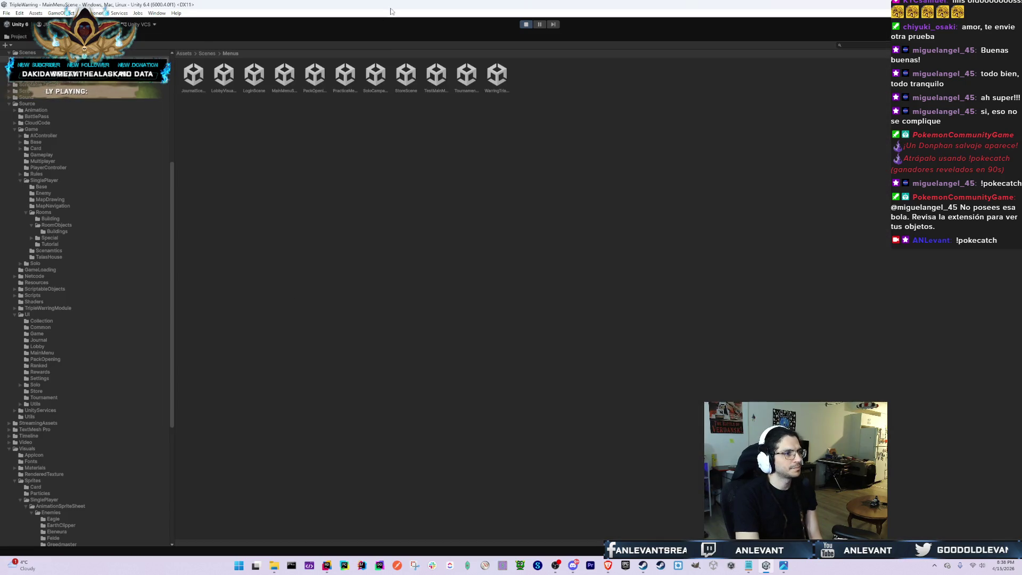
key("shift+space")
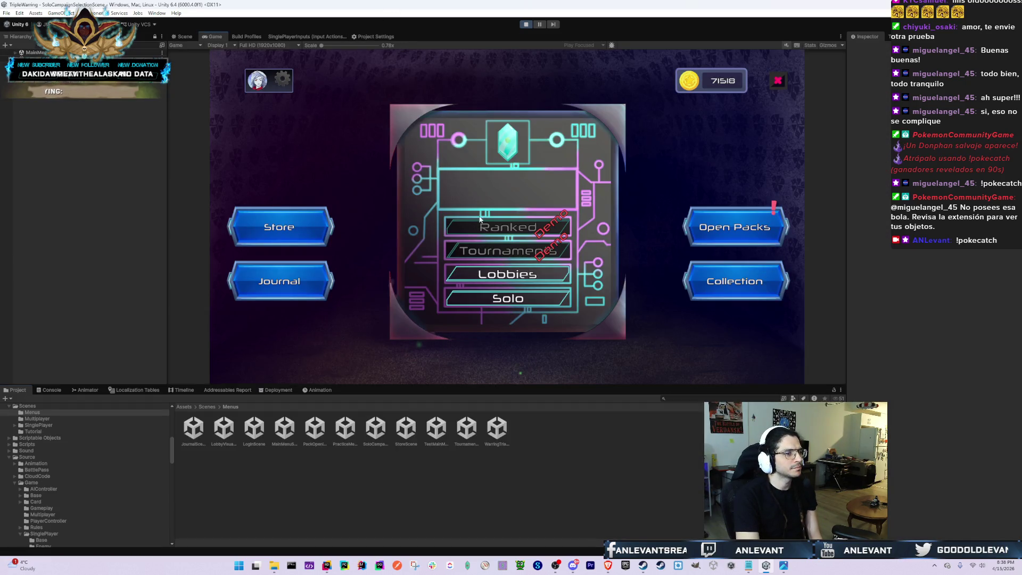
left_click(507, 230)
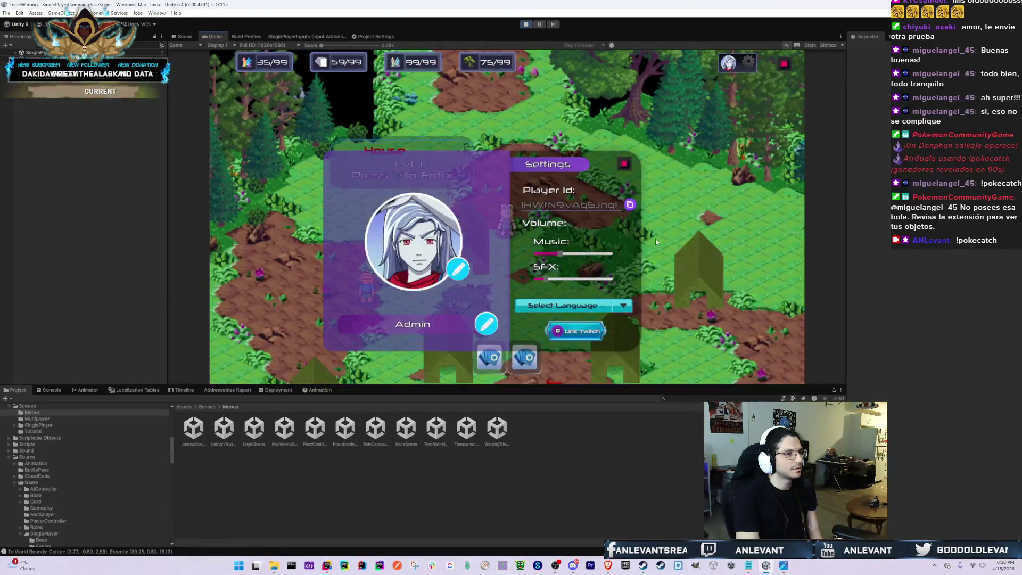
left_click(625, 164)
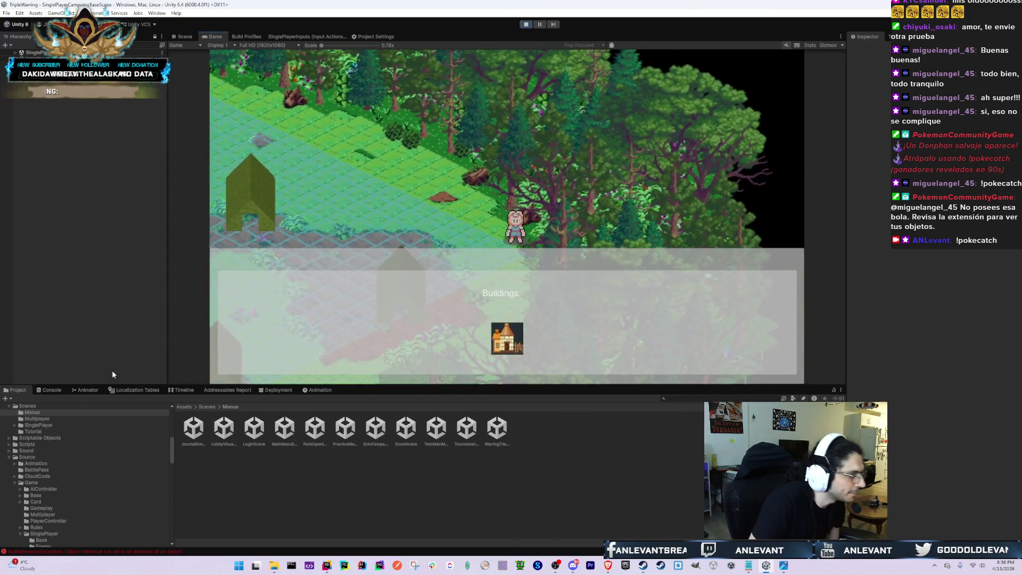
Step: Check the Console errors, then show the Scenes/SinglePlayer folder in the Project tree
left_click(55, 391)
left_click(16, 390)
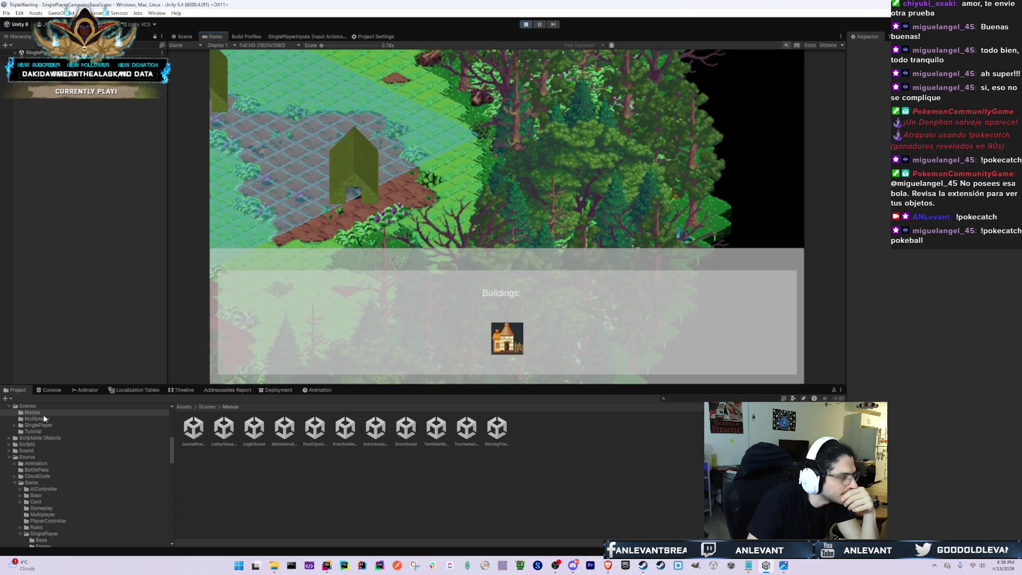
left_click(56, 426)
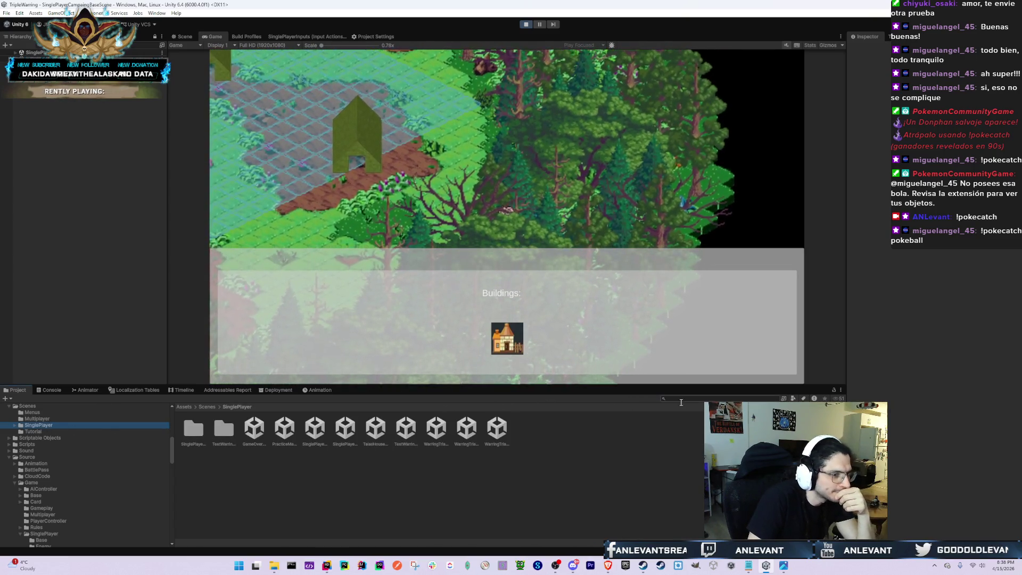
Step: Find the SelectedCellIndicator texture by searching 'Indic' and apply its pending import settings
left_click(681, 401)
type("Indic")
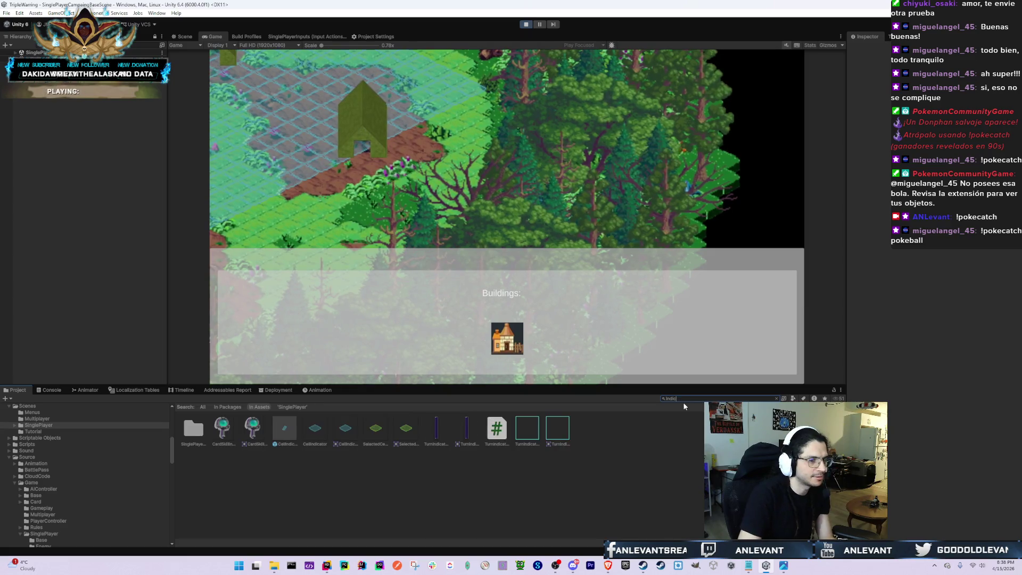
left_click(375, 429)
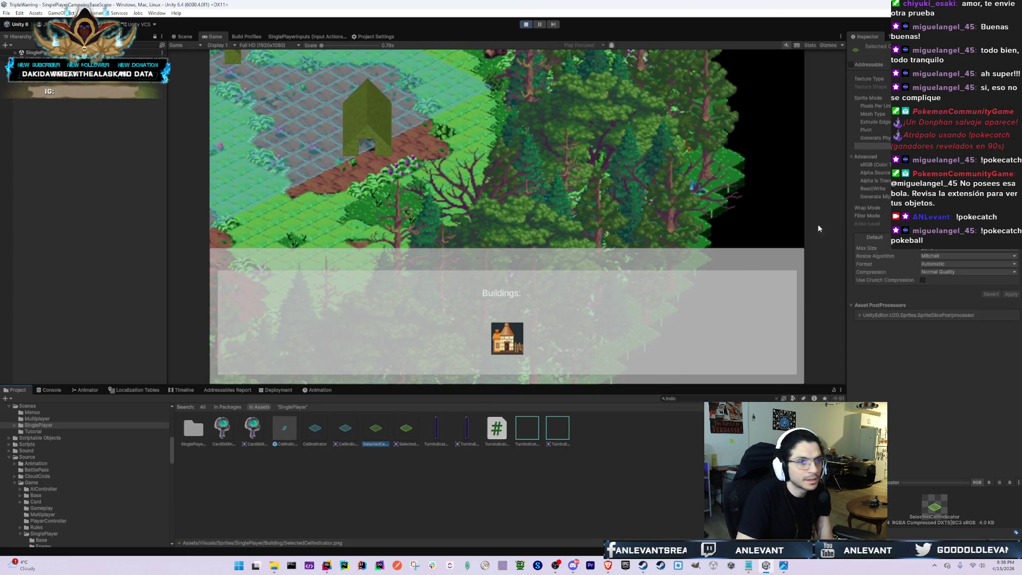
left_click(347, 433)
left_click(375, 429)
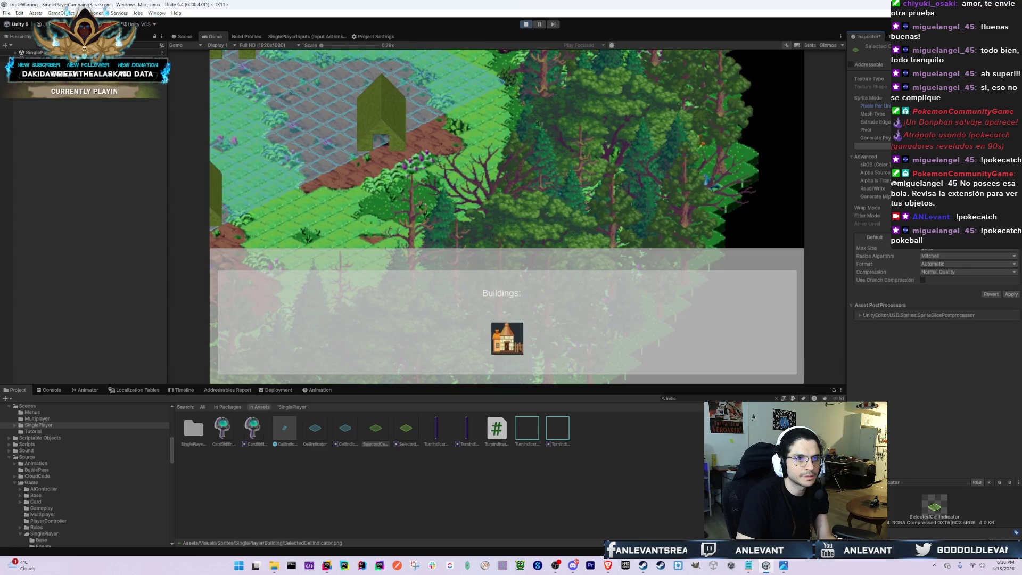
left_click(1012, 294)
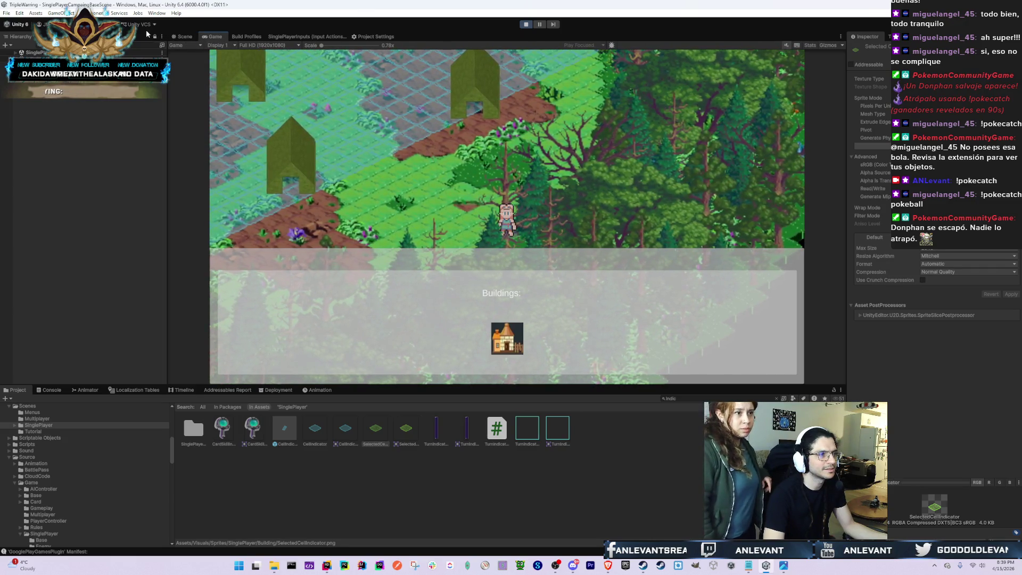
left_click(185, 36)
left_click(482, 166)
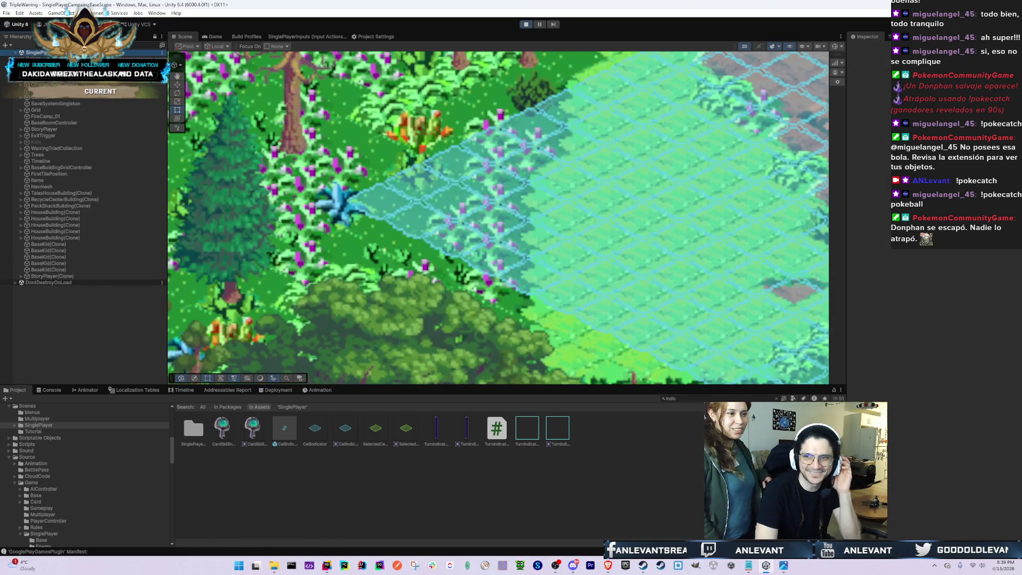
Step: Enlarge the Game view by narrowing the Inspector, Project and Hierarchy panels
left_click(39, 97)
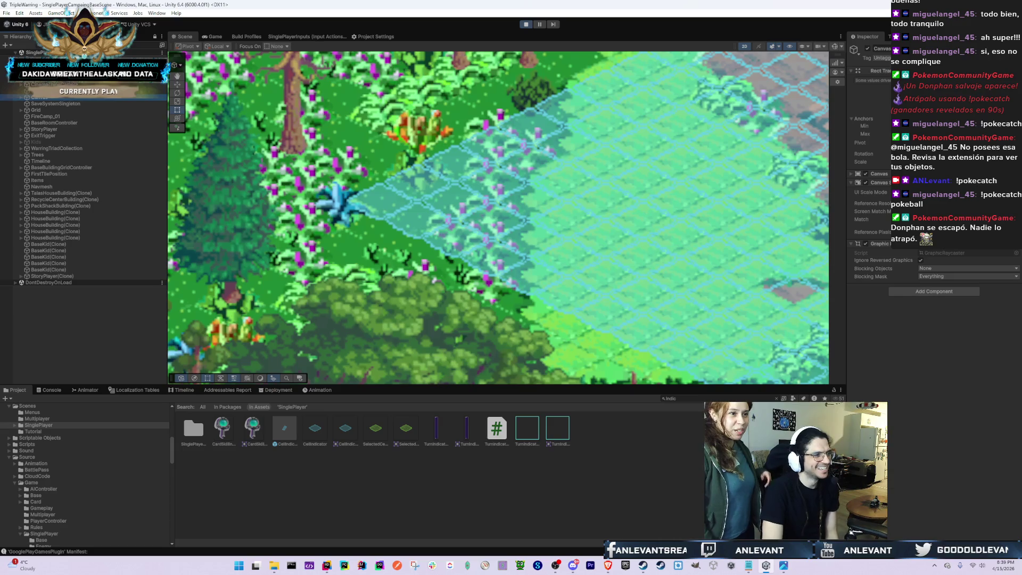
left_click(208, 37)
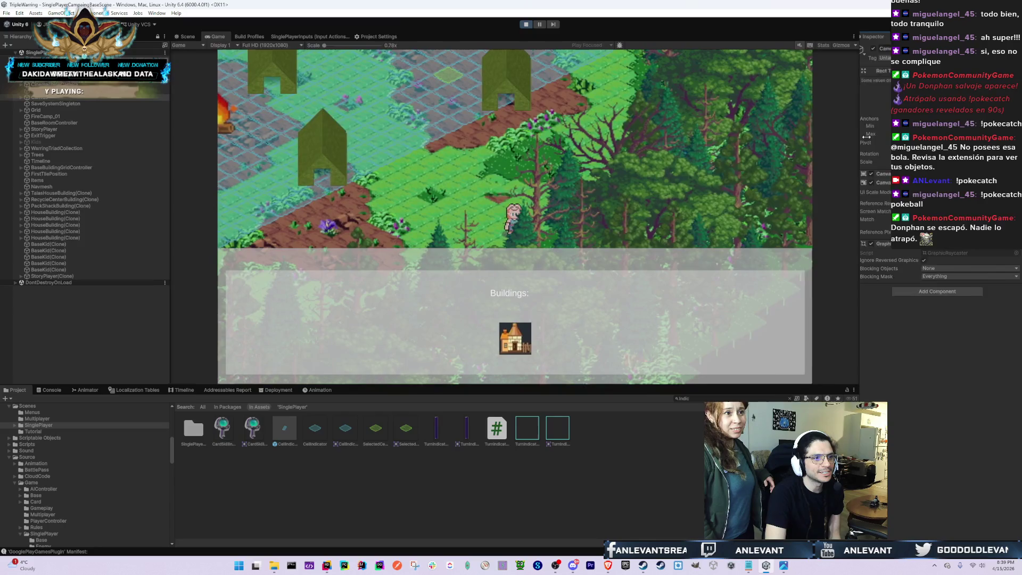
left_click_drag(845, 135, 983, 135)
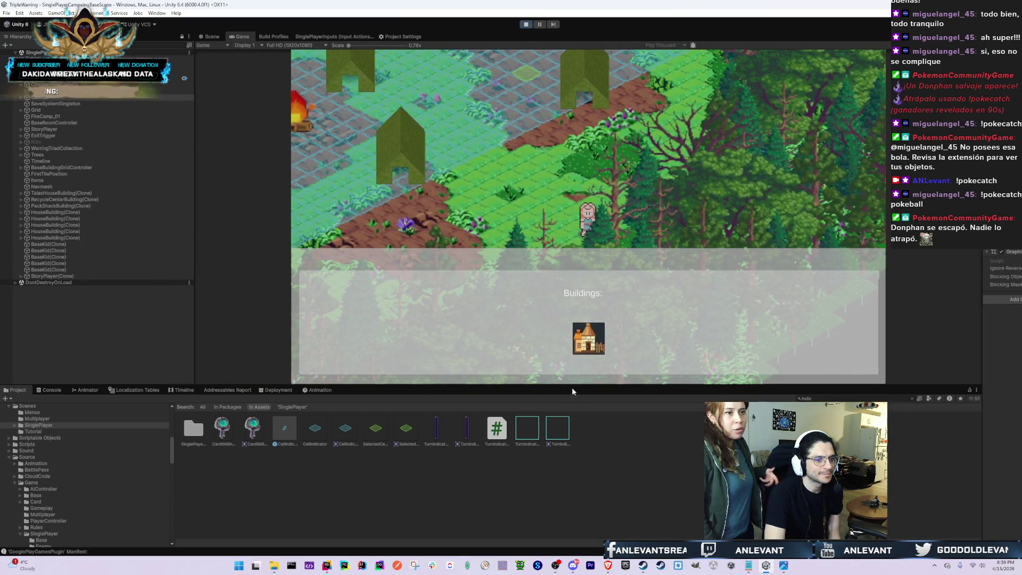
left_click_drag(572, 387, 512, 526)
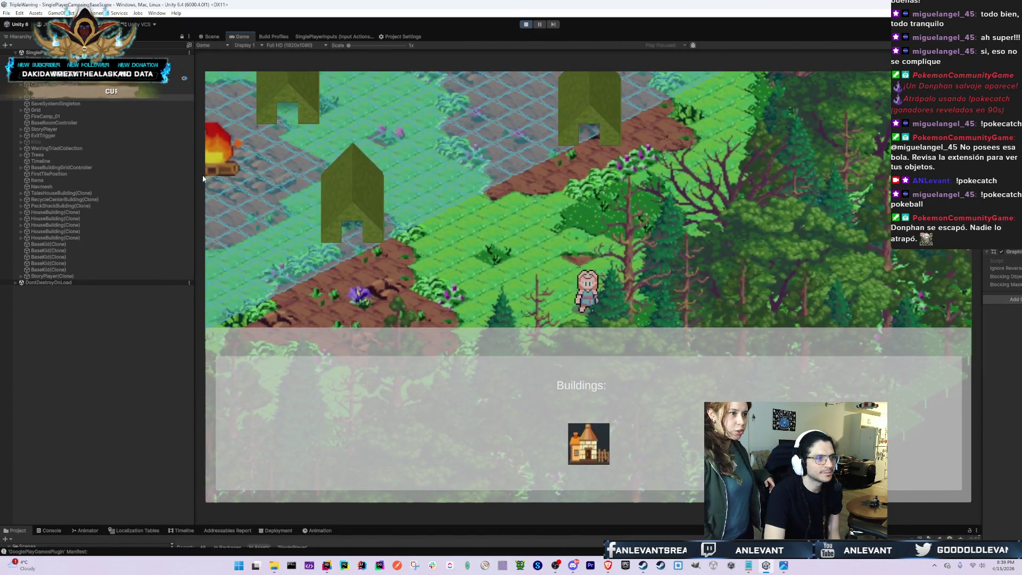
left_click_drag(195, 195, 5, 194)
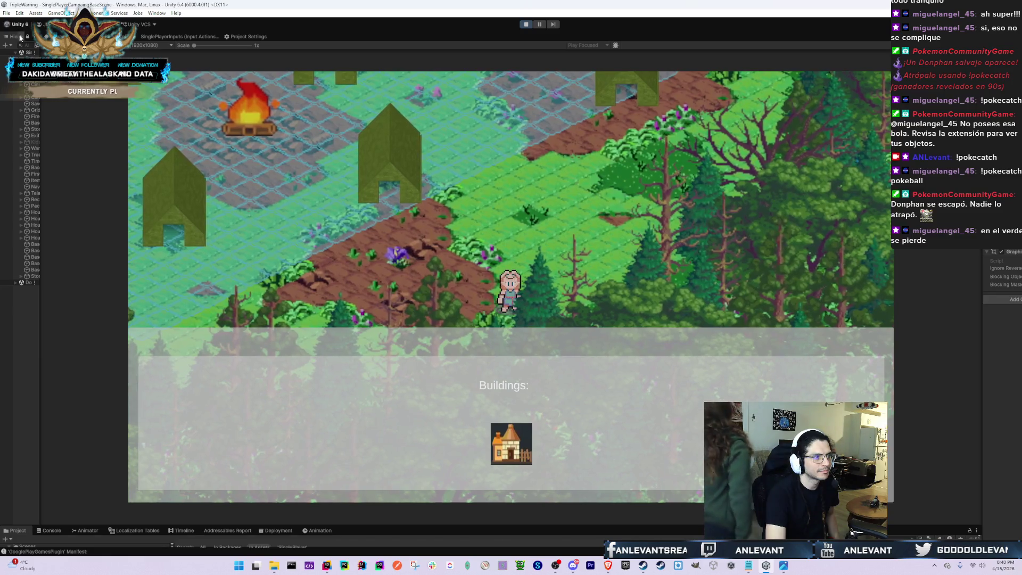
key("ctrl+1")
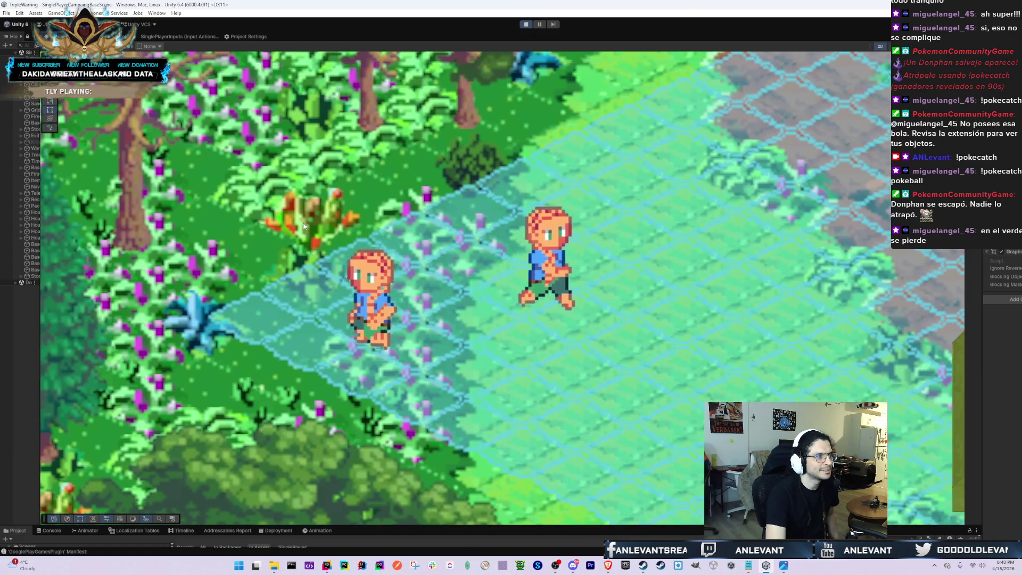
Step: Widen the Hierarchy and inspect FireCamp_01, PackShackBuilding(Clone) and BaseBuildingGridController
left_click_drag(39, 109, 179, 109)
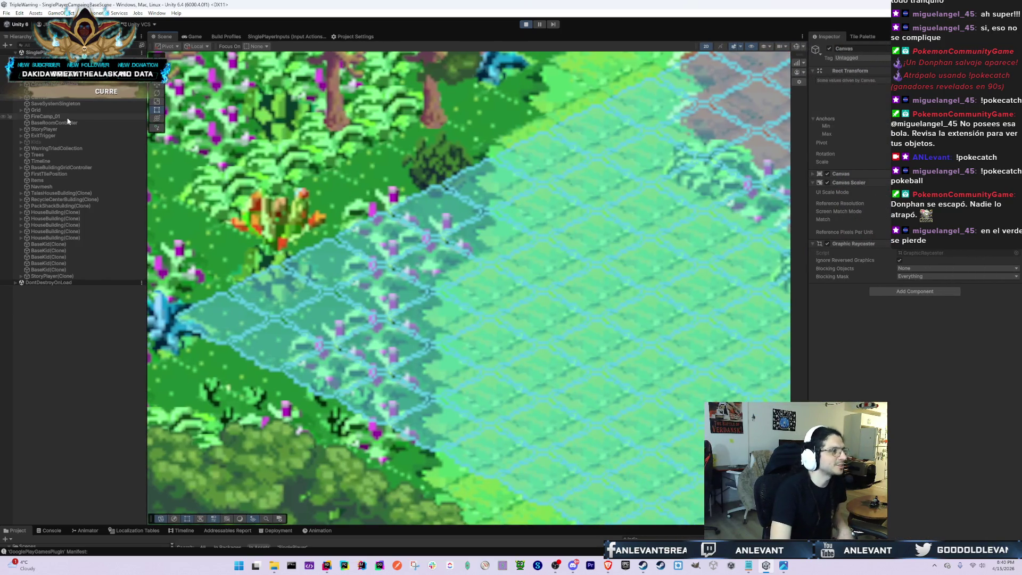
left_click(67, 118)
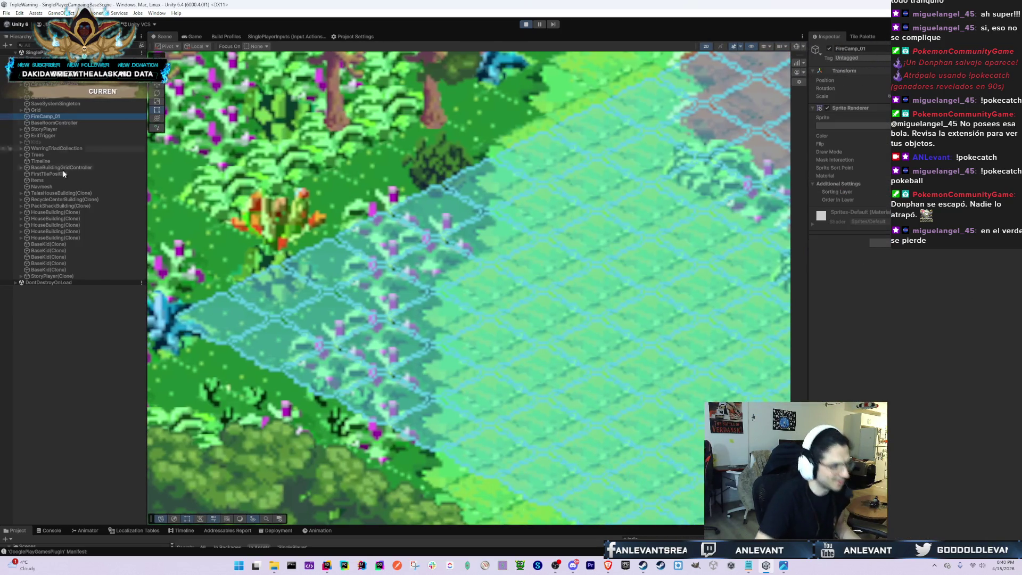
left_click(228, 246)
left_click(227, 246)
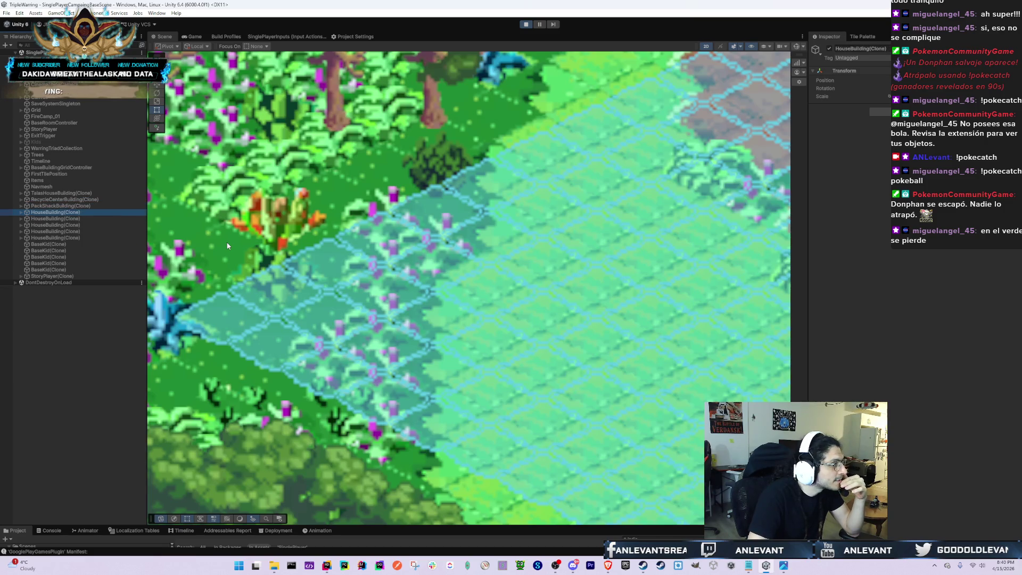
key("Up")
key("Up")
key("Up")
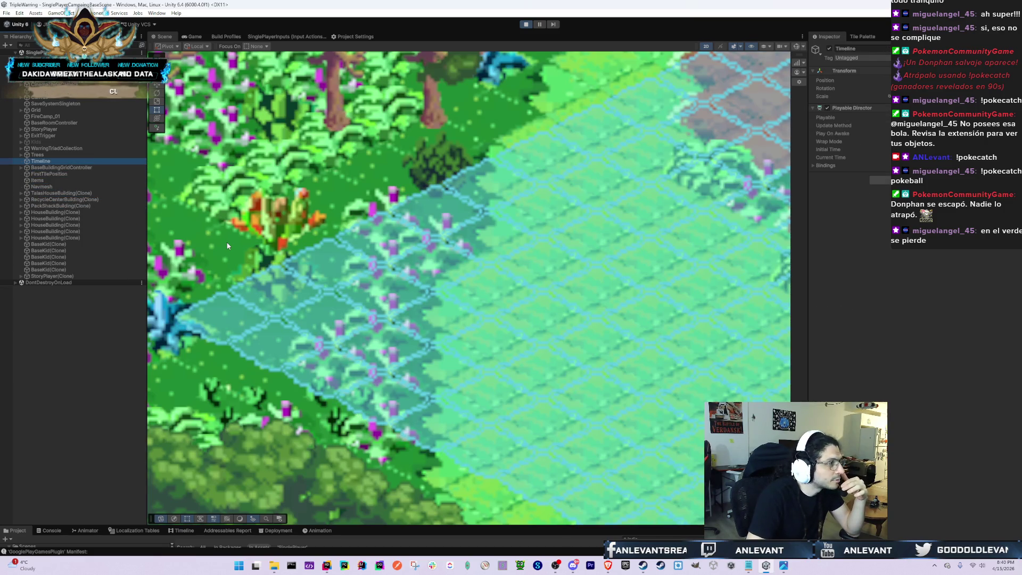
key("Down")
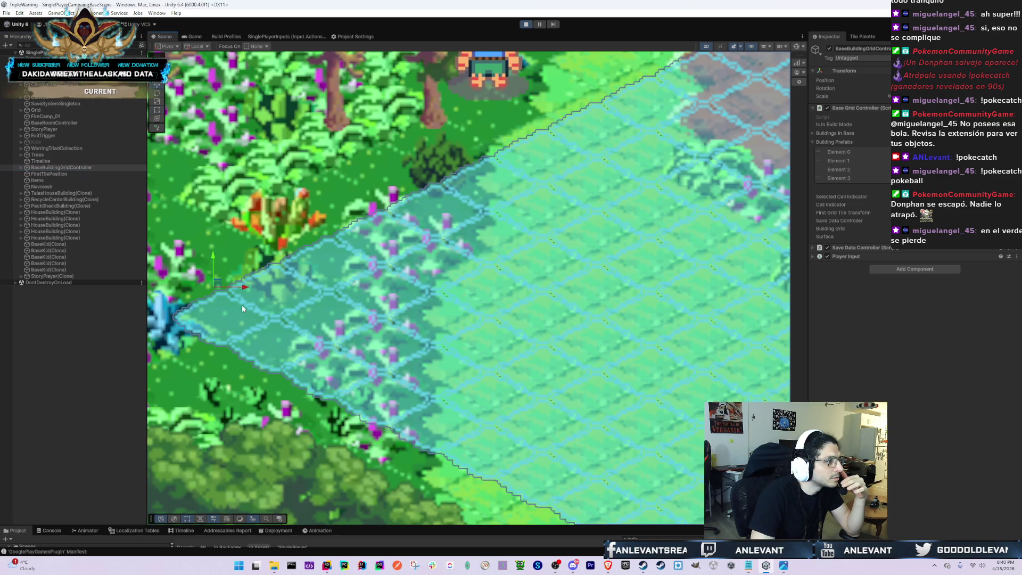
Step: Nudge the building grid slightly into place, constraining the final move to the vertical axis
left_click_drag(242, 309, 268, 258)
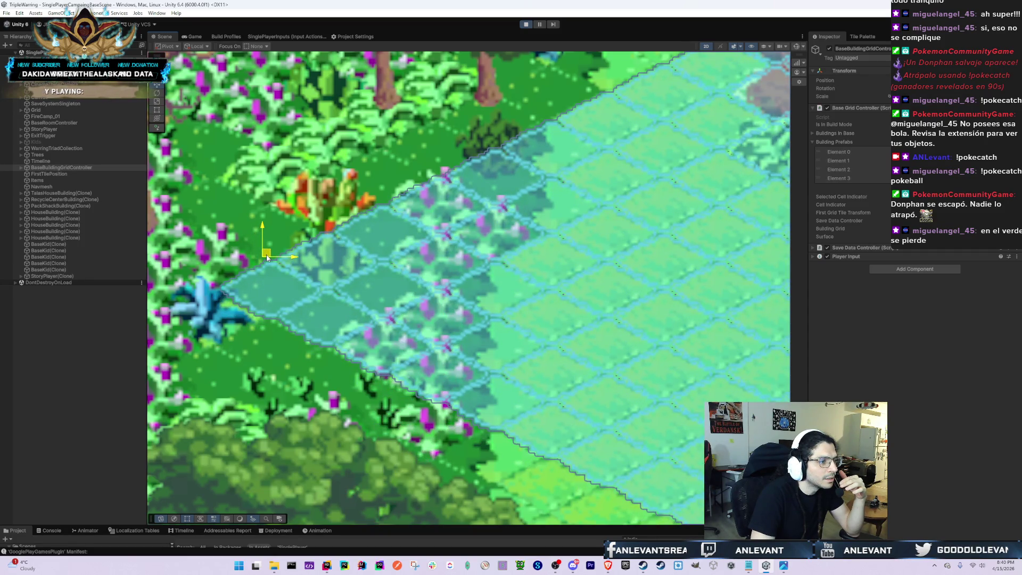
left_click_drag(267, 258, 265, 259)
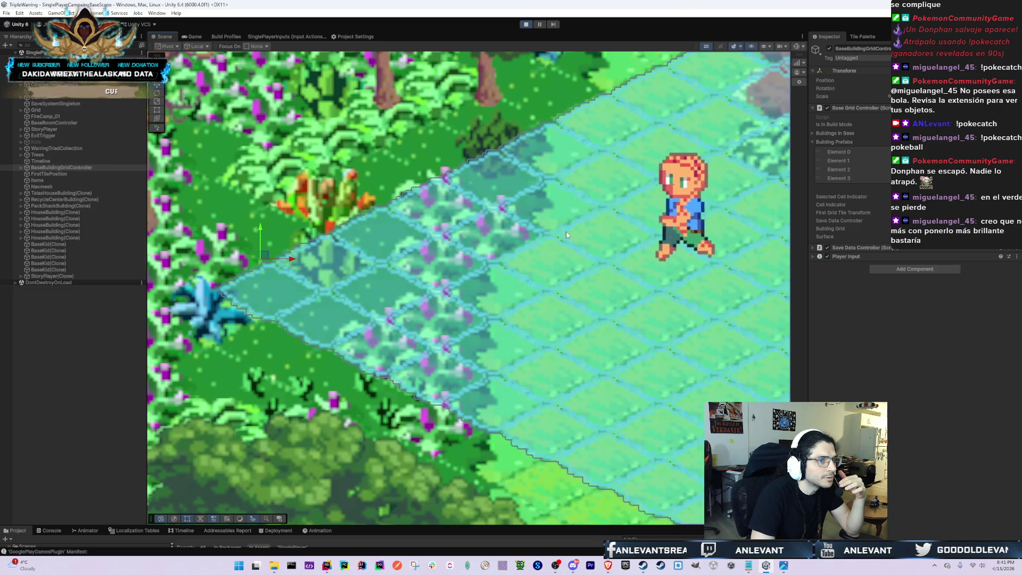
left_click(261, 227)
left_click_drag(261, 226, 261, 224)
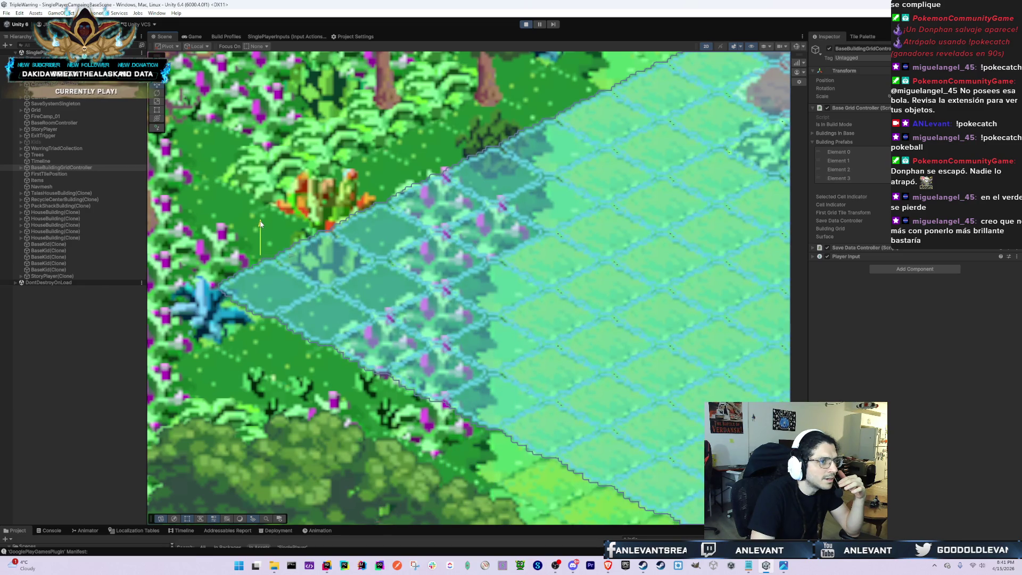
Step: Zoom into the tile grid and back out, then pan until the campfire and tents show
scroll(552, 299, "down", 3)
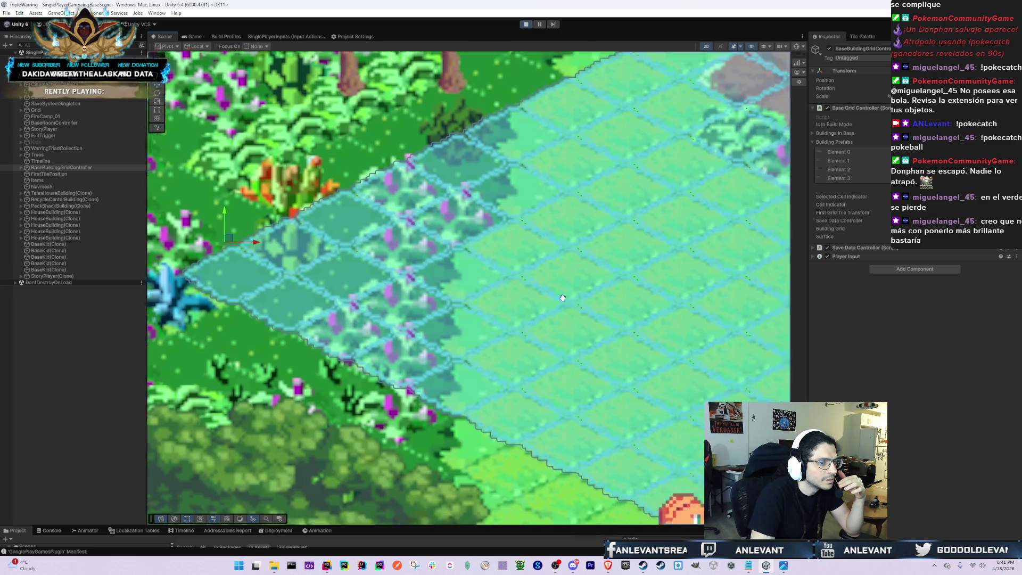
scroll(618, 327, "down", 5)
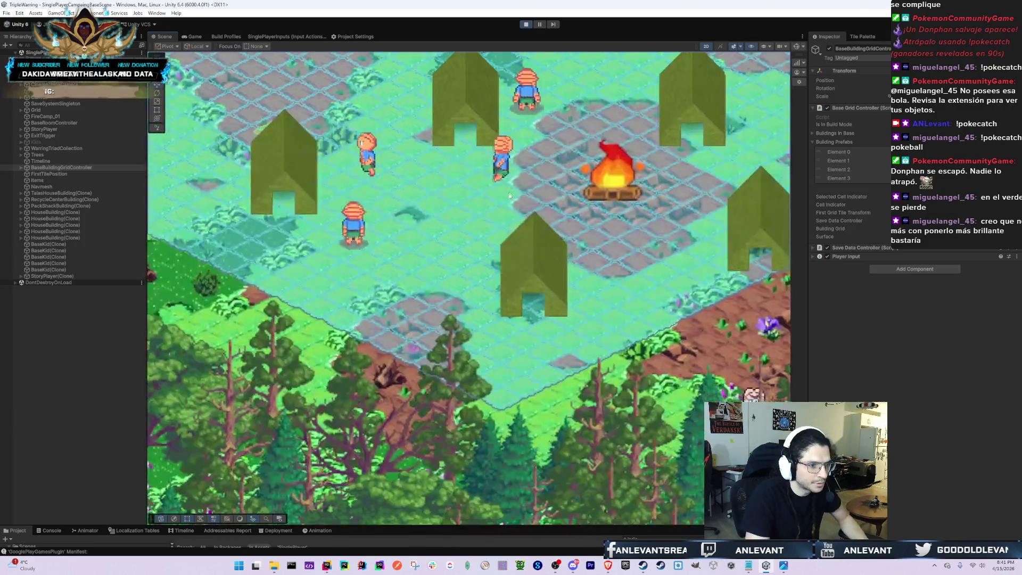
scroll(406, 230, "up", 10)
scroll(406, 230, "up", 3)
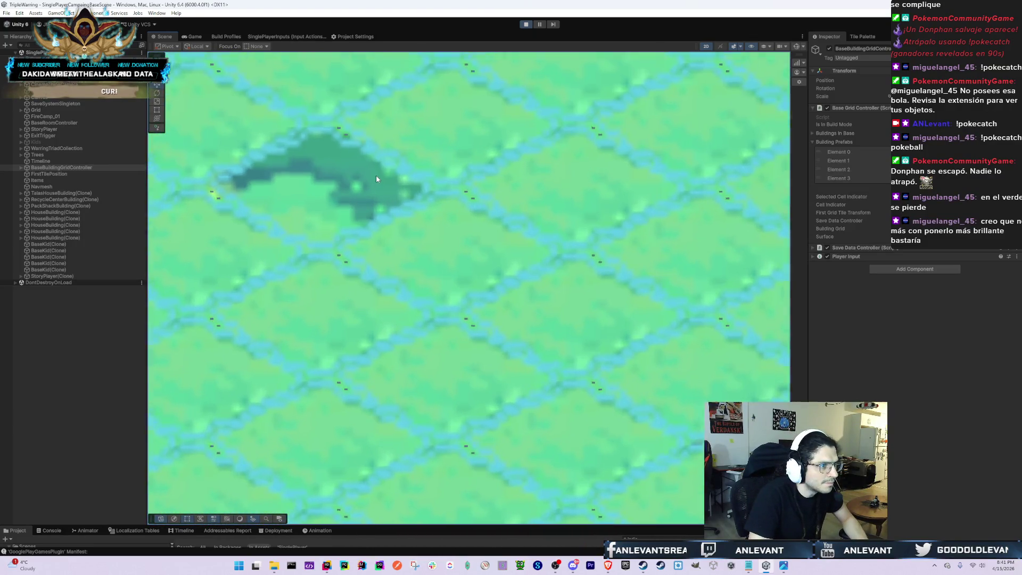
scroll(351, 252, "down", 10)
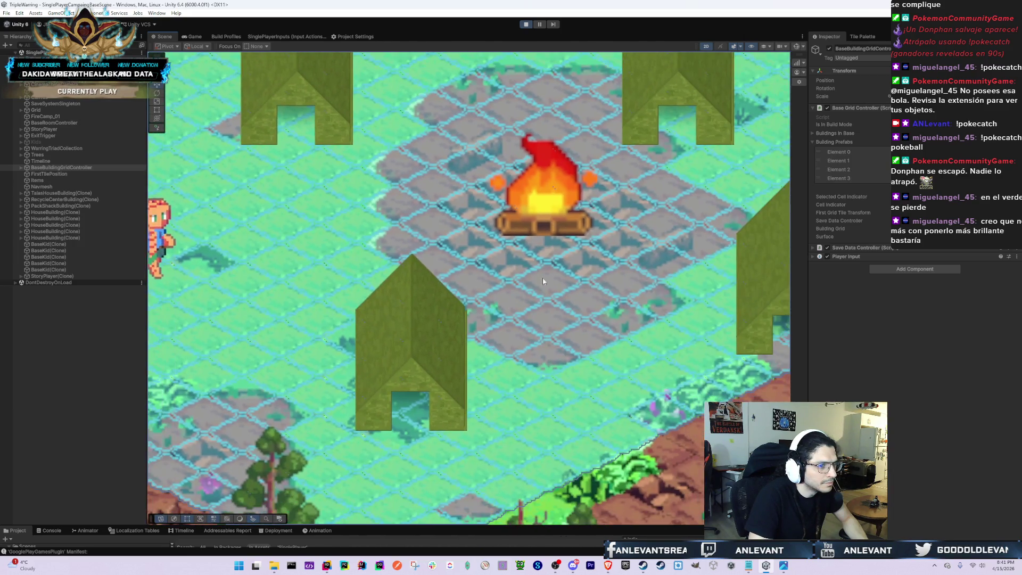
left_click_drag(542, 277, 424, 279)
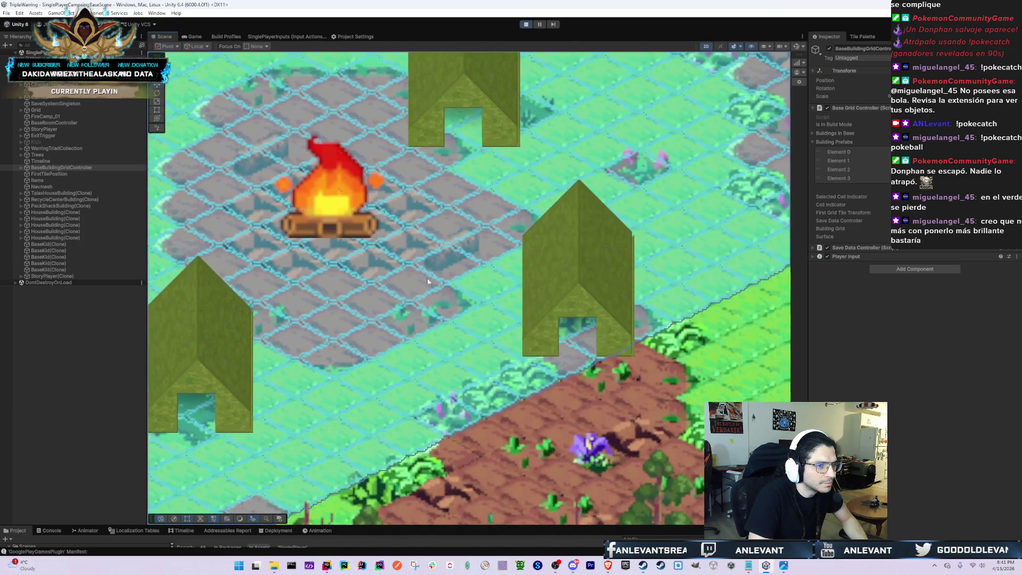
left_click_drag(587, 254, 386, 250)
left_click_drag(476, 245, 575, 262)
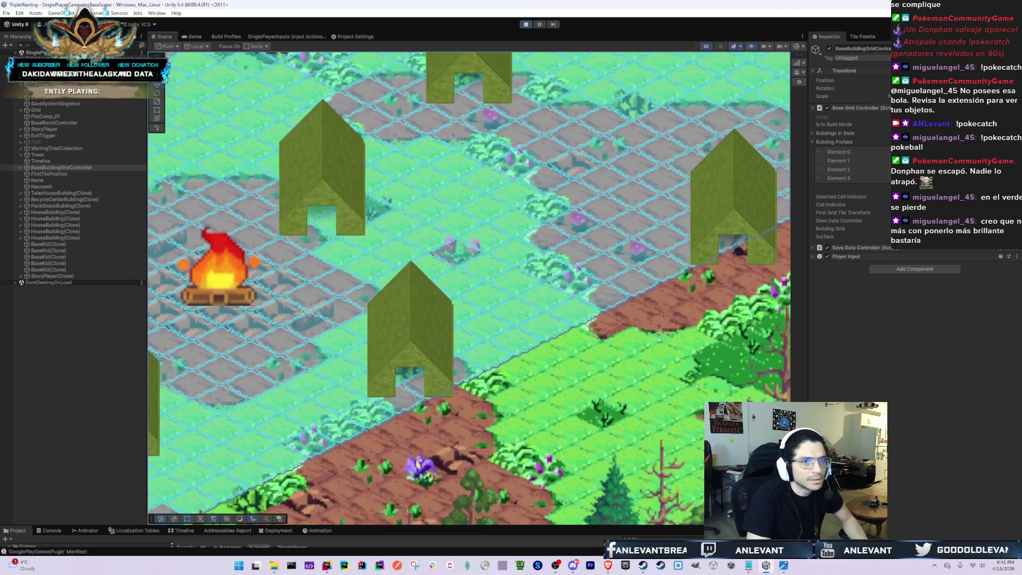
key("super")
key("super")
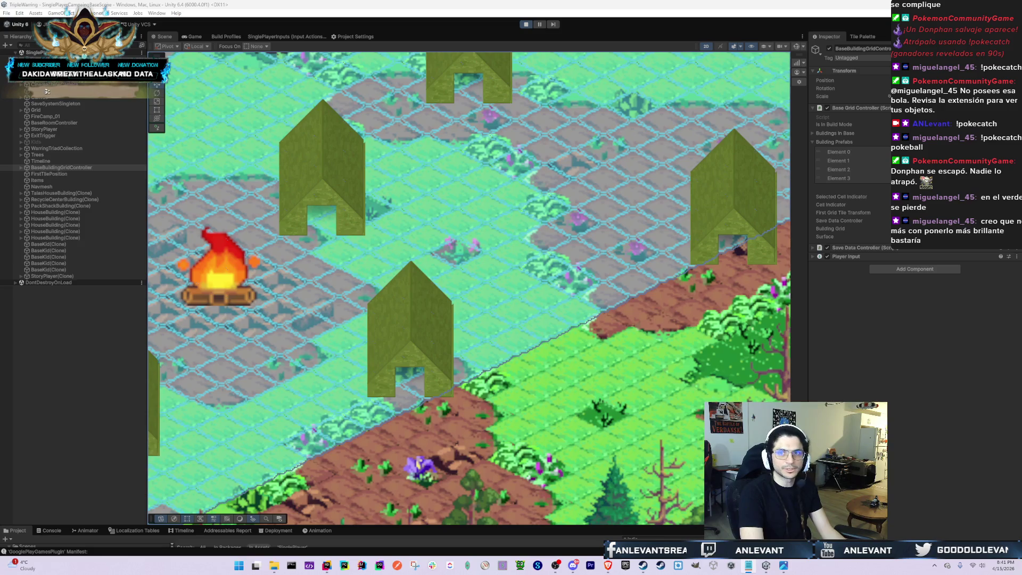
Step: Record the coordinates -9.052 and -2.806 in a new Notepad note, then recenter on the campfire
key("alt+Tab")
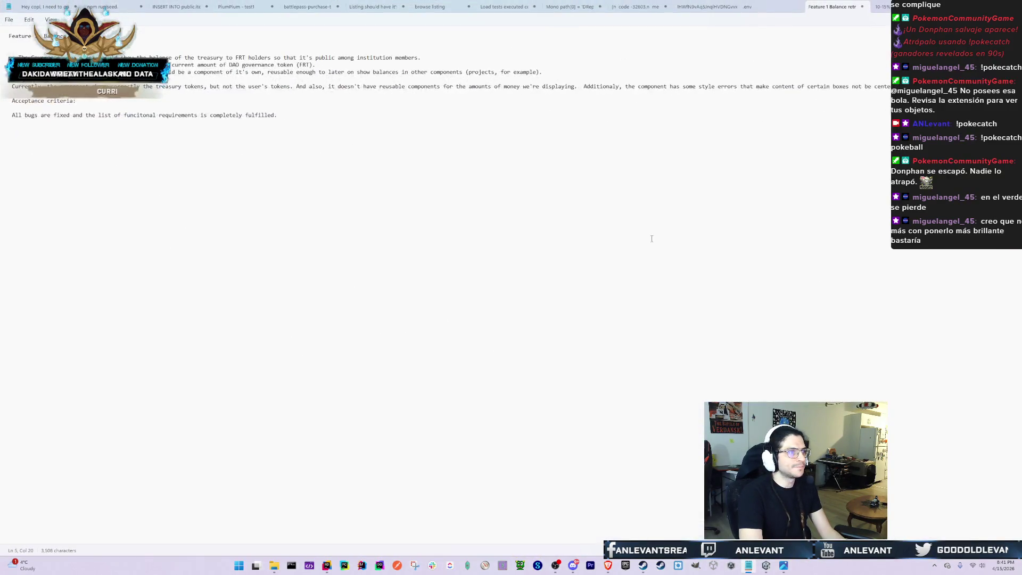
key("ctrl+n")
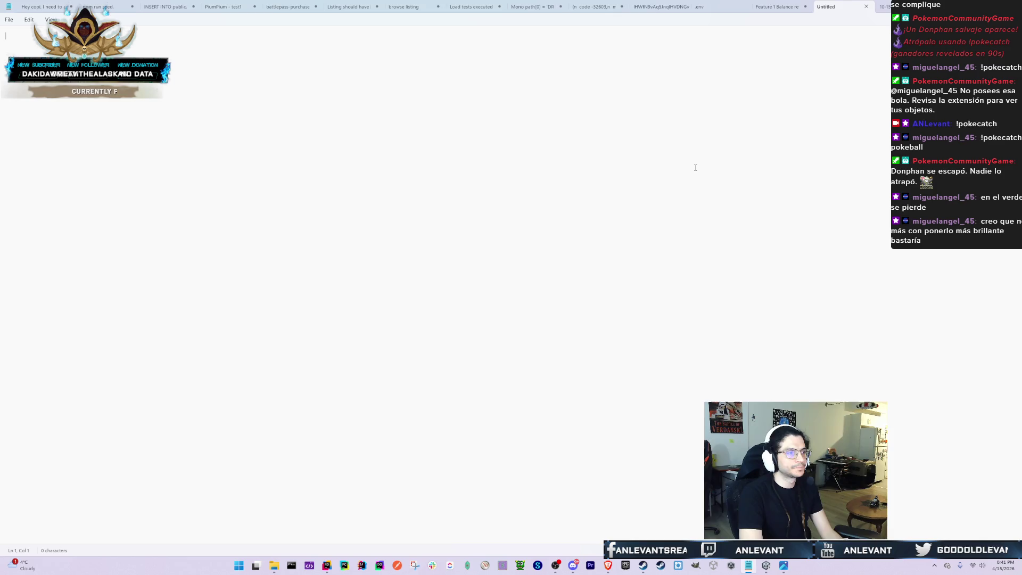
key("alt+Tab")
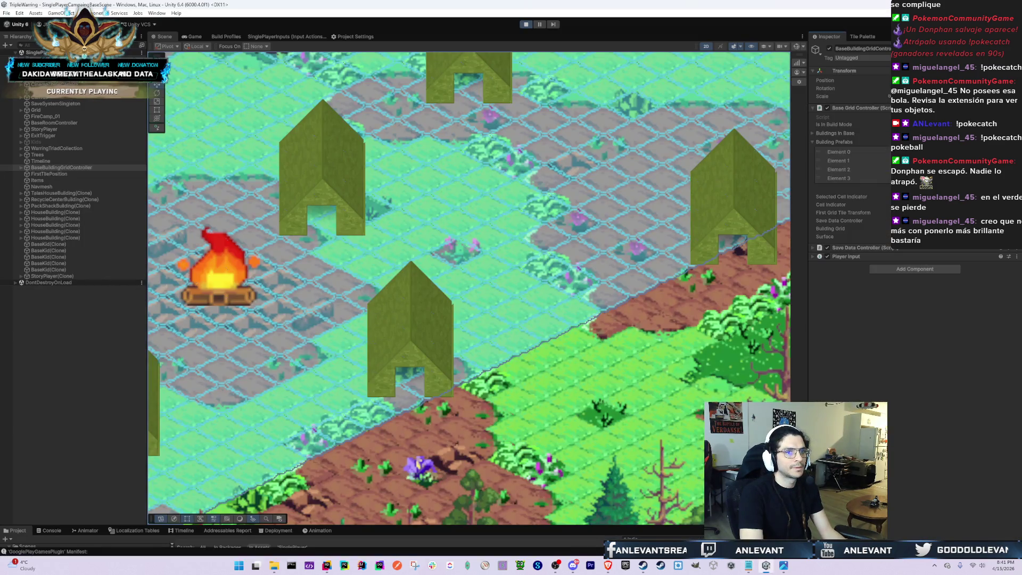
key("alt+Tab")
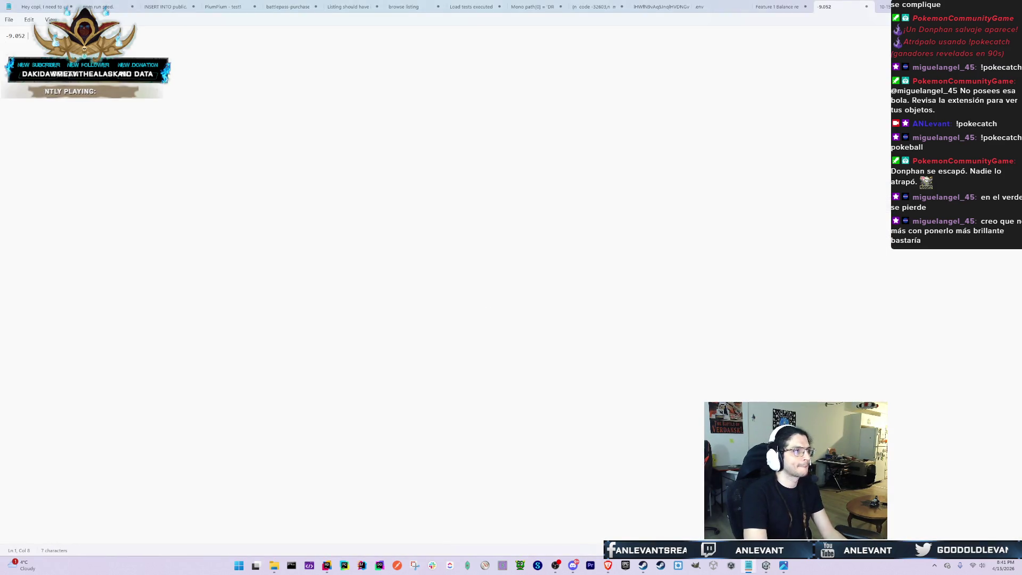
key("alt+Tab")
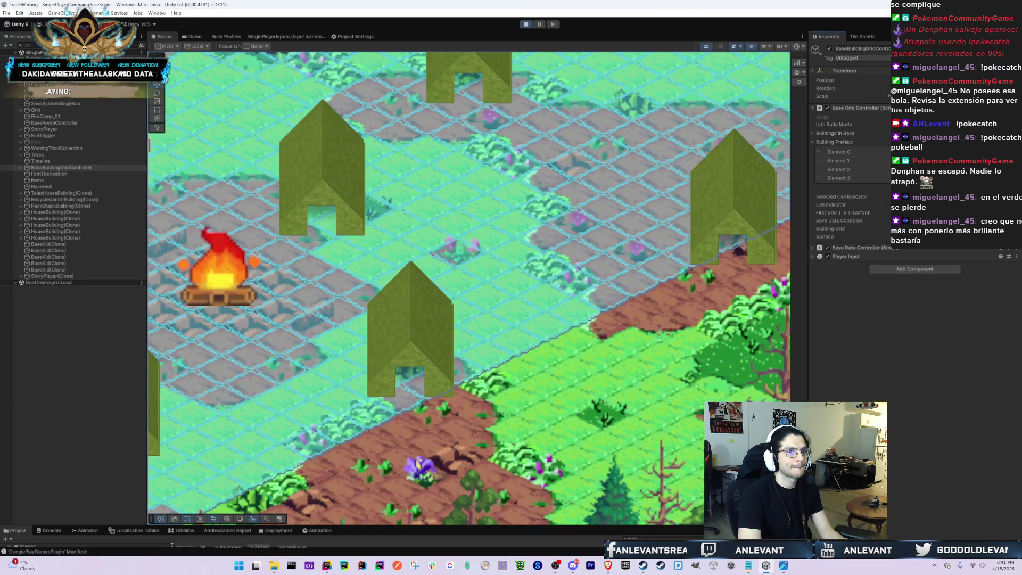
key("alt+Tab")
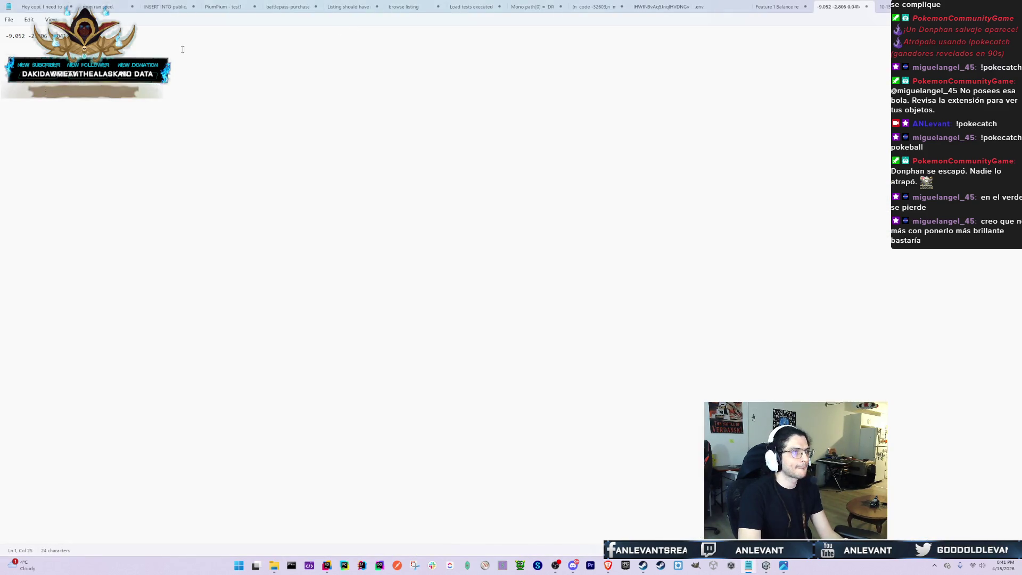
key("alt+Tab")
scroll(322, 244, "down", 2)
left_click_drag(321, 244, 550, 244)
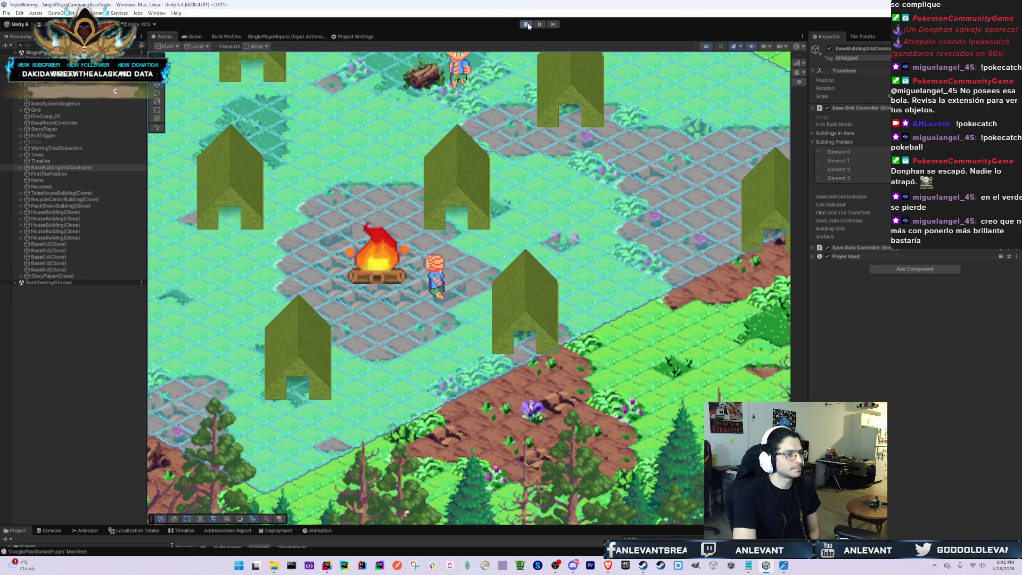
Step: Zoom out over the whole base grid, check the Game view's Buildings panel, then stop Play mode
left_click_drag(505, 164, 560, 178)
scroll(560, 179, "down", 8)
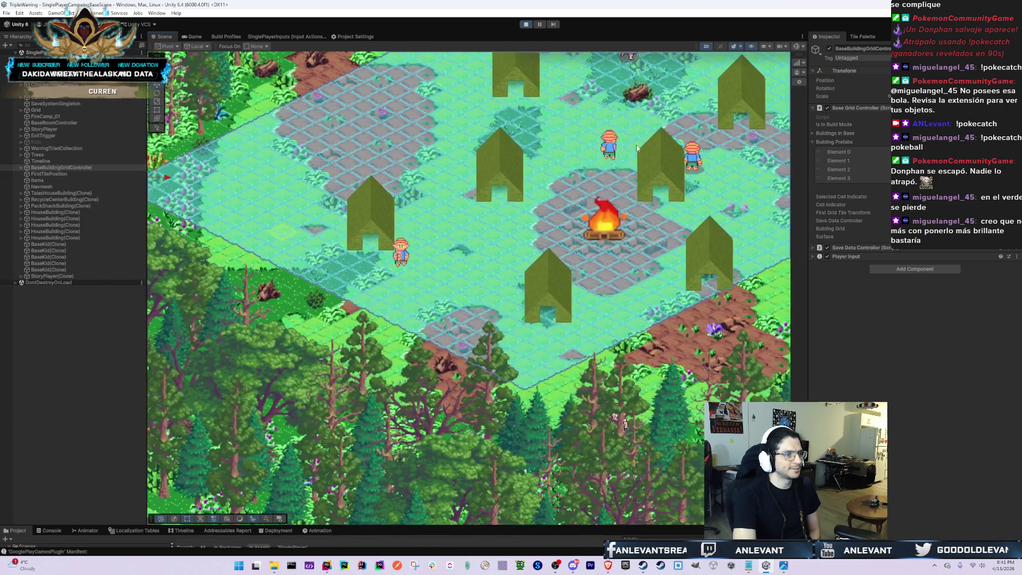
scroll(415, 210, "down", 2)
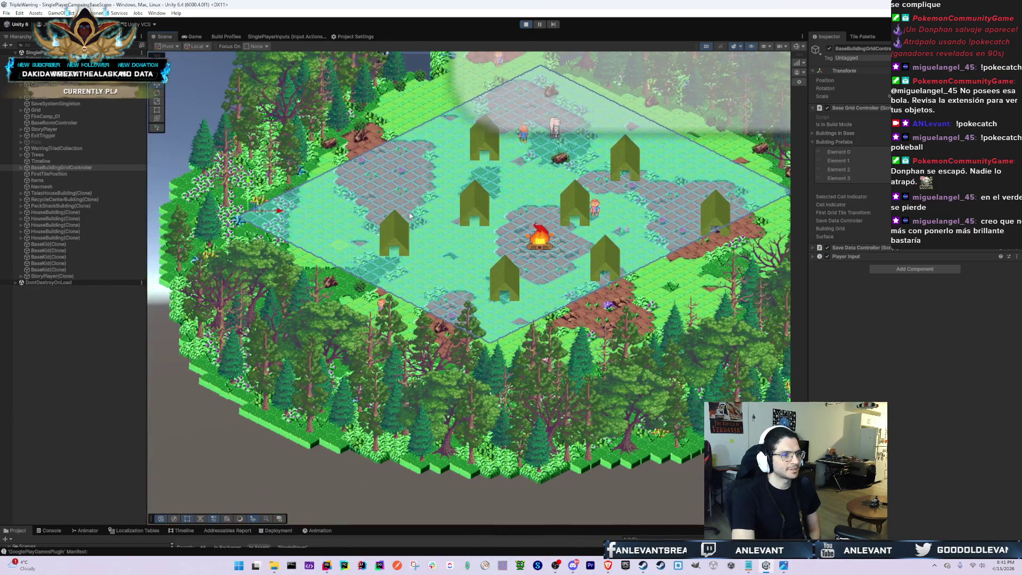
left_click(192, 36)
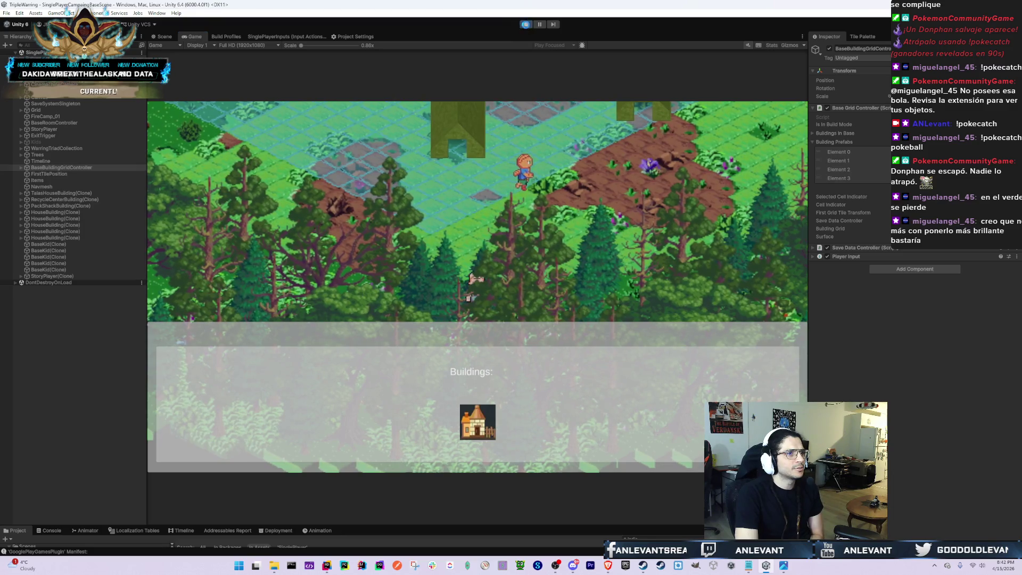
left_click(526, 24)
Step: Search 'base' in the enlarged Project panel and open the single-player campaign base scene additively
mouse_move(106, 526)
left_mouse_down()
mouse_move(213, 476)
mouse_move(346, 367)
mouse_move(456, 331)
left_mouse_up()
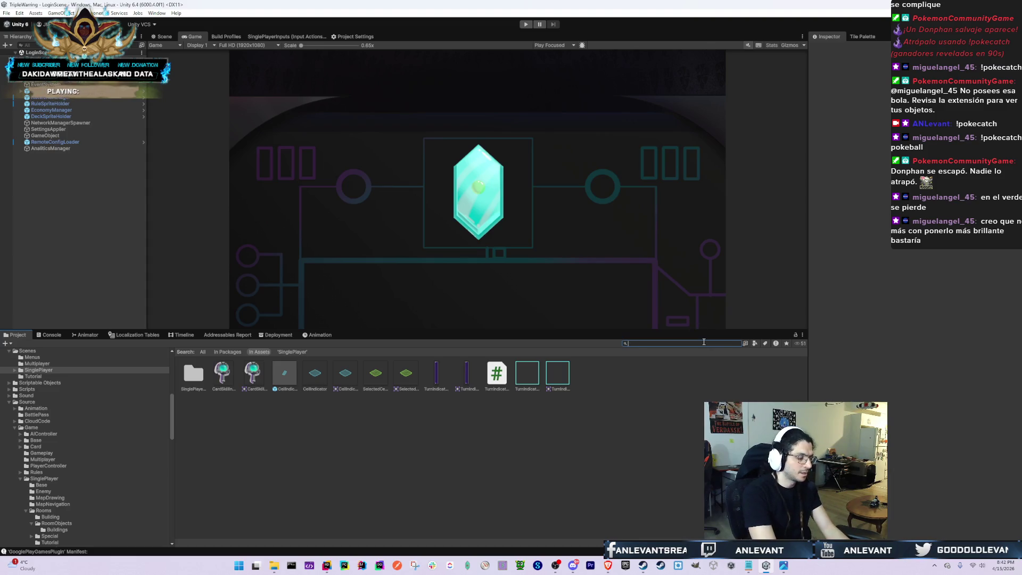
key("BackSpace")
type("e")
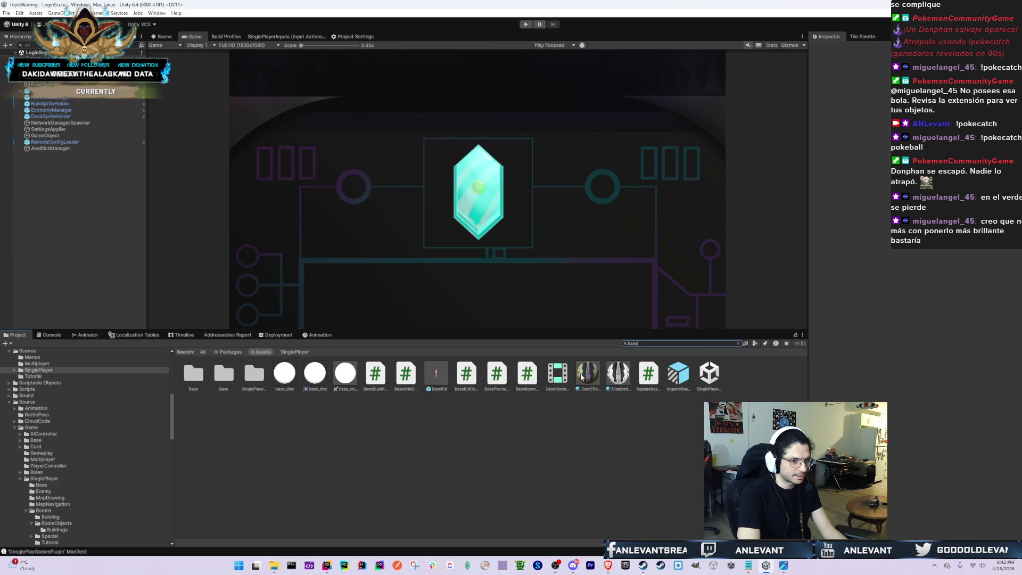
right_click(702, 378)
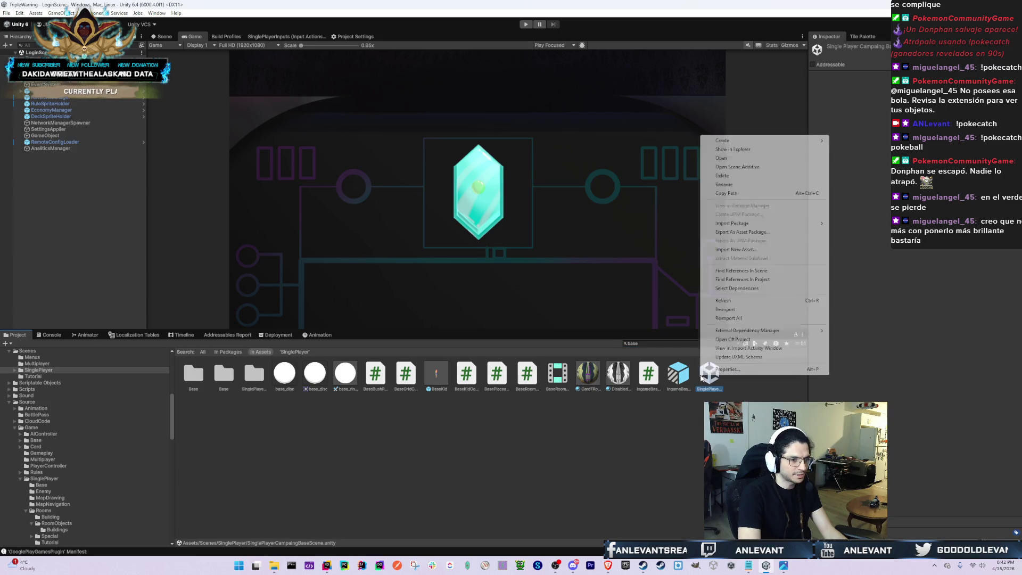
left_click(753, 166)
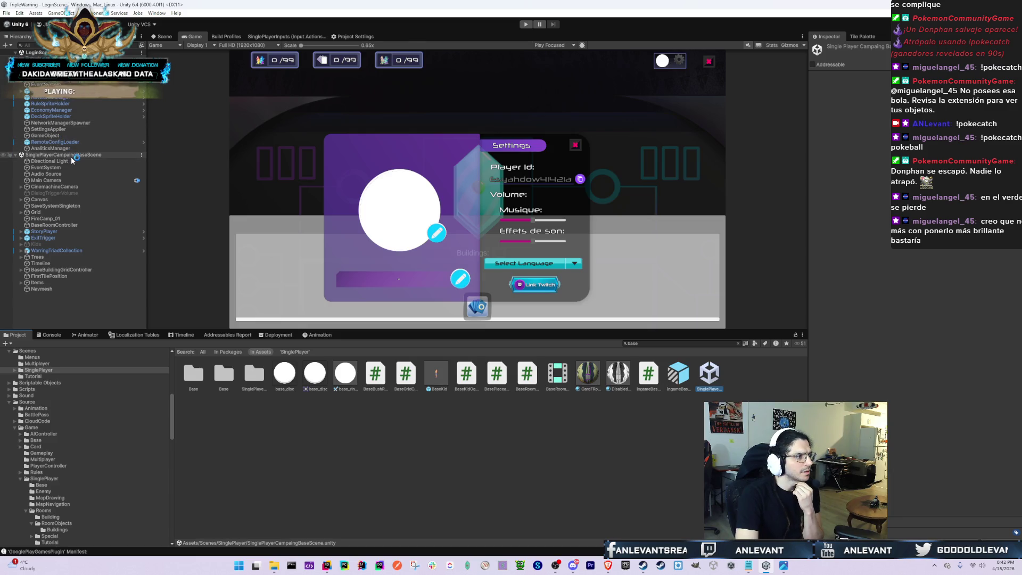
Step: Look over the added base scene's options, then select the Timeline object in the Hierarchy
right_click(76, 159)
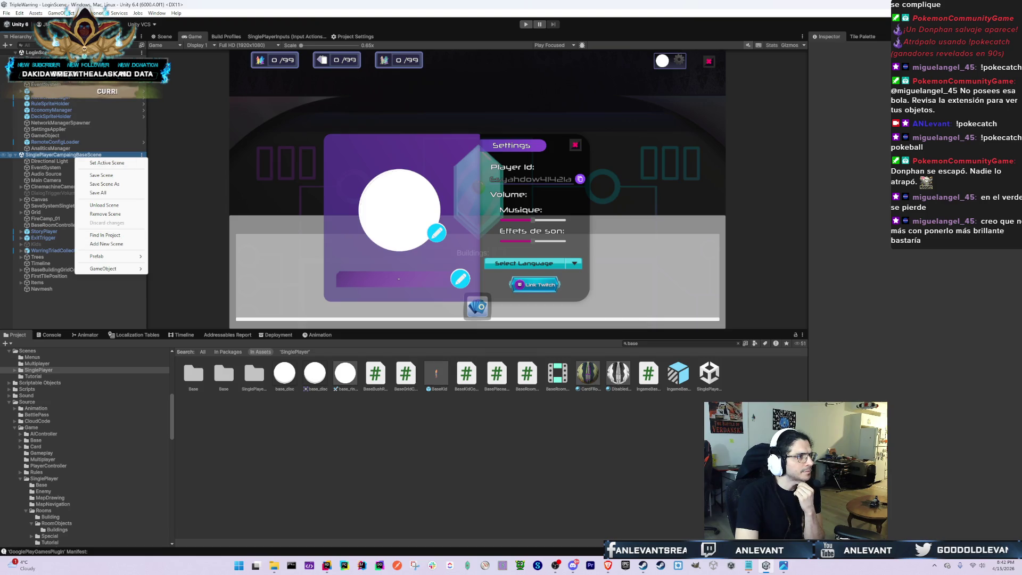
right_click(52, 53)
left_click(27, 153)
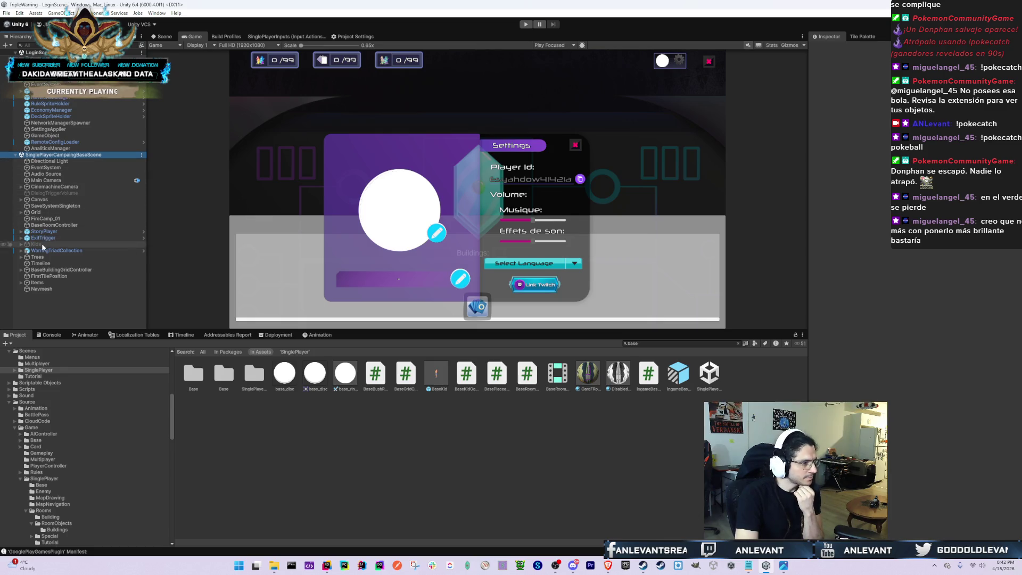
left_click(48, 263)
key("Up")
Step: Select BaseBuildingGridController and cross-check its position against the 9.052 value in the coordinates note
key("Down")
key("Down")
key("alt+Tab")
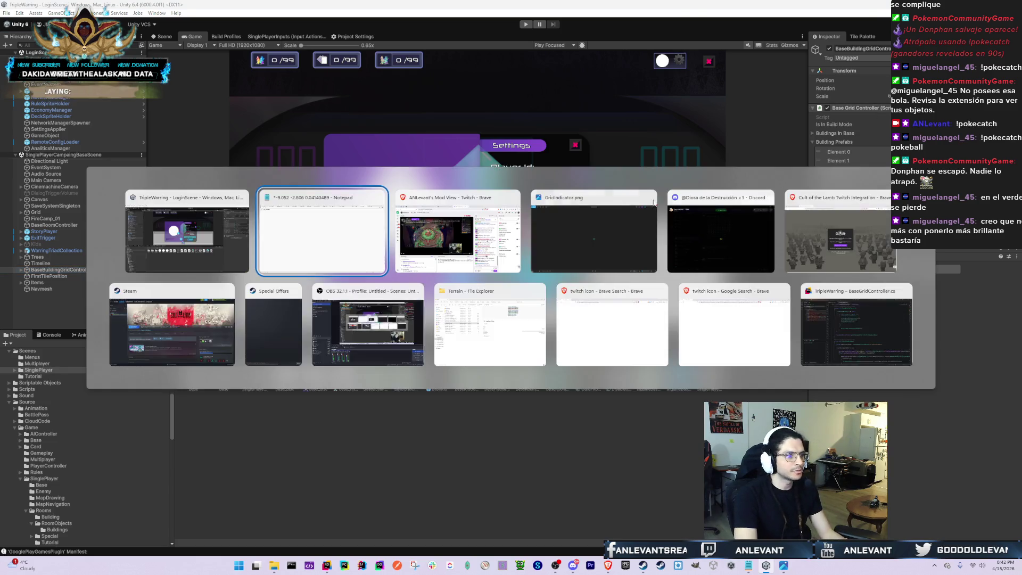
double_click(17, 36)
key("alt+Tab")
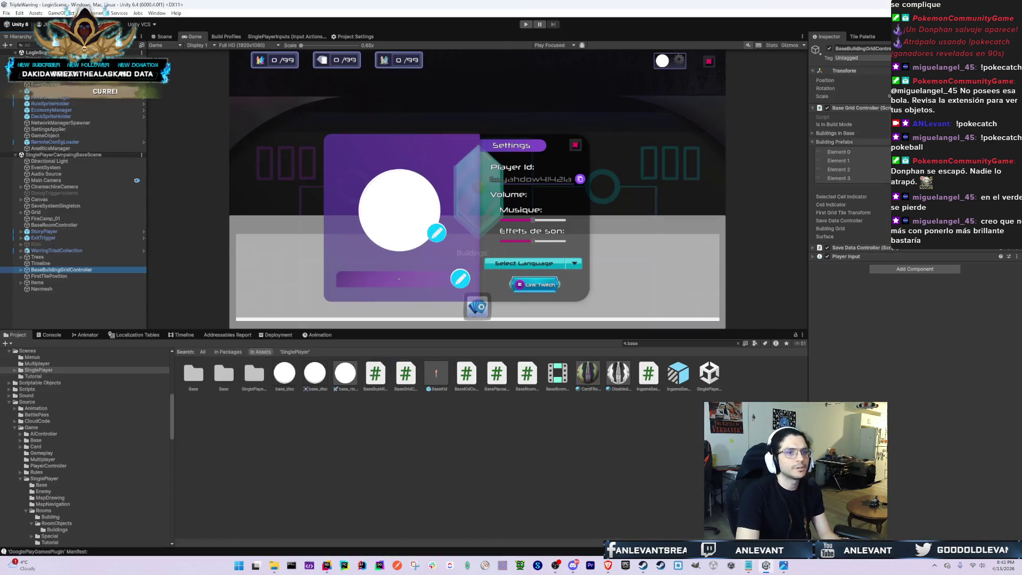
key("alt+Tab")
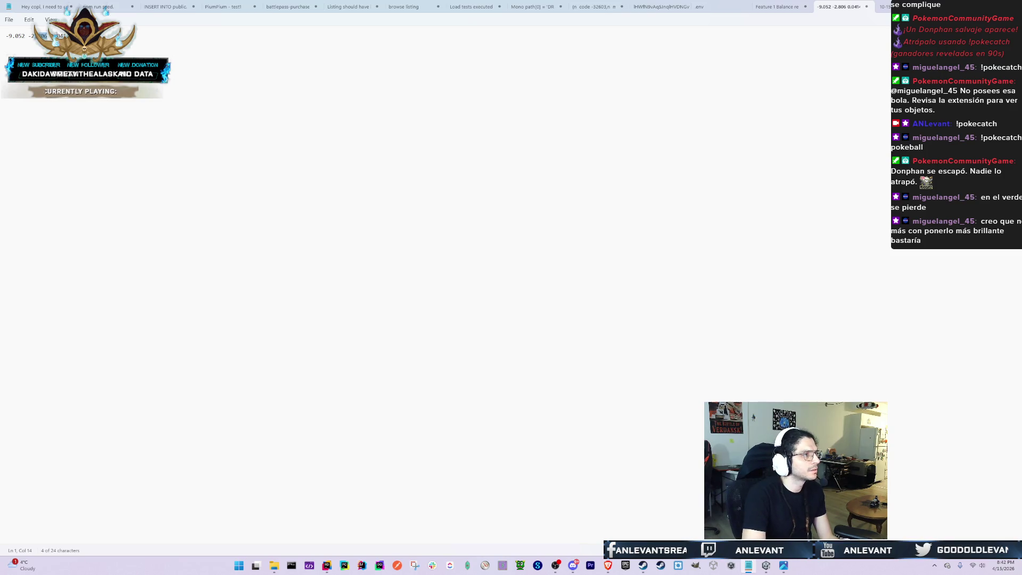
key("alt+Tab")
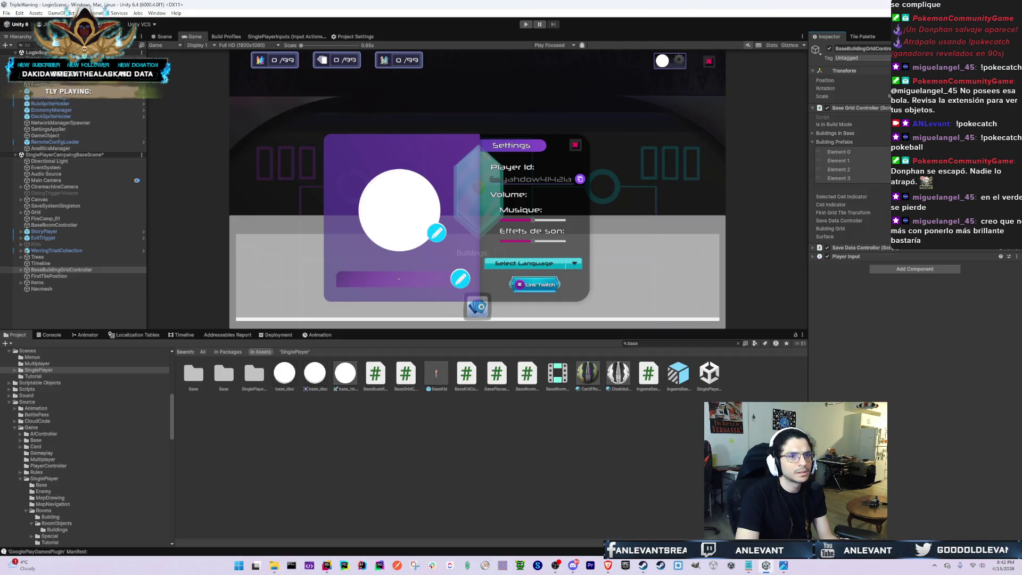
key("alt+Tab")
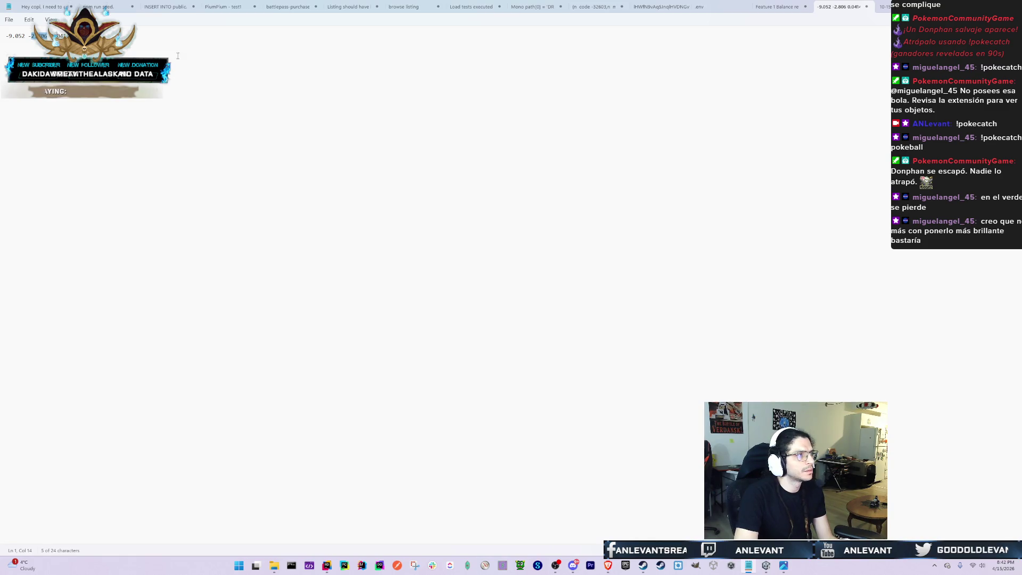
key("alt+Tab")
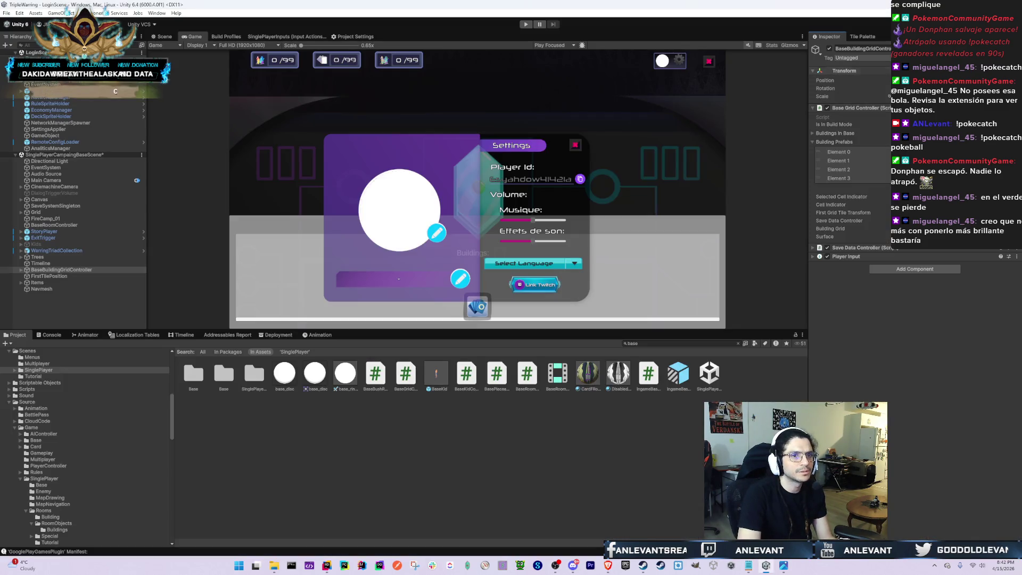
key("alt+Tab")
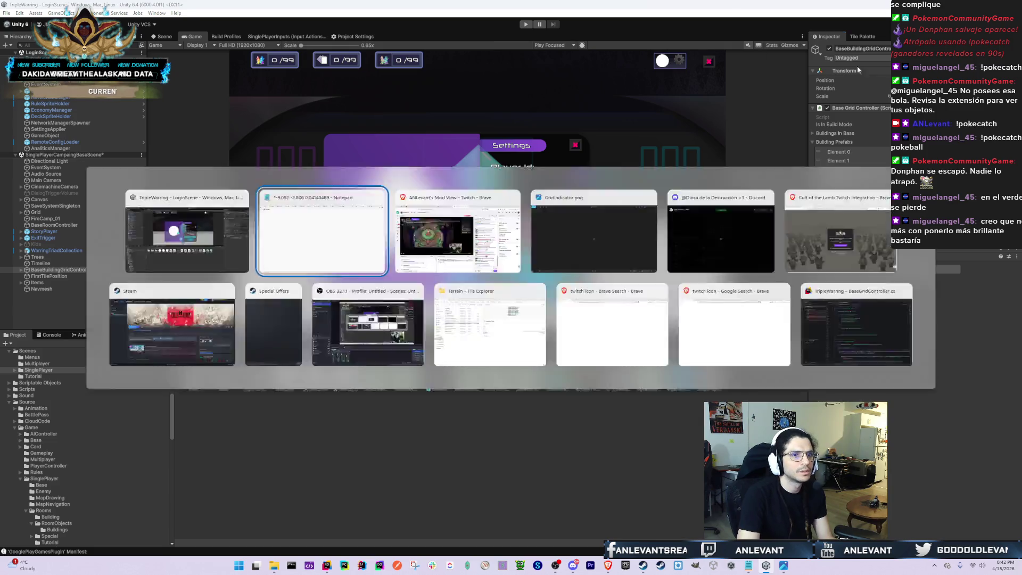
key("alt+Tab")
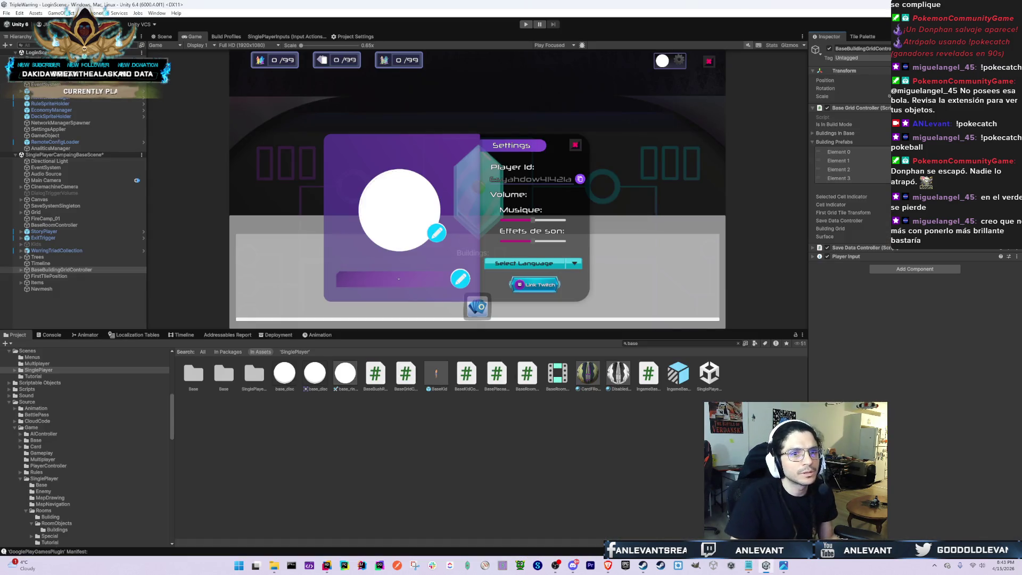
key("alt+Tab")
key("alt+Tab")
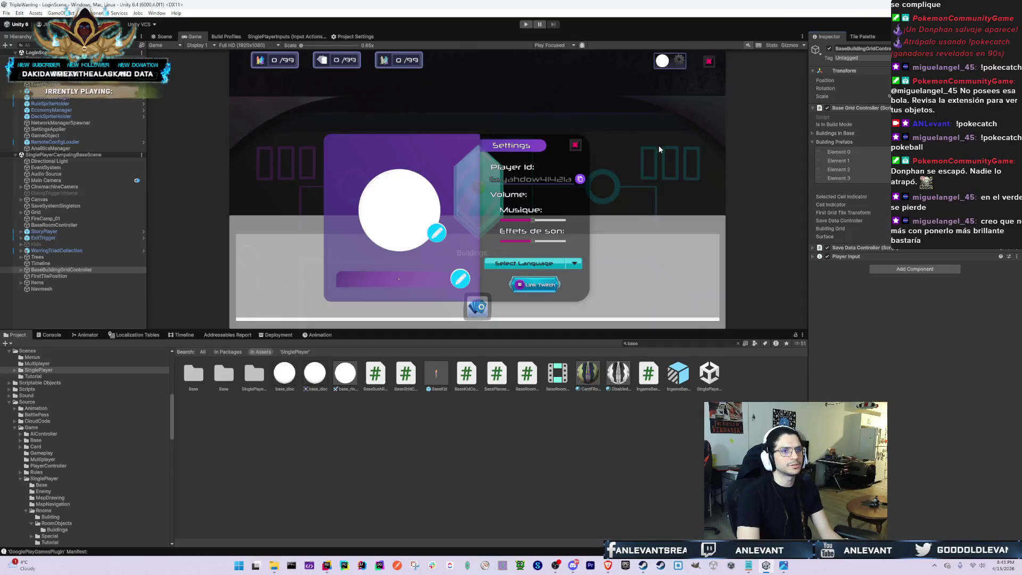
scroll(715, 144, "up", 1)
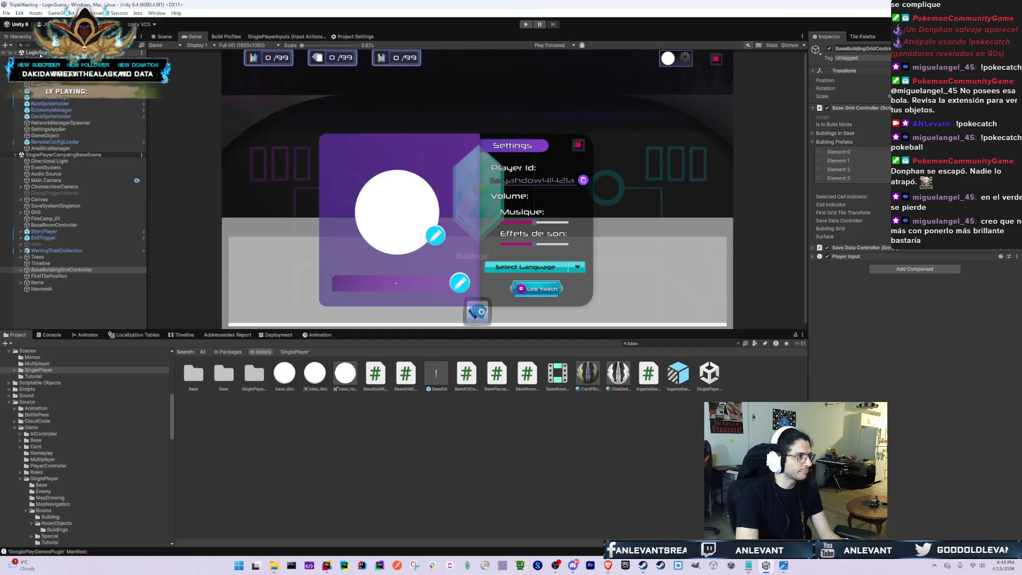
right_click(58, 52)
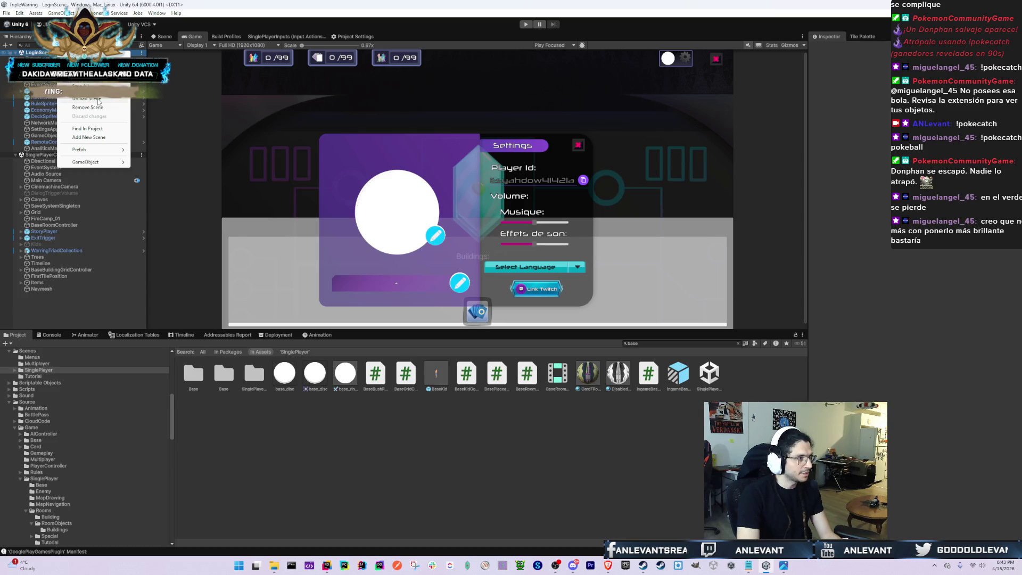
Step: Remove LoginScene from the Hierarchy, then inspect the Grid and StoryPlayer objects
left_click(98, 100)
scroll(654, 184, "up", 3)
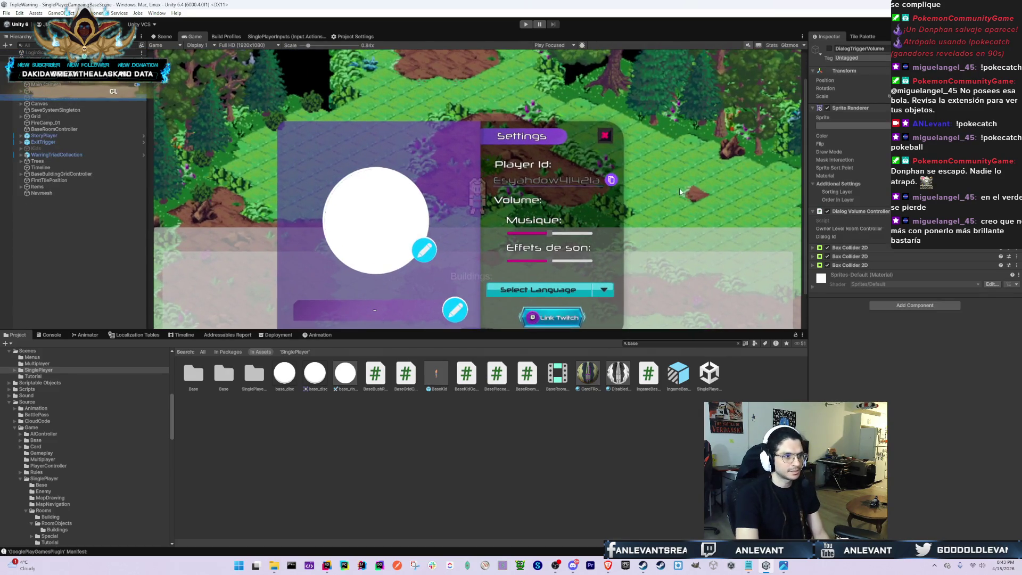
left_click_drag(680, 187, 655, 131)
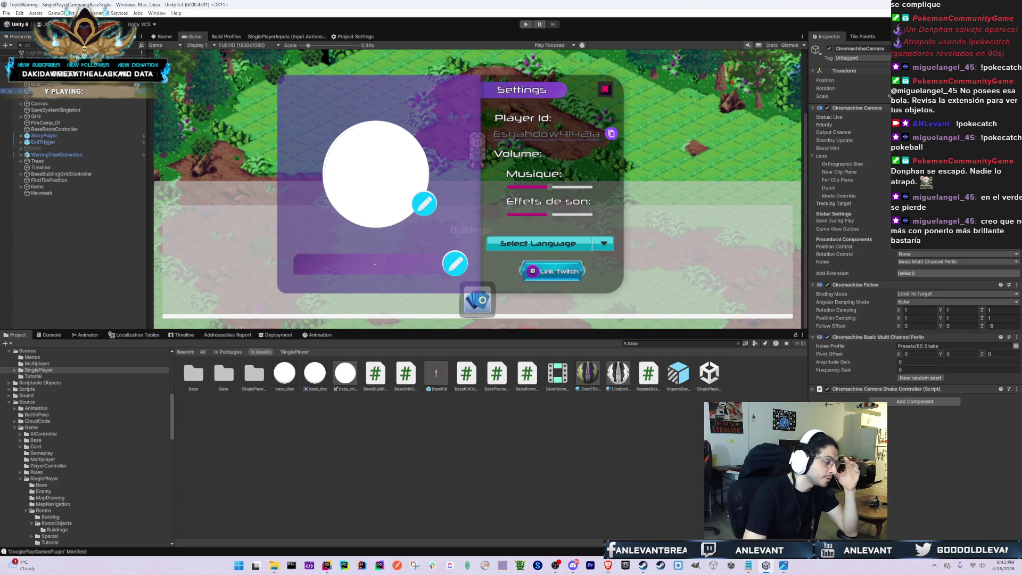
left_click(35, 117)
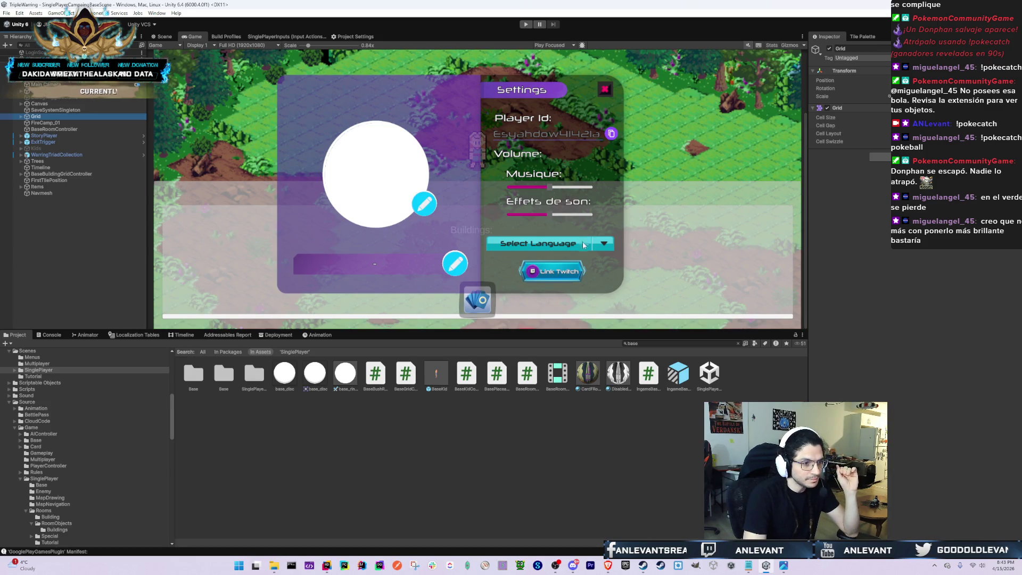
left_click(475, 266)
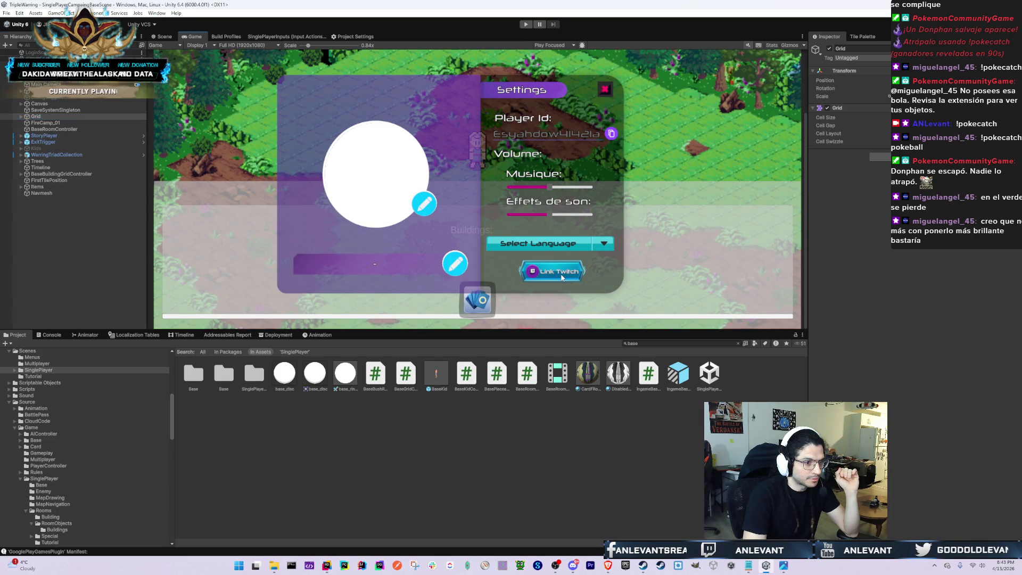
left_click(64, 136)
Step: Expand the Canvas and inspect LoadingScreen and BuildMenu with its TutorialBackgroundBlocker child
key("Up")
key("Up")
key("Up")
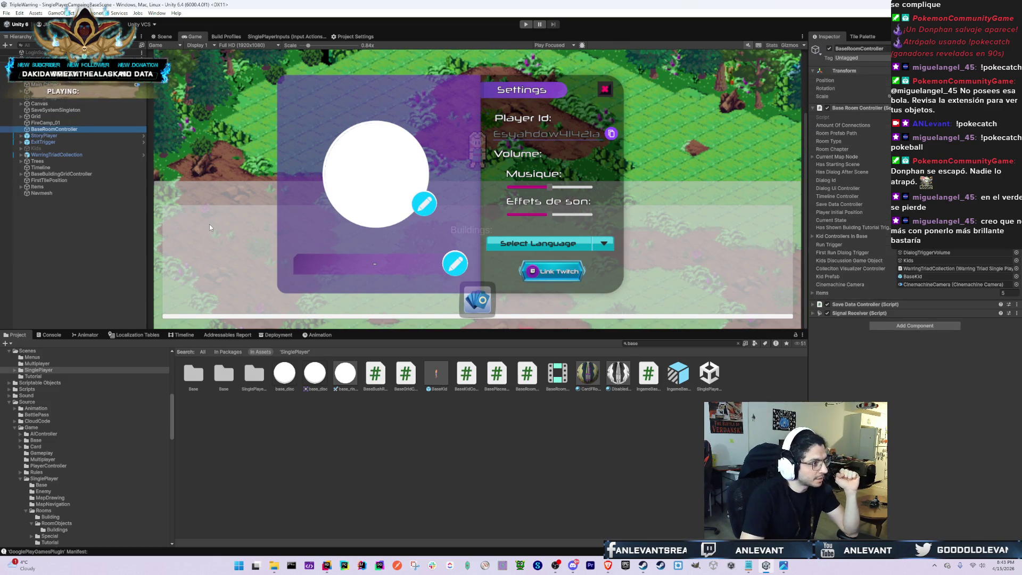
key("Right")
key("Down")
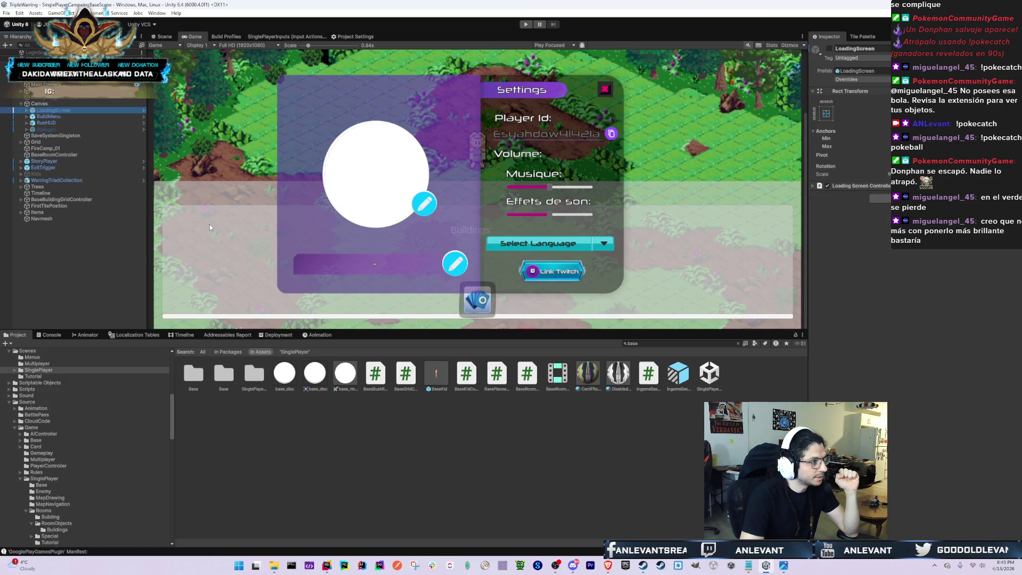
left_click(48, 116)
key("Right")
key("Down")
key("Down")
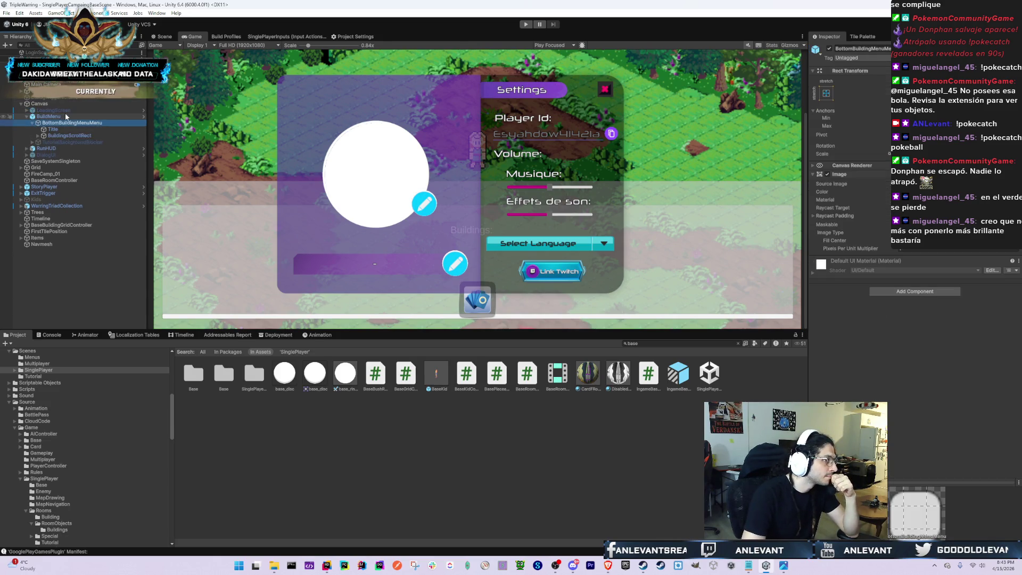
key("Left")
key("Left")
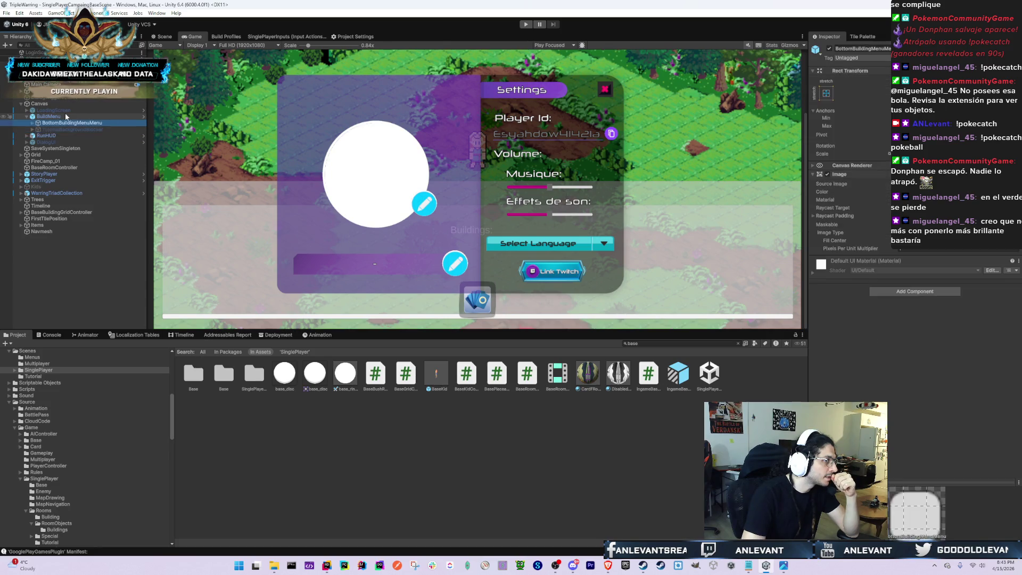
Step: Drill into RunHUD > SettingsPanel > ContentPanel and preview ContentPanel's children
key("Down")
key("Right")
key("Down")
key("Down")
key("Down")
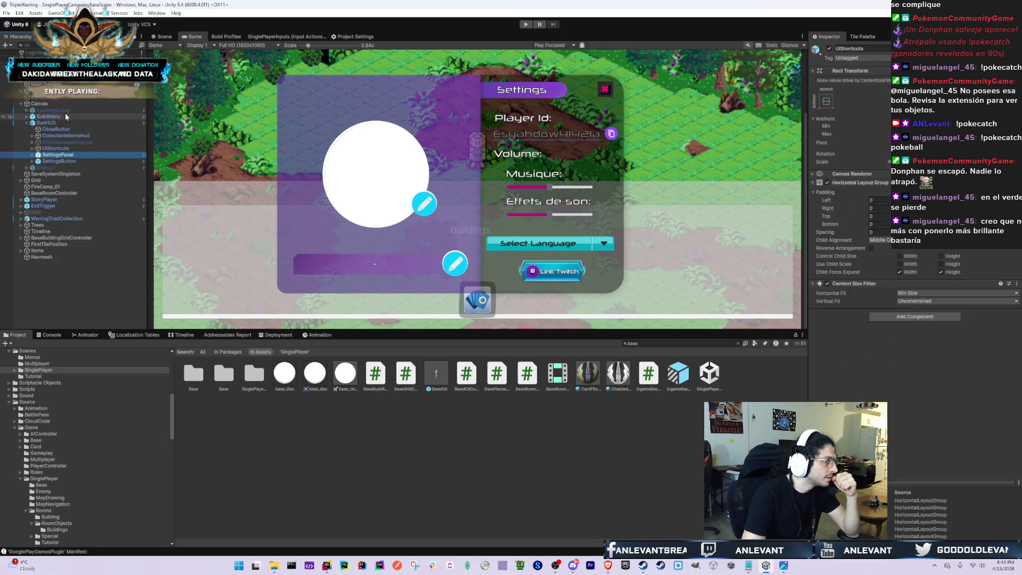
key("Right")
key("Down")
key("Right")
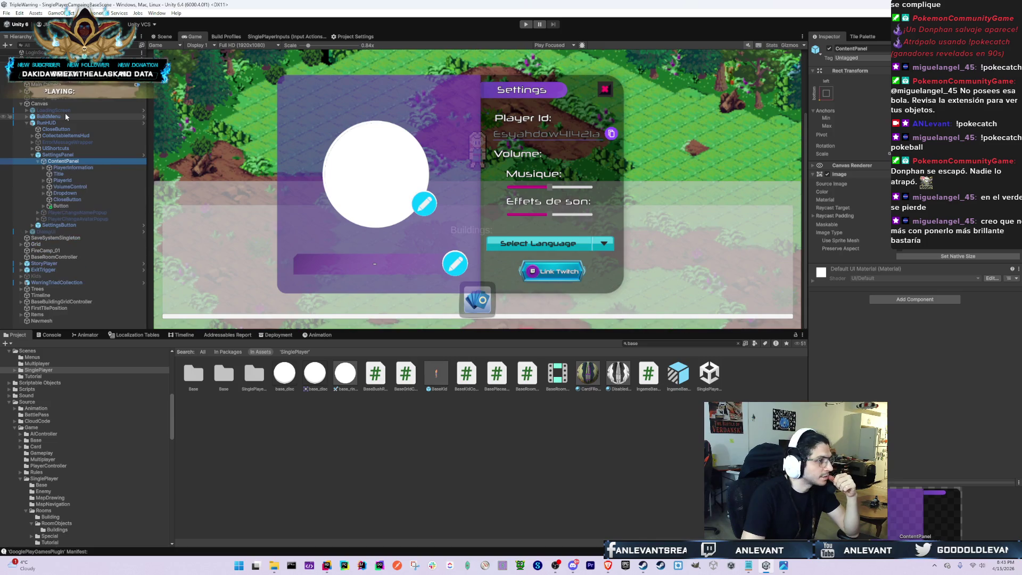
key("Left")
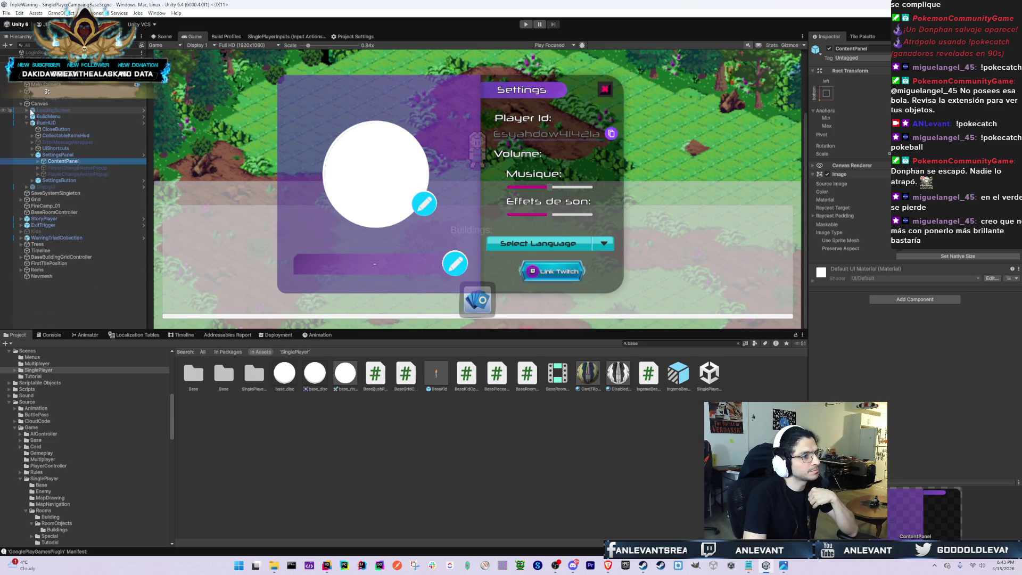
Step: Add an empty child under SettingsPanel, delete it again, then switch windows with Alt+Tab
right_click(62, 157)
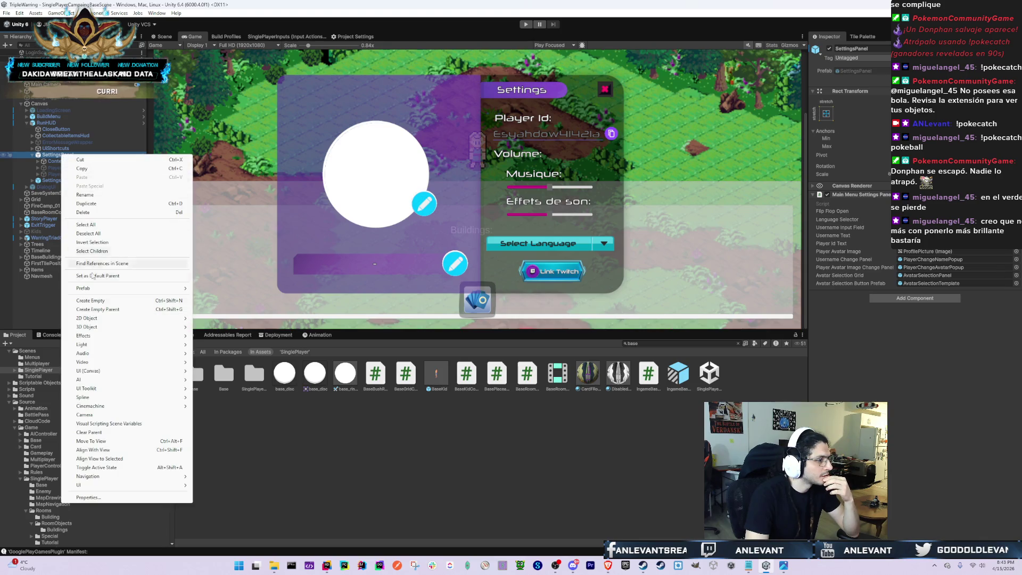
left_click(115, 302)
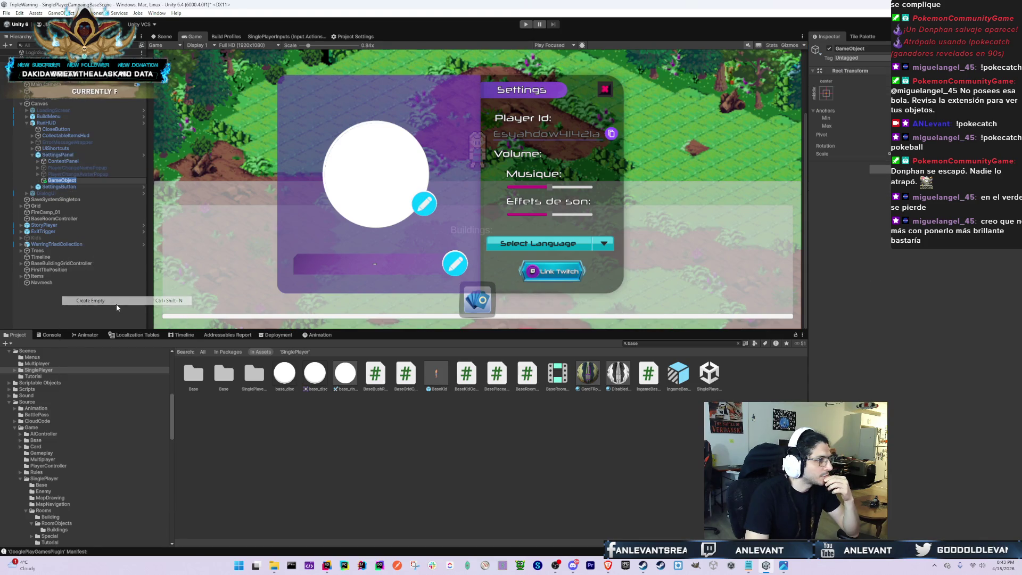
type("Twitch")
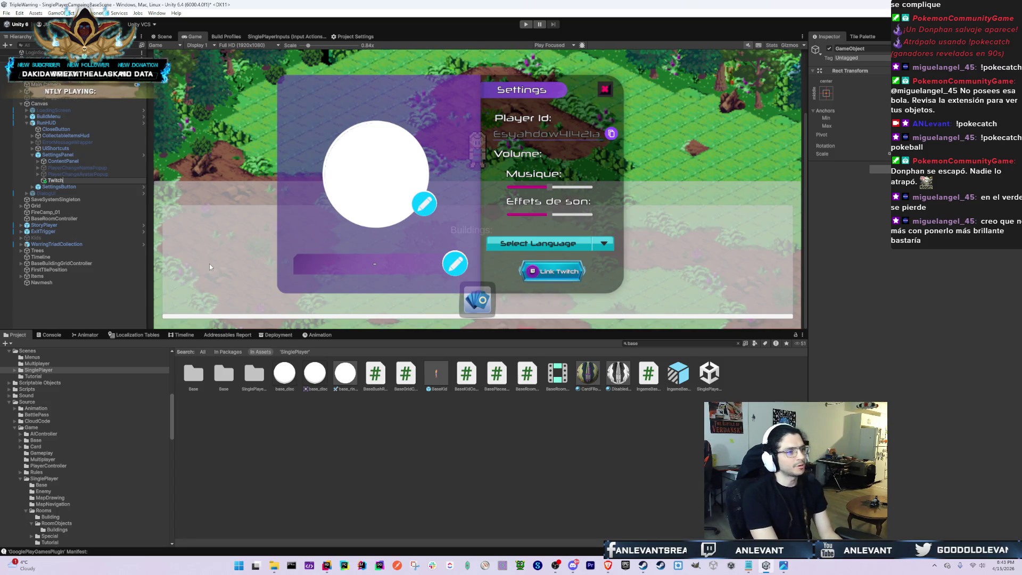
key("Escape")
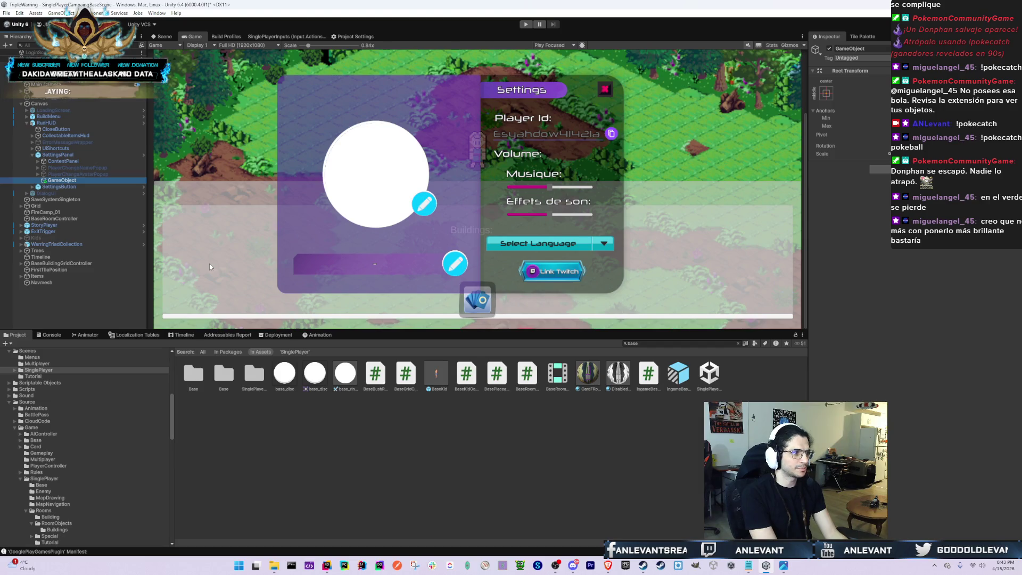
key("Delete")
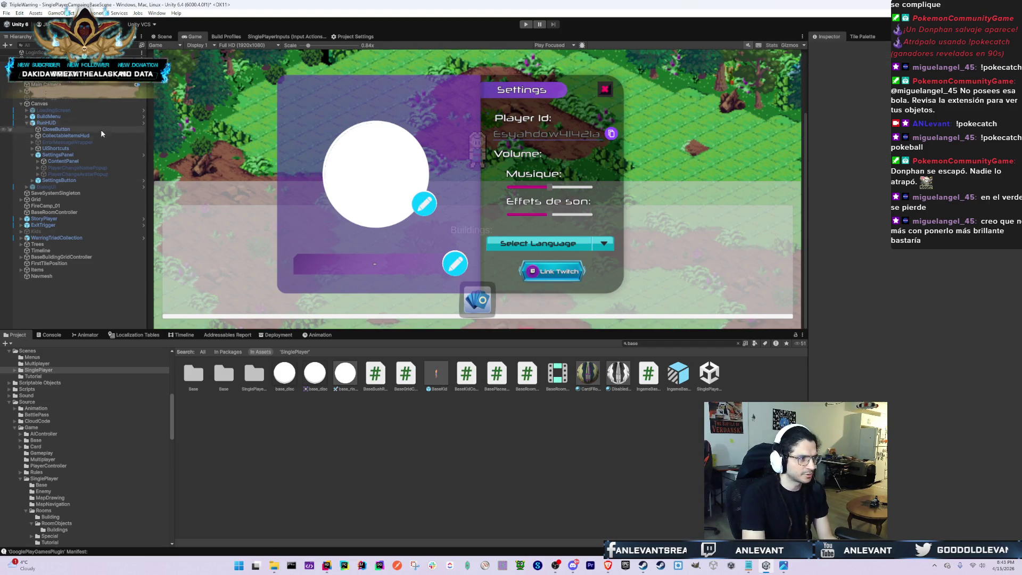
key("alt+Tab")
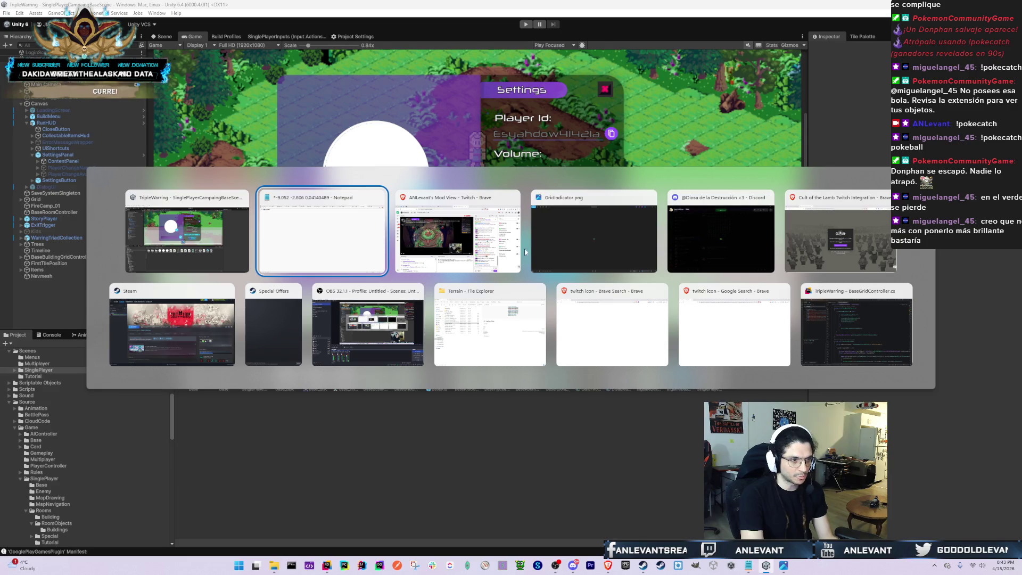
Step: Close the Cult of the Lamb tab and search 'Unity how to listen to a website' in a new tab
left_click(830, 234)
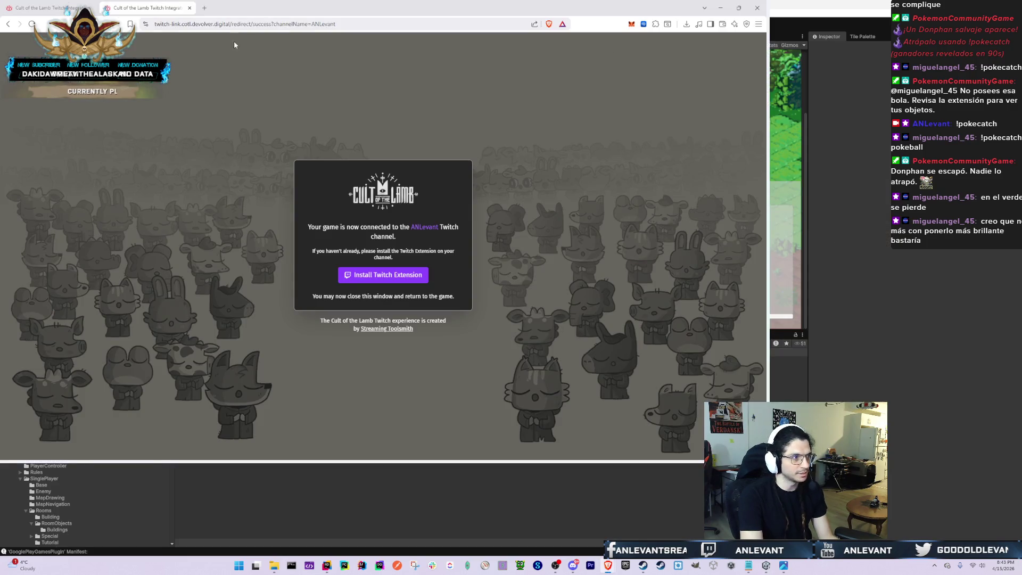
middle_click(144, 8)
left_click(111, 10)
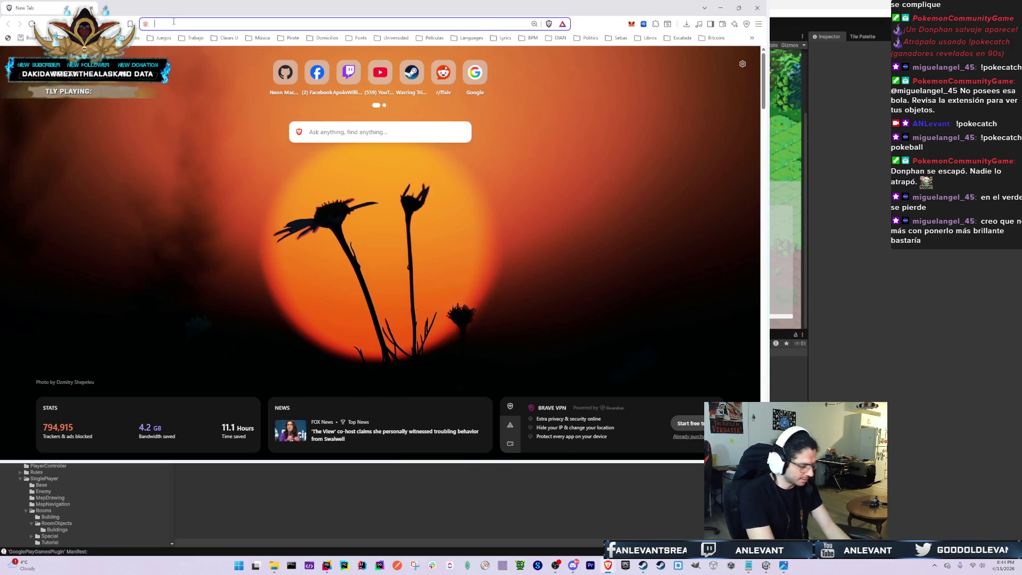
type("Unity how to ")
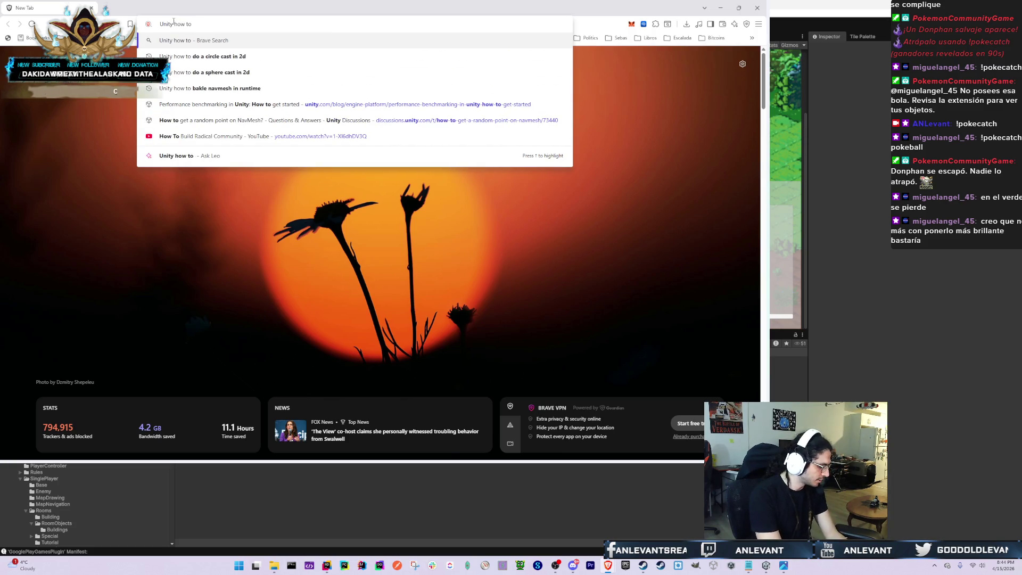
type("listen to a we")
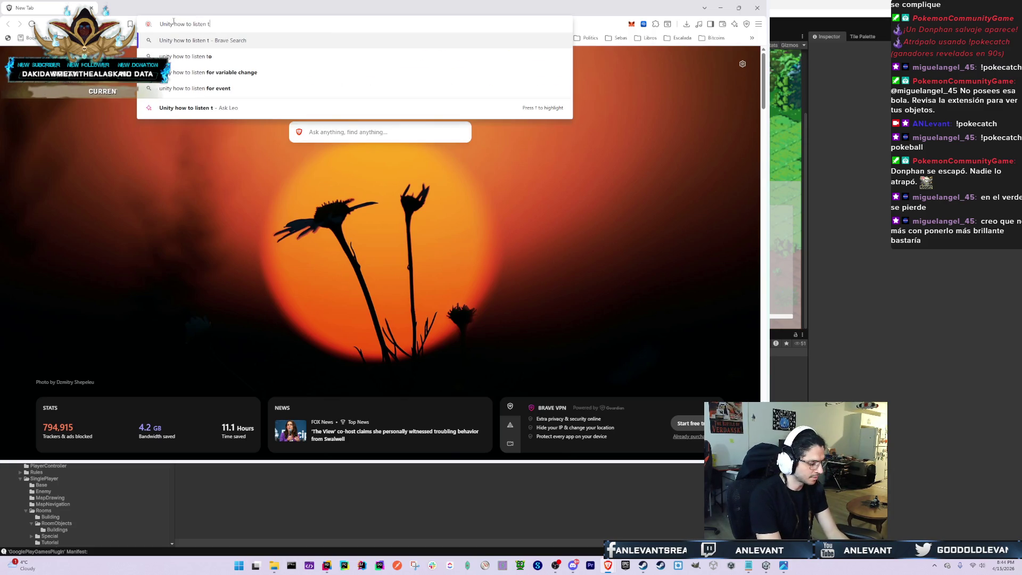
type("bsite")
key("Return")
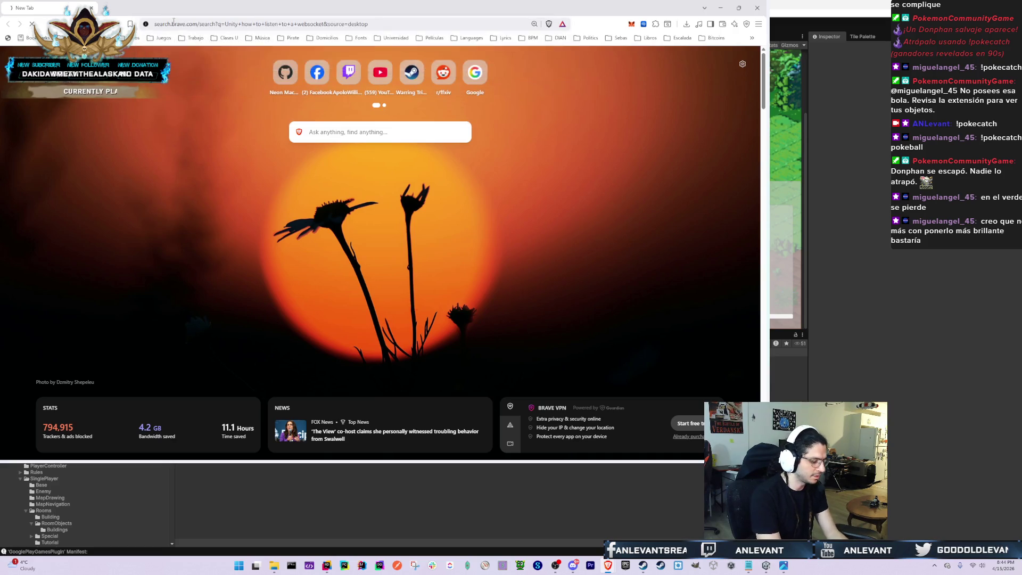
Step: Search 'Unity with stomp.js?' in another new tab
key("ctrl+t")
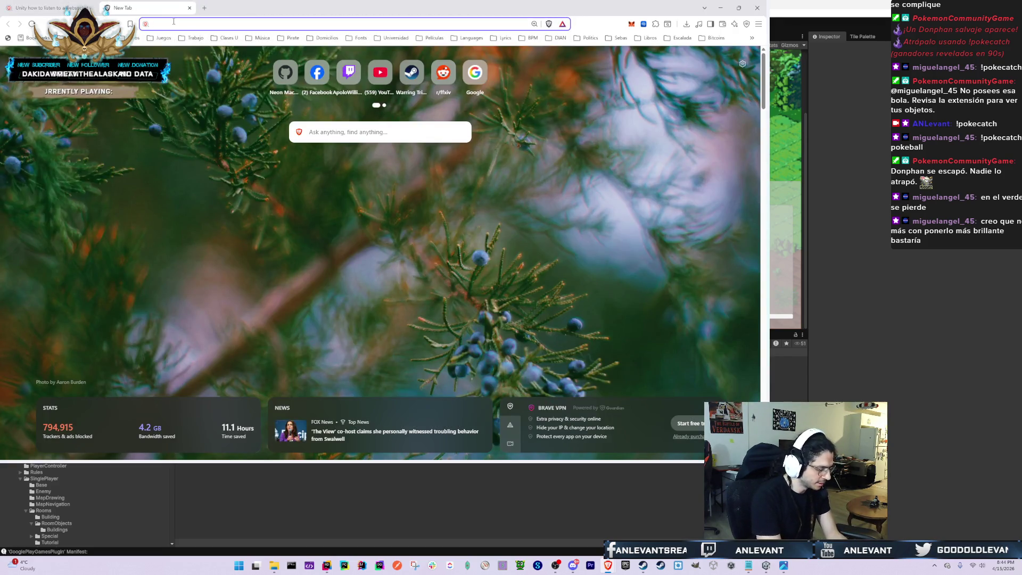
type("Unity")
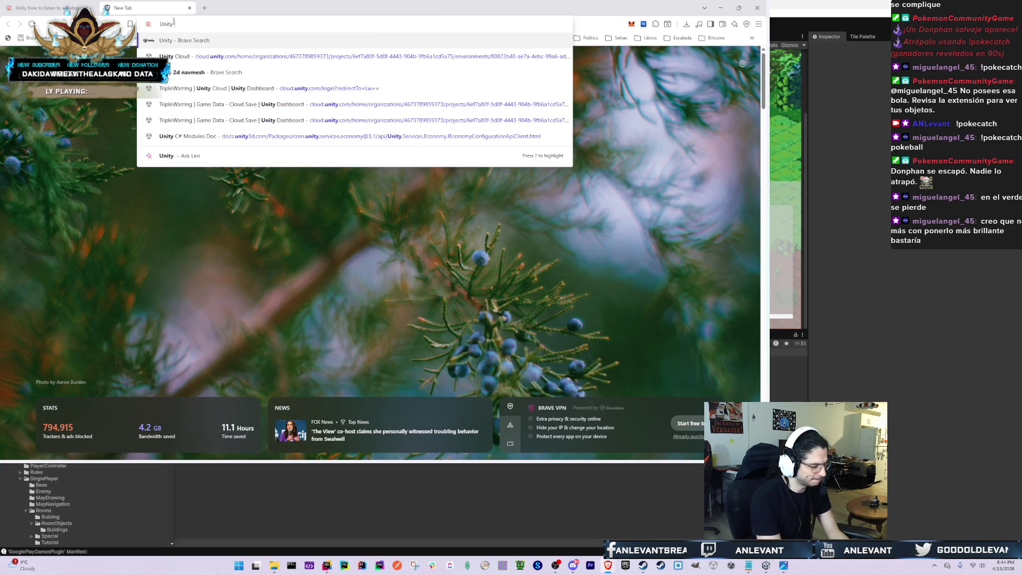
type(" with ")
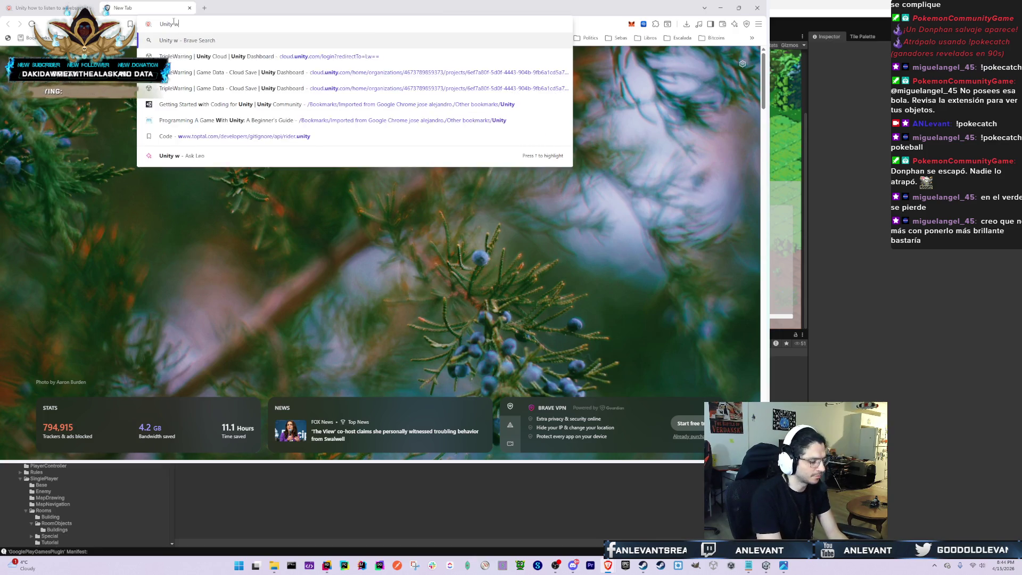
type("stomp.js?")
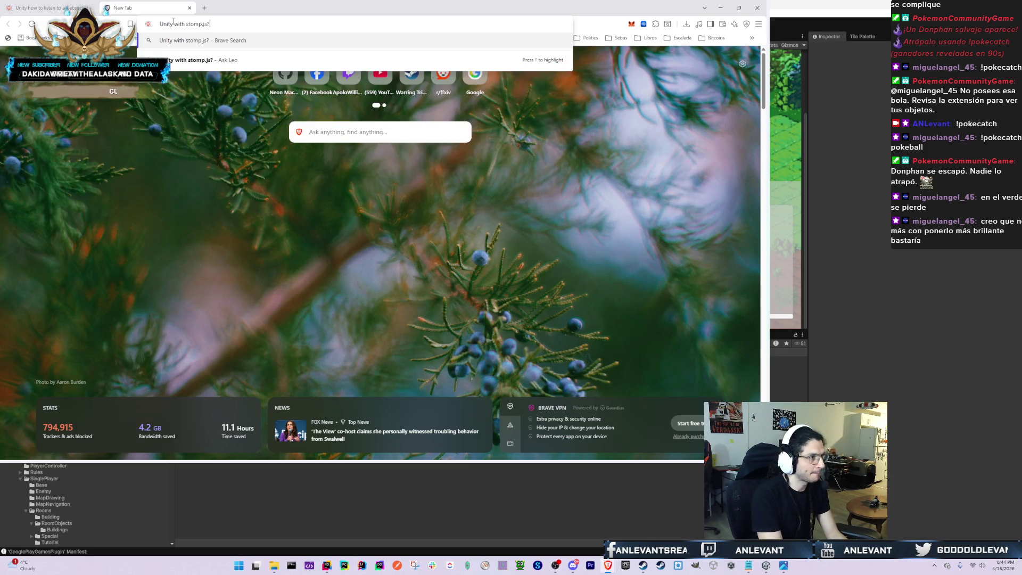
key("Return")
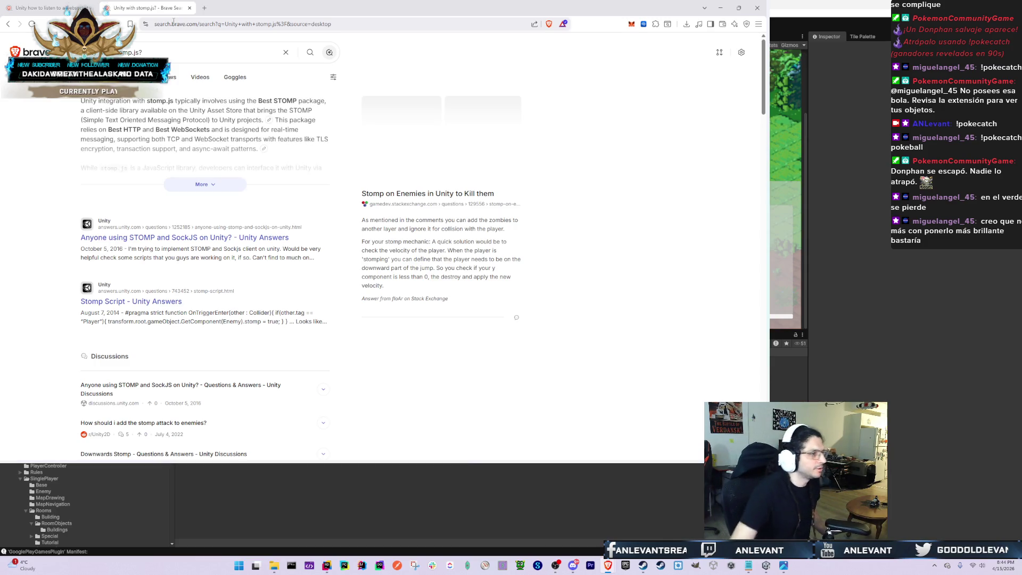
Step: Open and read the Unity Discussions thread about STOMP and SockJS
left_click(204, 238)
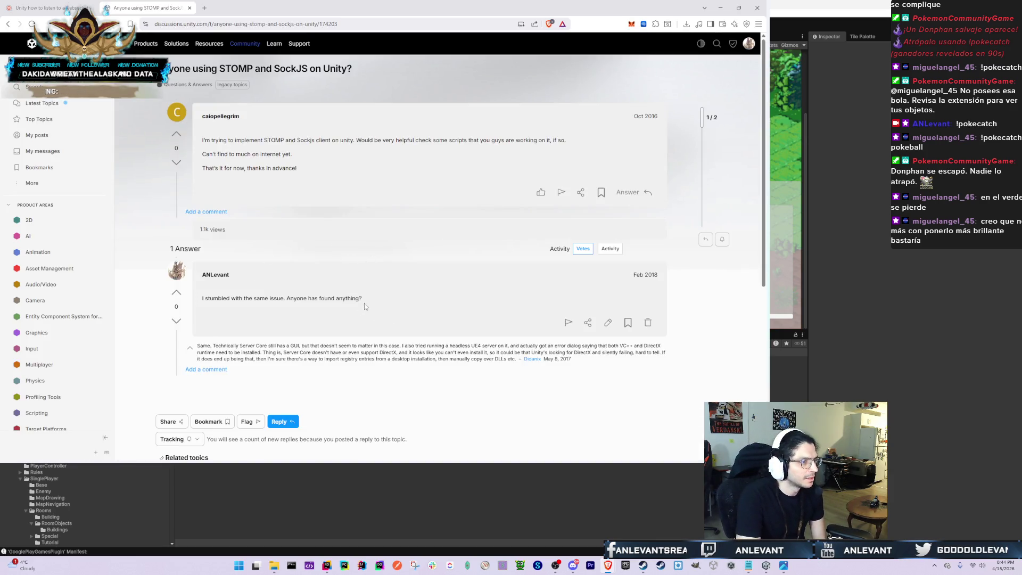
left_click_drag(363, 306, 304, 298)
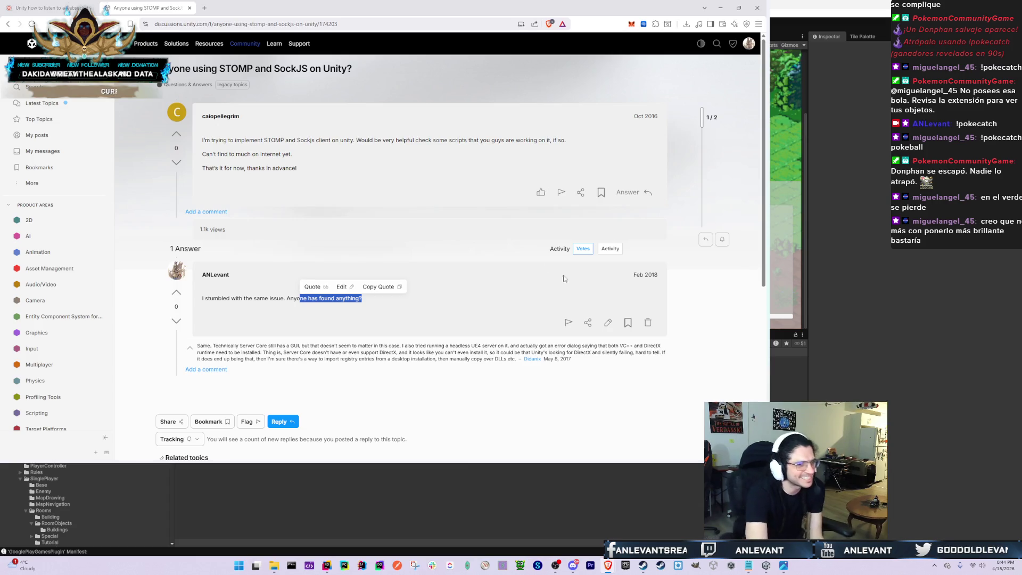
scroll(406, 185, "down", 5)
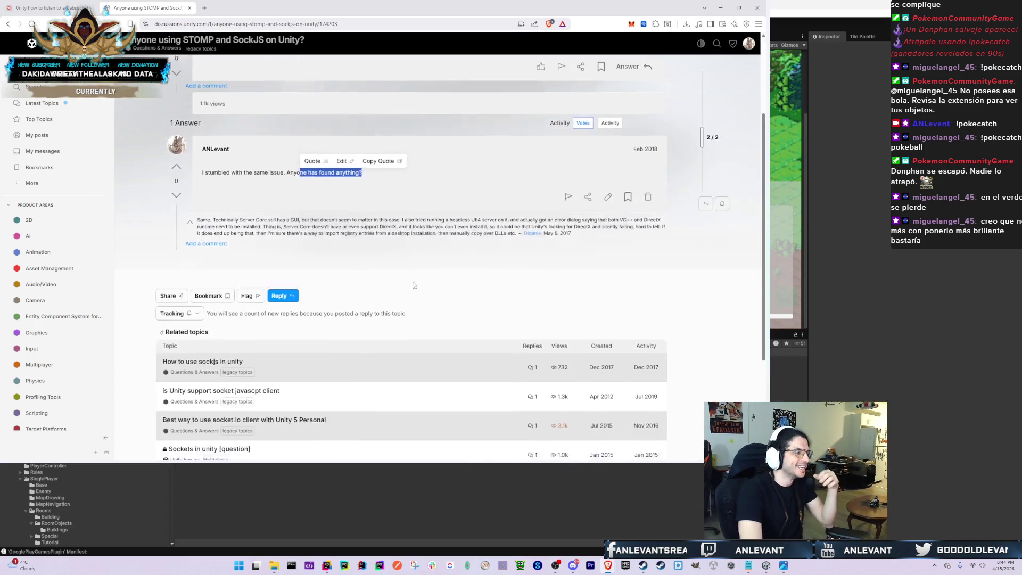
scroll(445, 238, "up", 5)
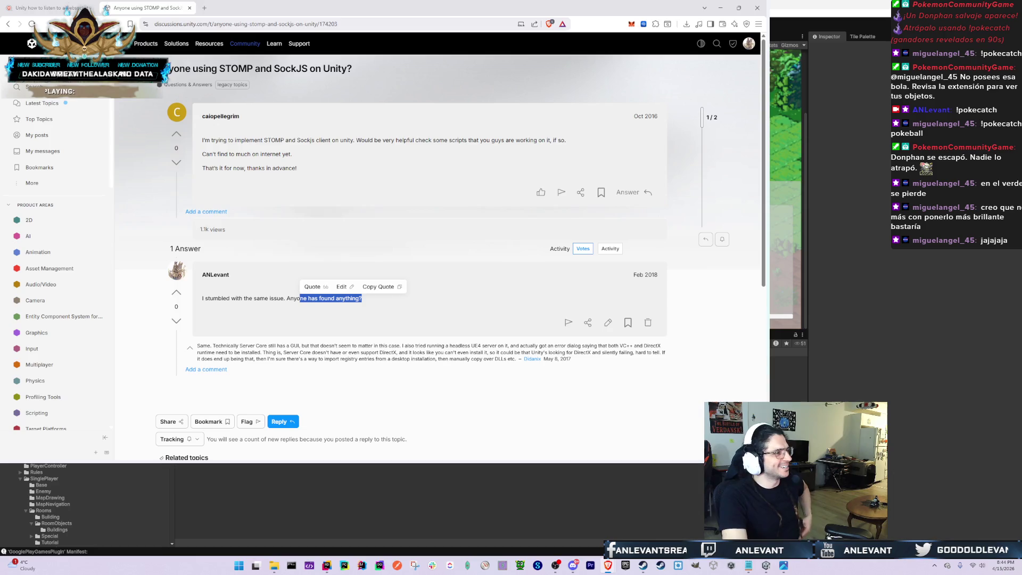
Step: Back on the results, read the Stomp Script thread in a new tab, then close it
left_click(7, 24)
scroll(213, 252, "down", 2)
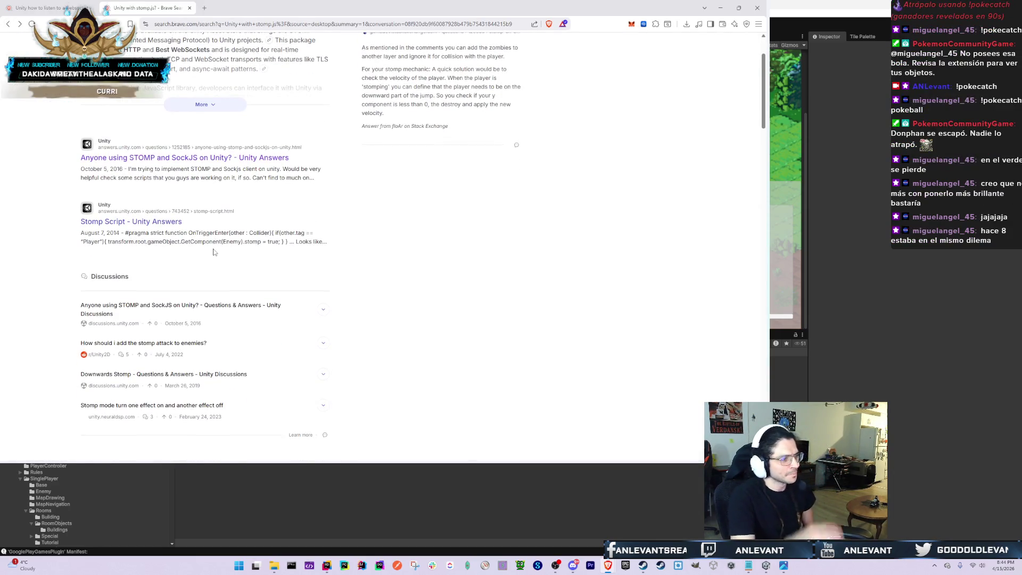
middle_click(162, 221)
left_click(245, 8)
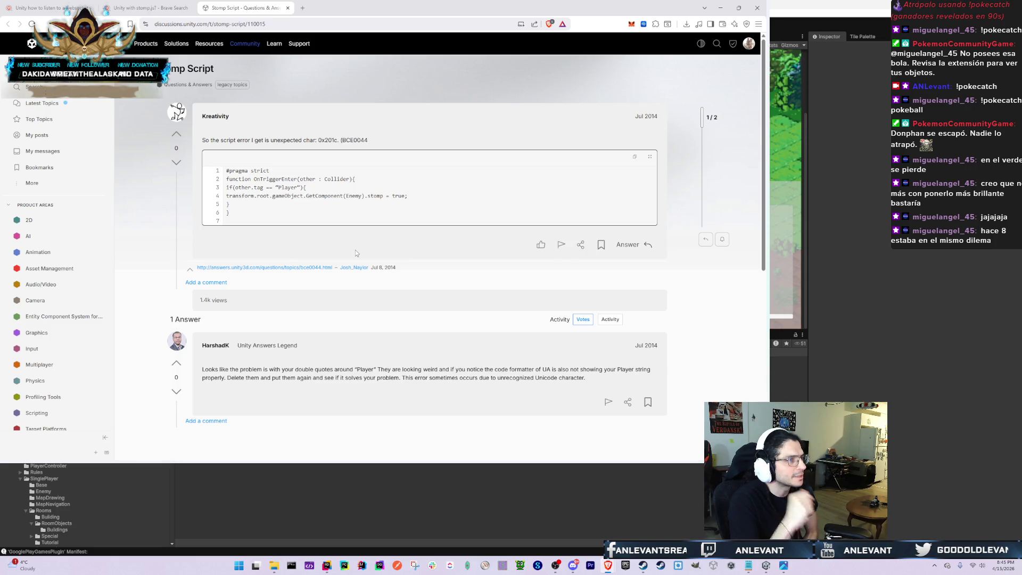
left_click_drag(256, 196, 305, 196)
left_click(360, 197)
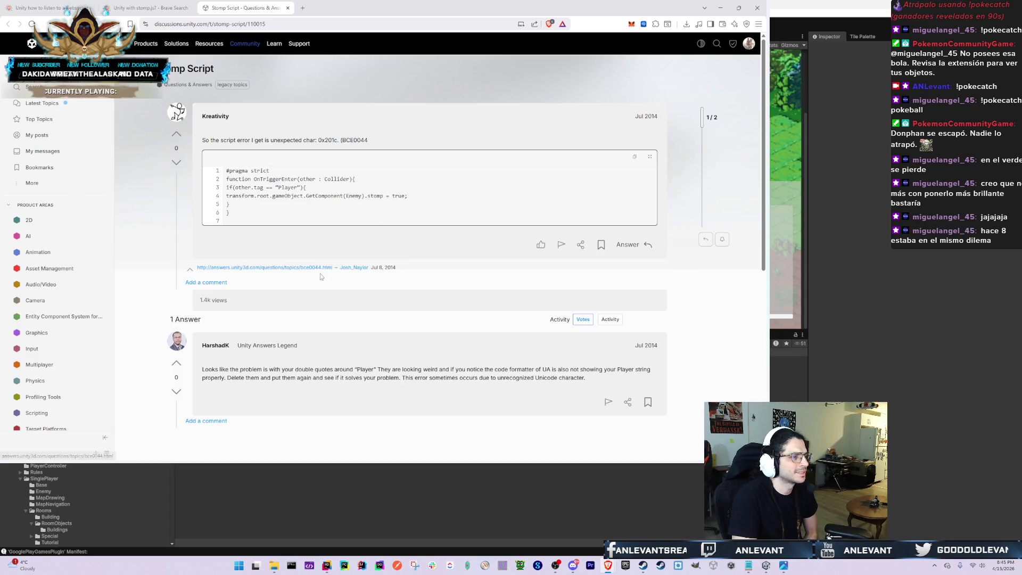
scroll(333, 266, "down", 3)
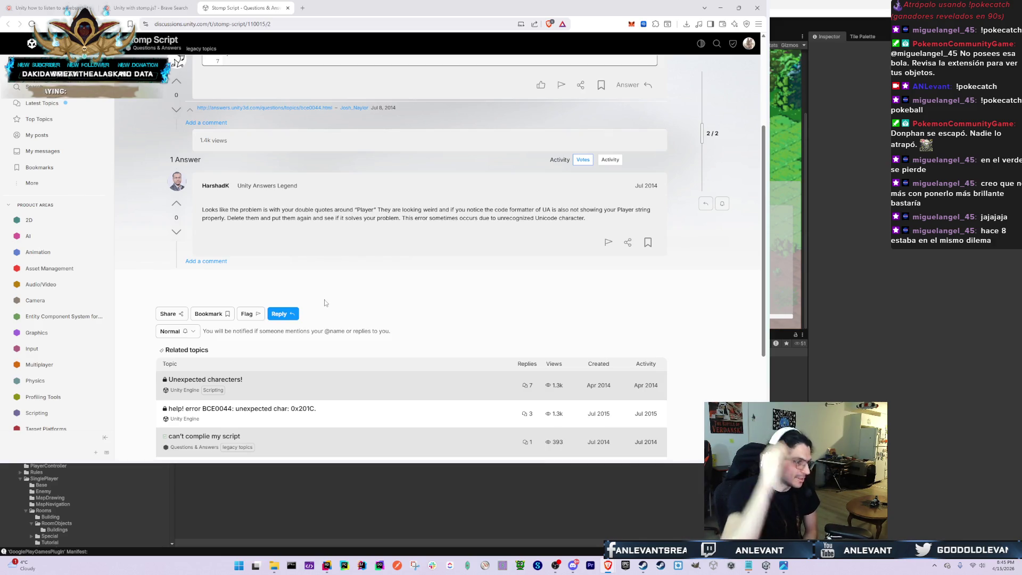
scroll(326, 303, "up", 3)
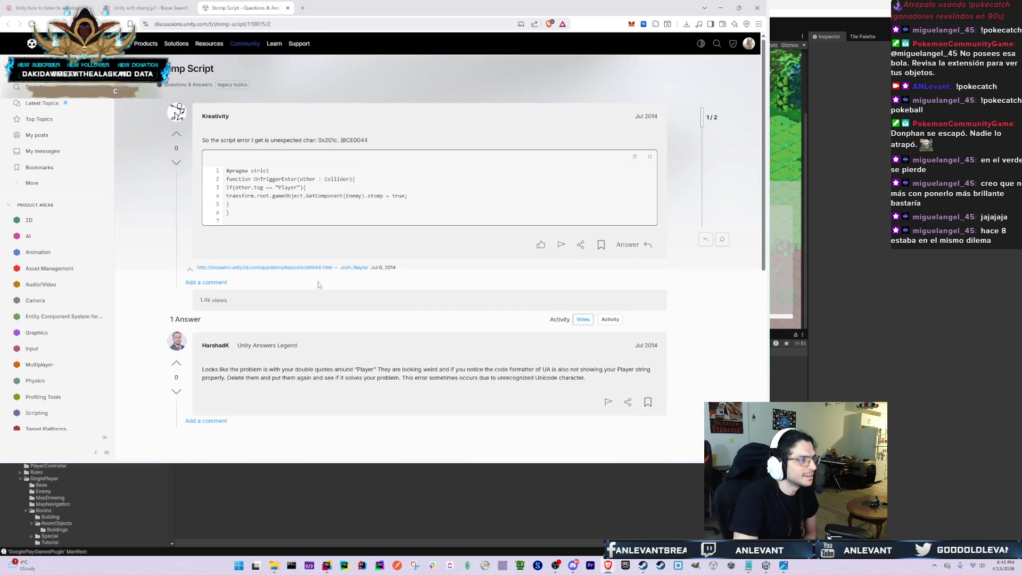
middle_click(256, 8)
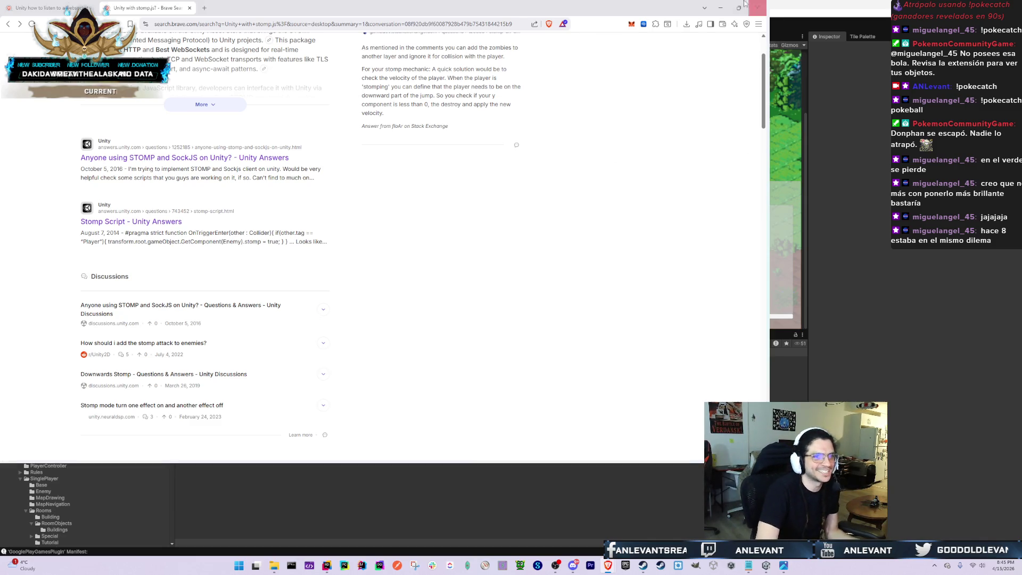
left_click(743, 9)
left_click(742, 27)
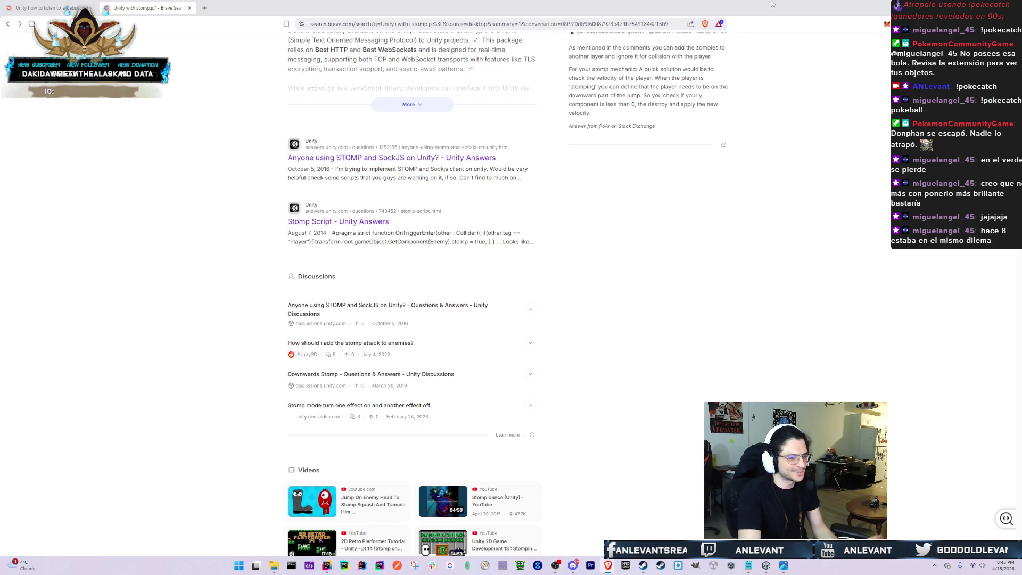
scroll(467, 361, "down", 3)
scroll(467, 361, "down", 4)
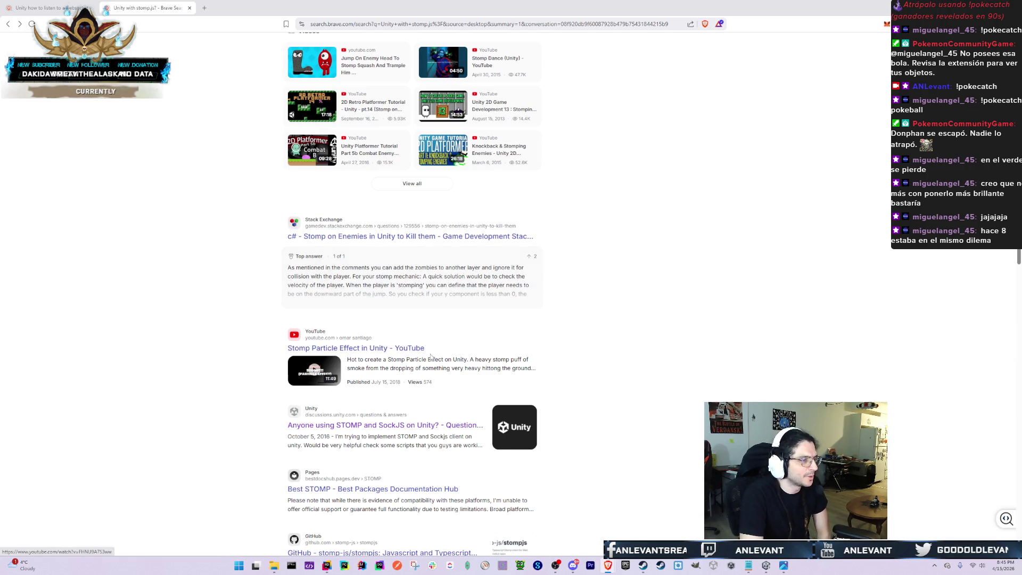
scroll(399, 264, "down", 1)
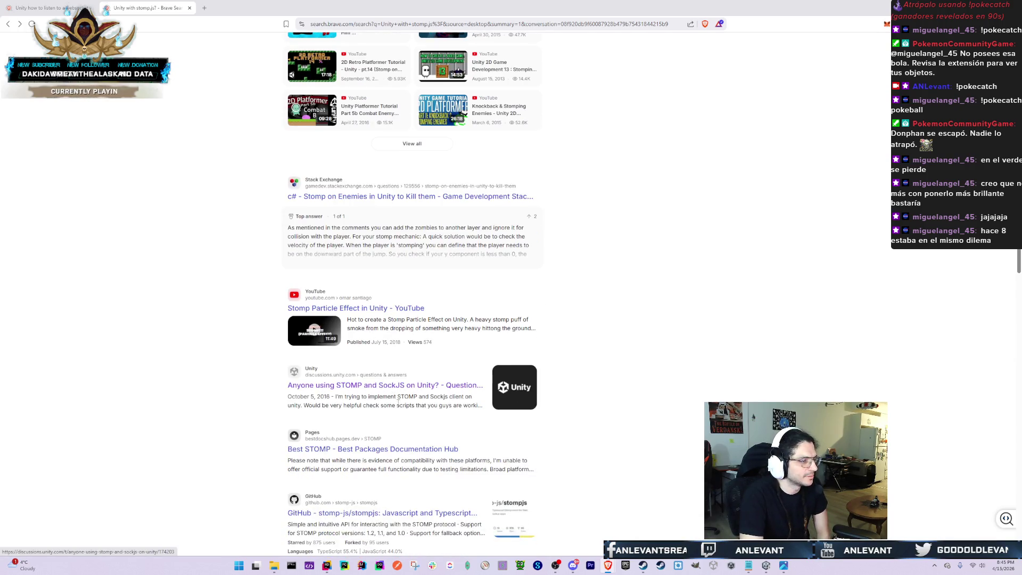
scroll(367, 378, "down", 2)
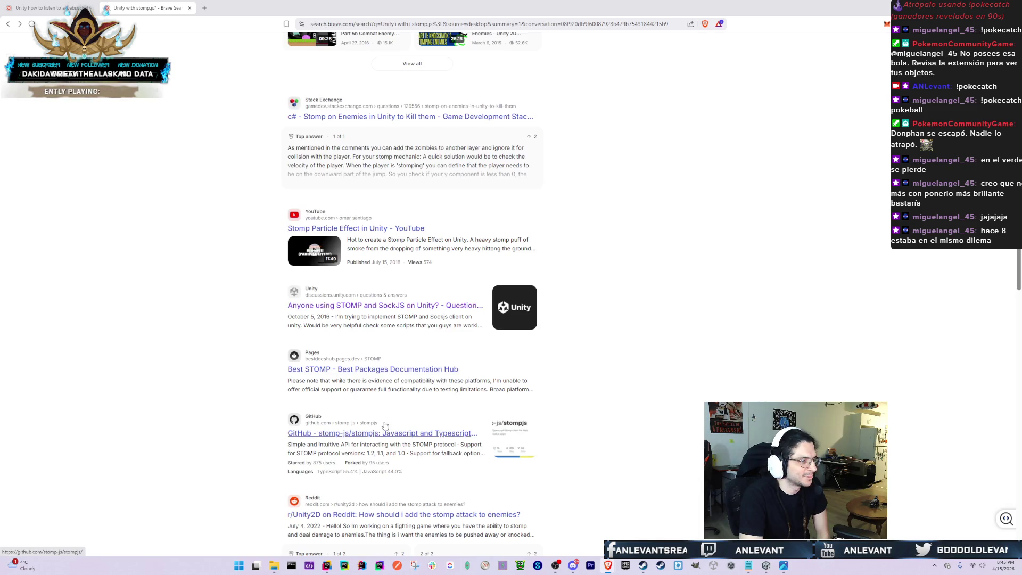
scroll(370, 375, "down", 1)
scroll(440, 461, "up", 1)
scroll(439, 462, "down", 5)
scroll(447, 345, "up", 15)
scroll(447, 345, "up", 5)
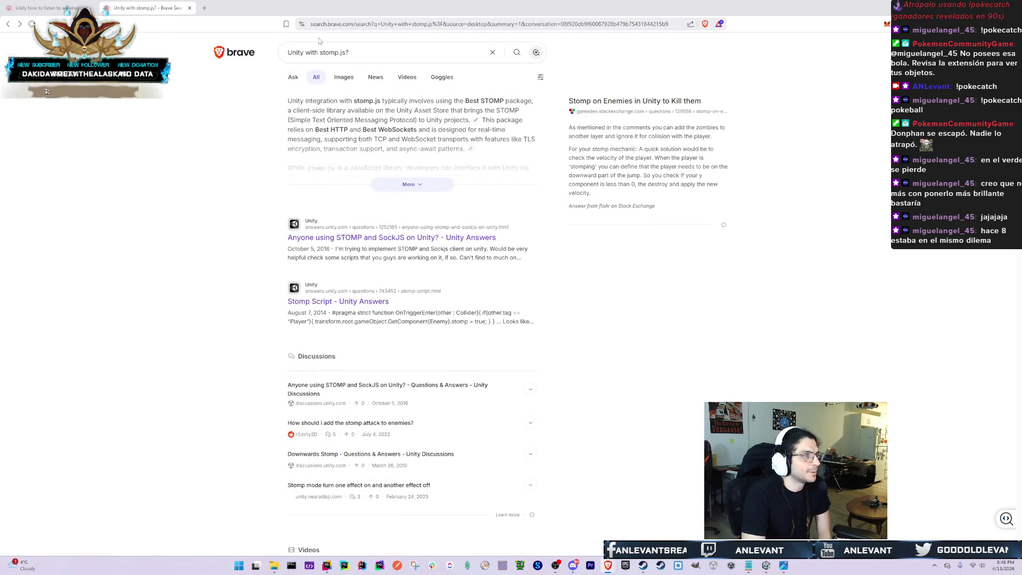
double_click(296, 53)
Step: Search 'c# with stomp.js', glance at the websocket results tab, and return to the new results
type("c#")
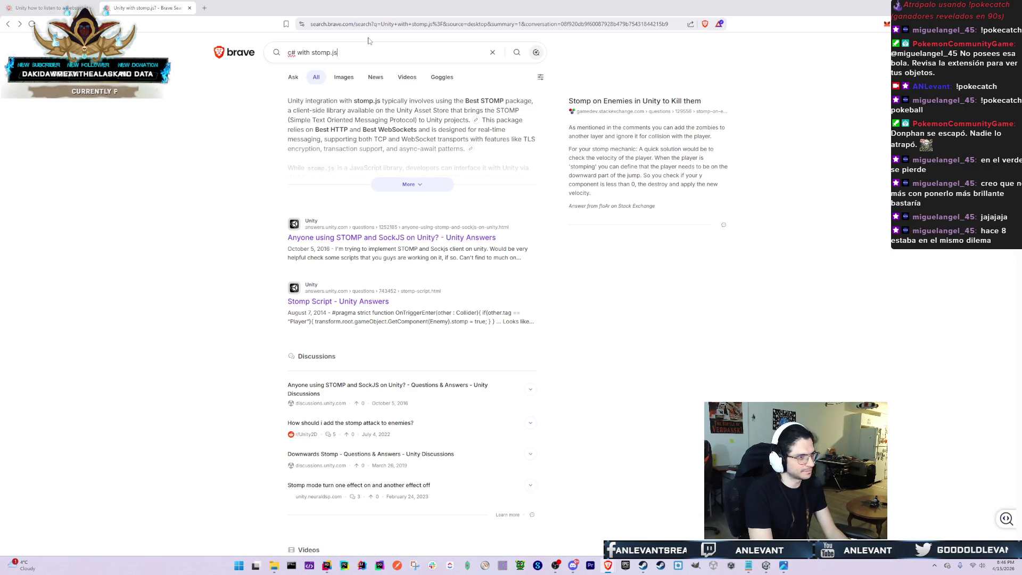
key("Return")
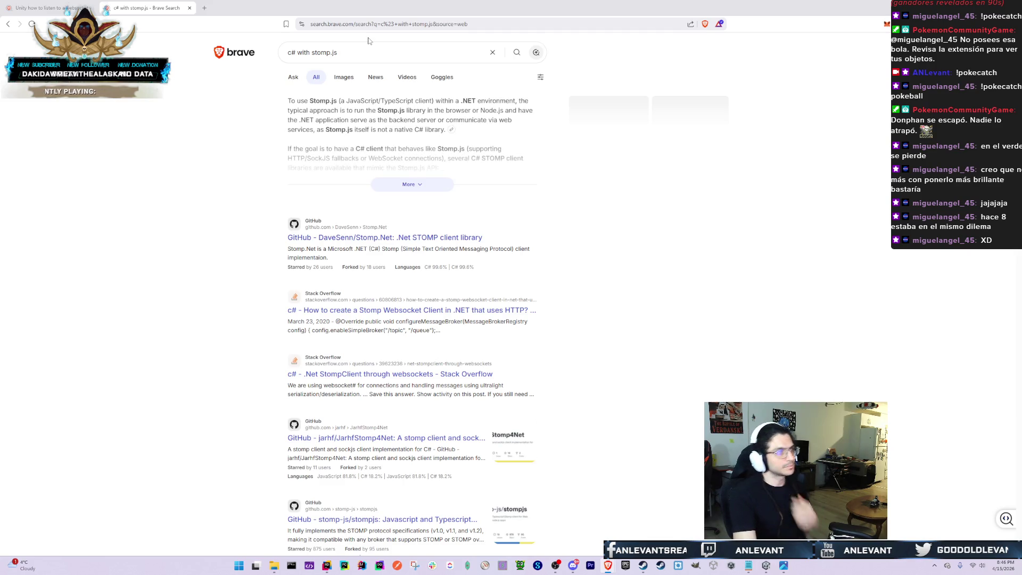
left_click(66, 8)
scroll(297, 337, "down", 3)
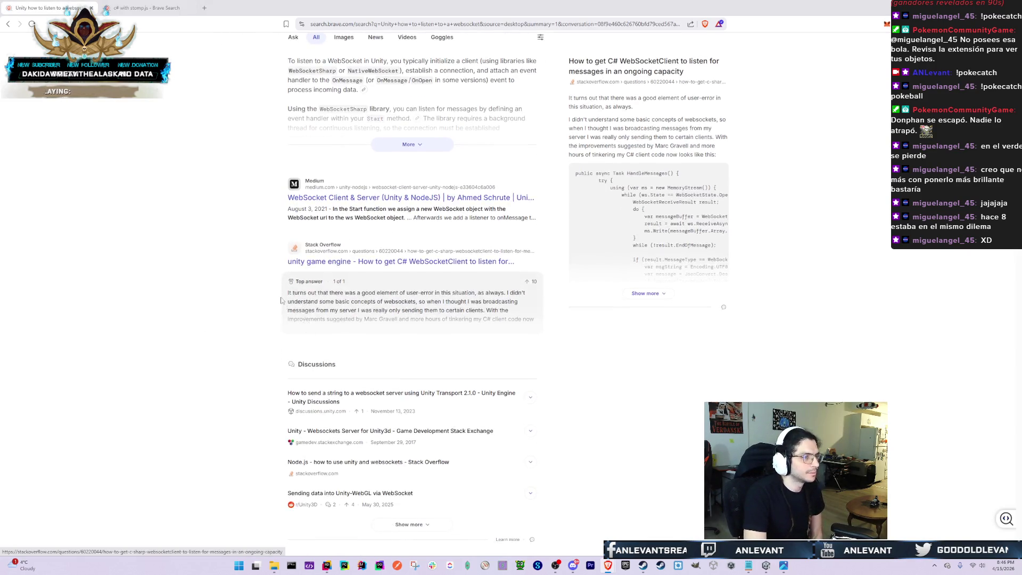
scroll(297, 338, "up", 3)
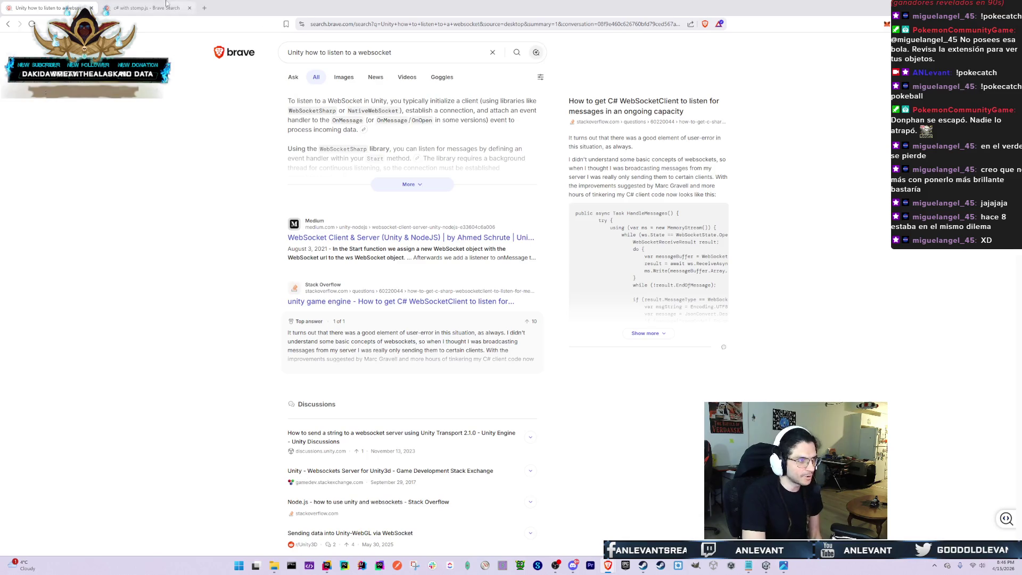
left_click(161, 3)
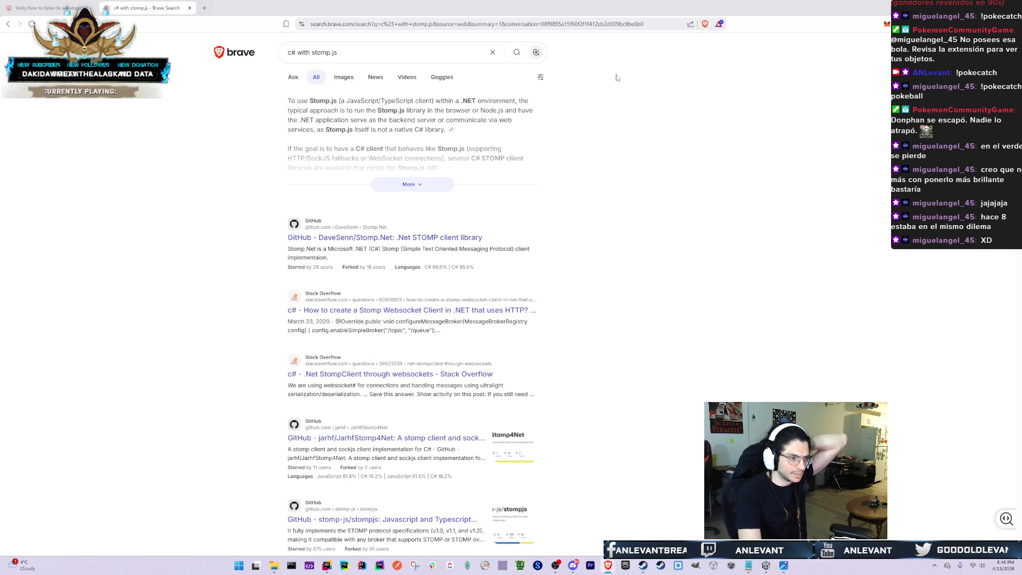
Step: Open the Stomp.Net GitHub repository and read through its README
left_click(420, 238)
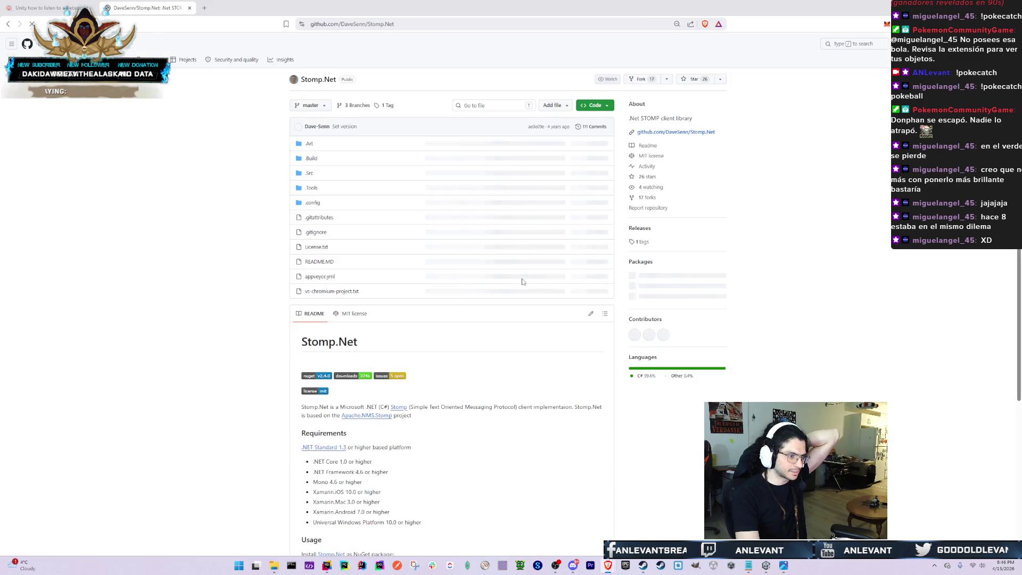
left_click(8, 24)
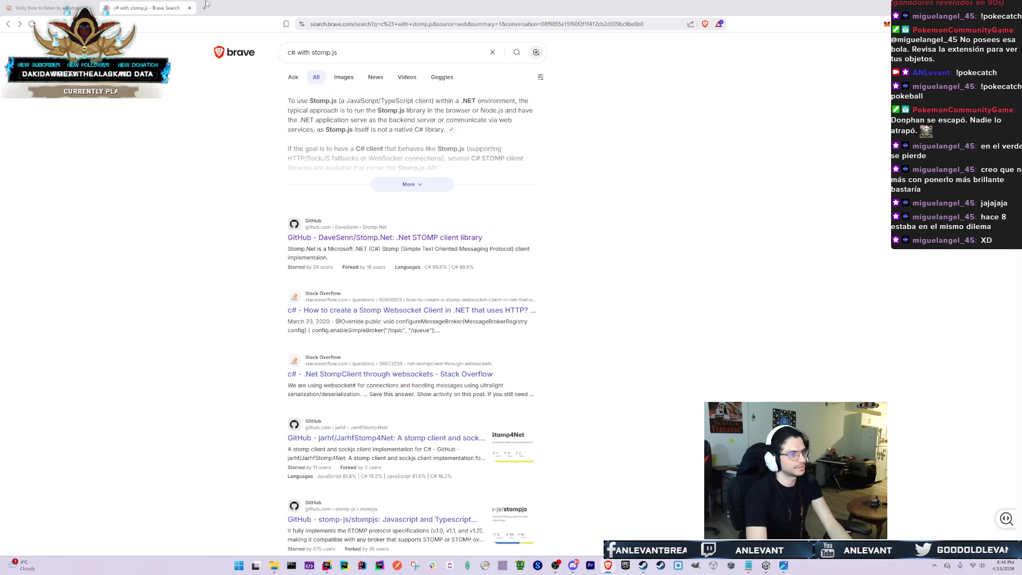
left_click(320, 238)
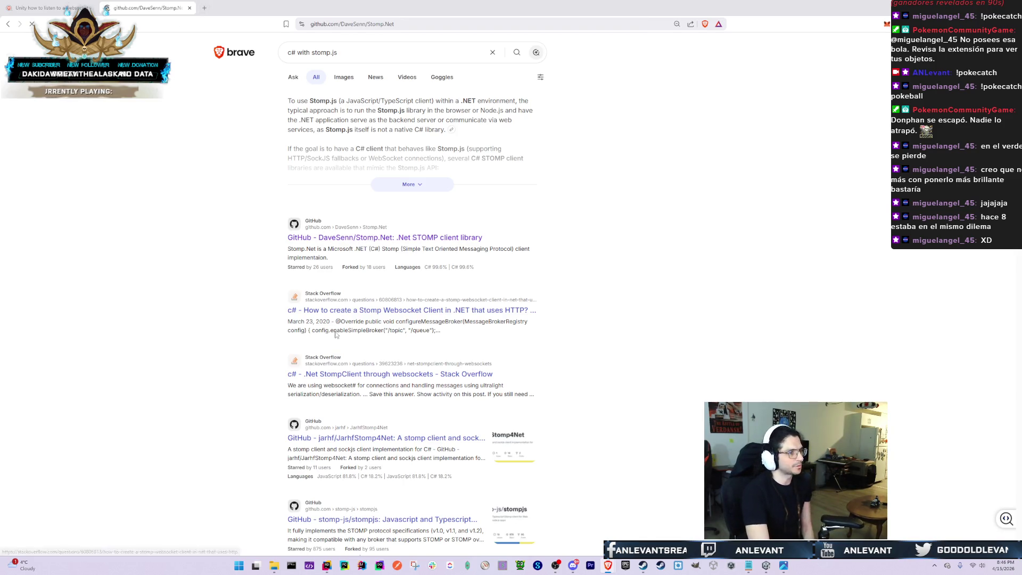
scroll(354, 263, "down", 2)
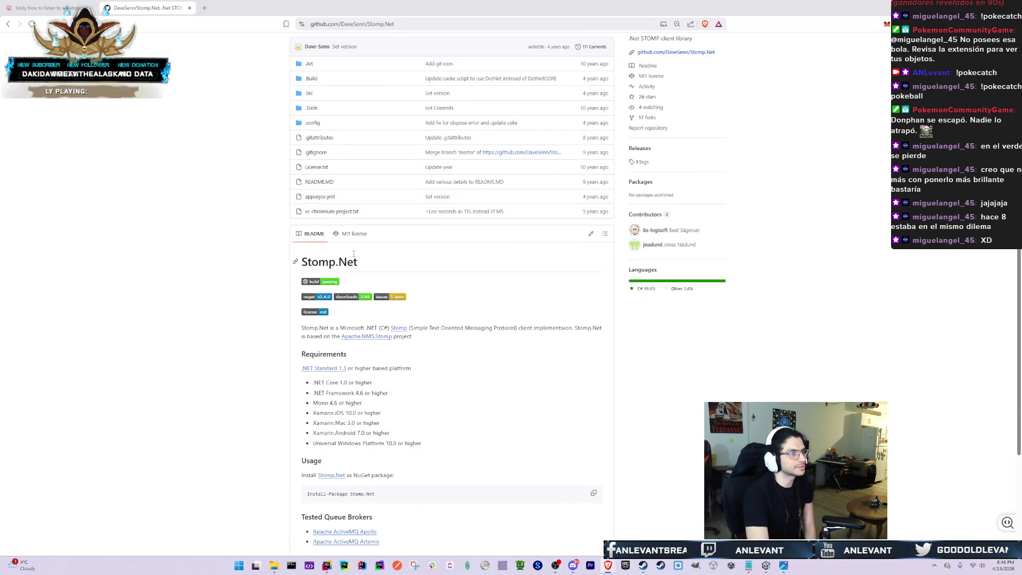
scroll(407, 386, "down", 3)
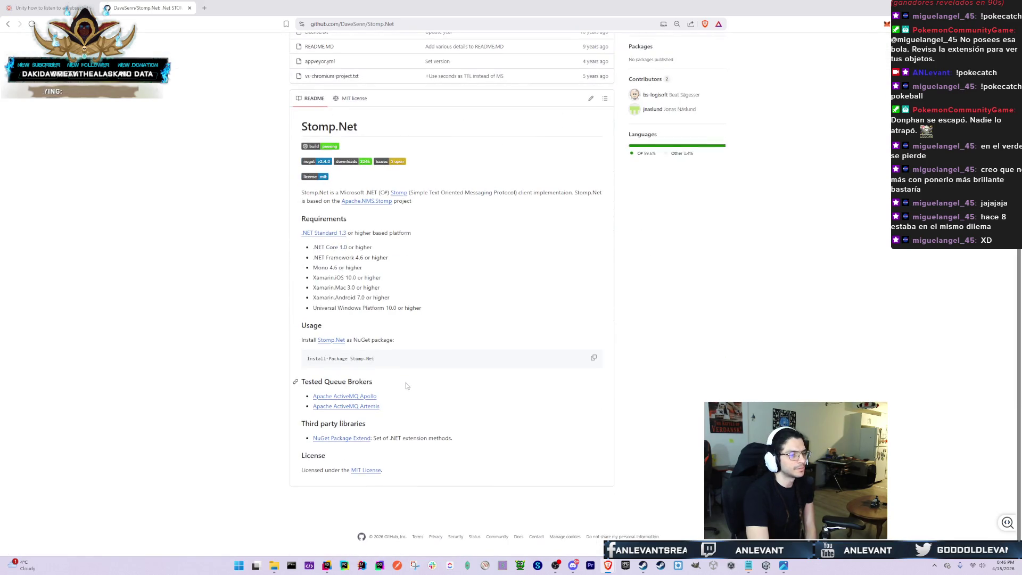
left_click_drag(411, 436, 325, 438)
left_click(433, 451)
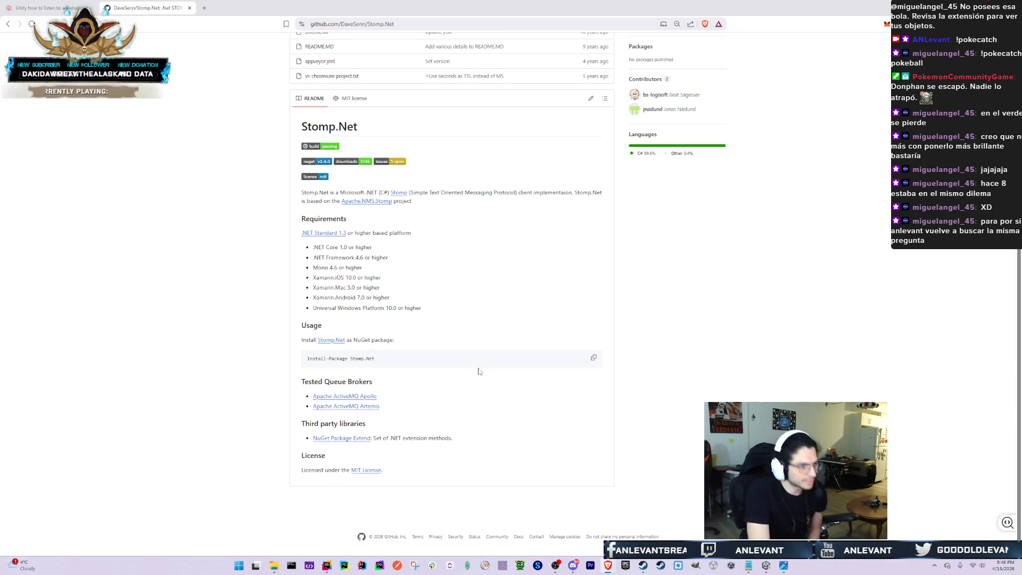
scroll(479, 371, "up", 2)
scroll(402, 331, "up", 1)
scroll(399, 330, "up", 1)
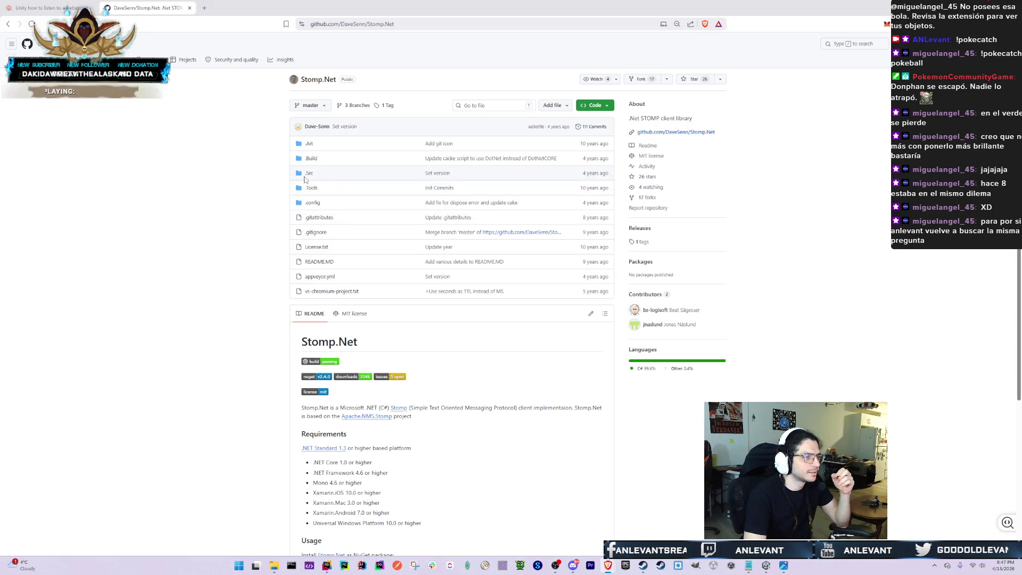
left_click_drag(329, 409, 366, 409)
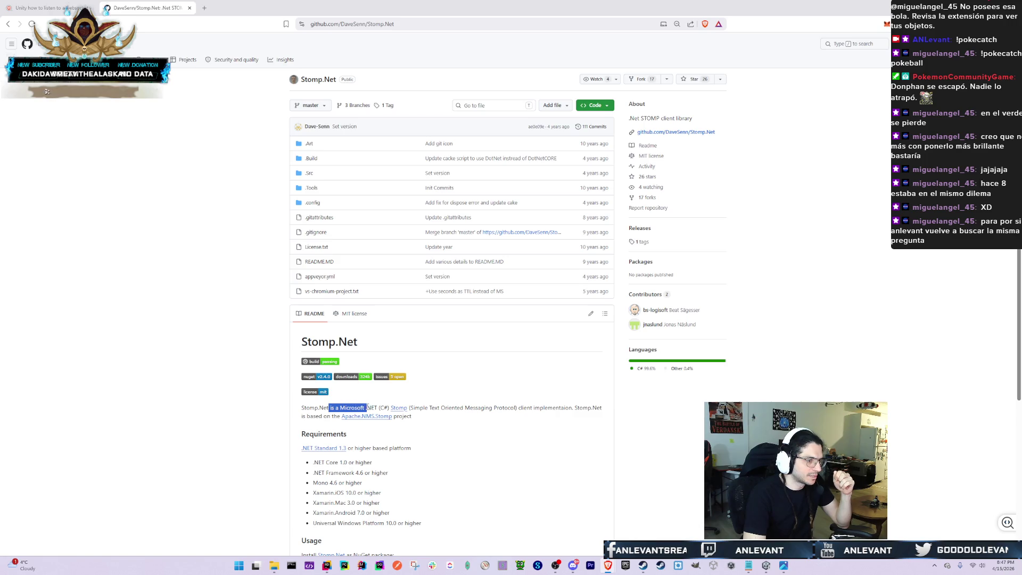
left_click(442, 408)
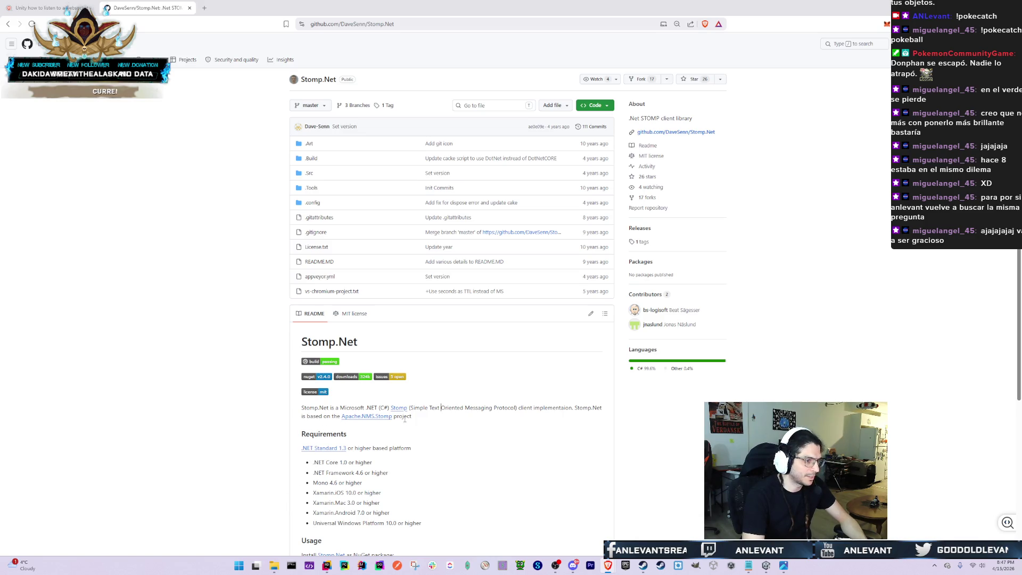
Step: Check the linked Apache.NMS.Stomp page, close it, and open the STOMP protocol website
middle_click(371, 422)
left_click(251, 8)
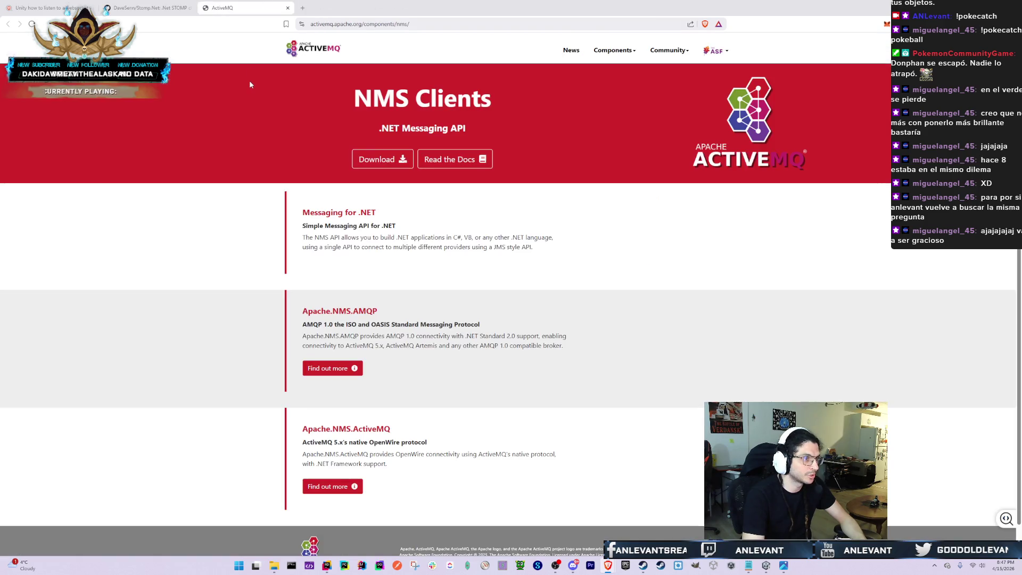
scroll(447, 222, "down", 1)
scroll(366, 279, "up", 1)
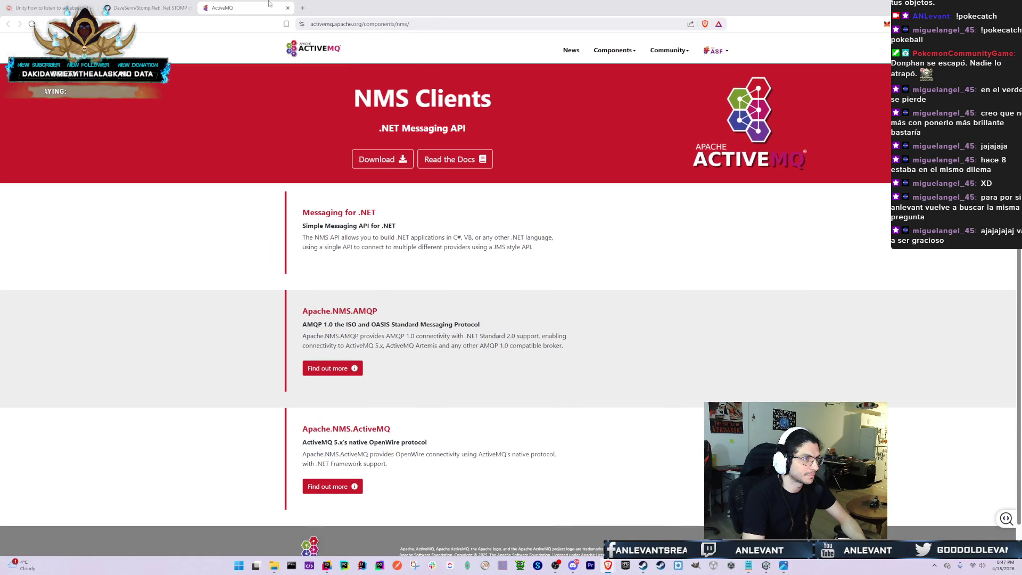
left_click(152, 8)
left_click(287, 8)
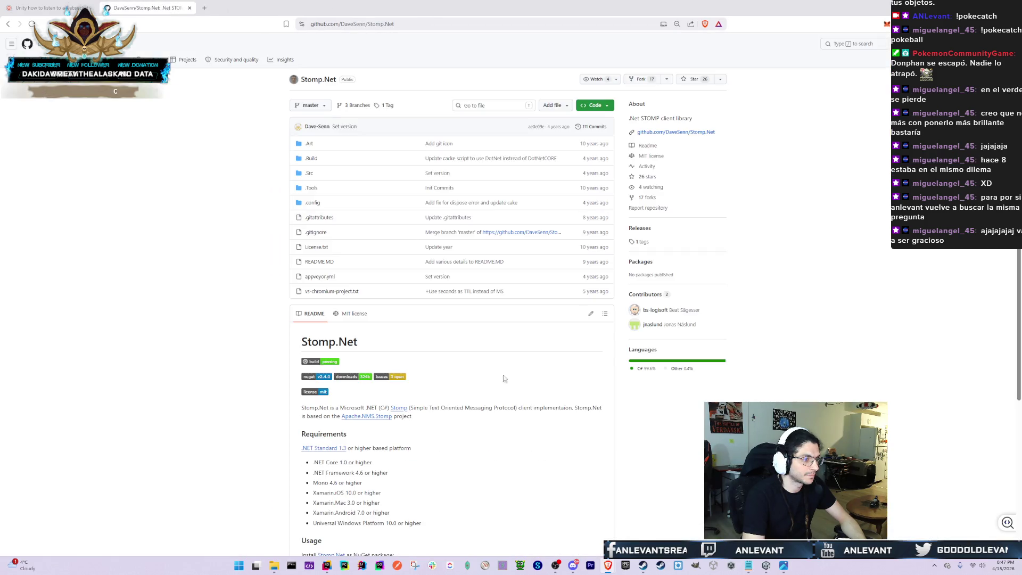
left_click(399, 408)
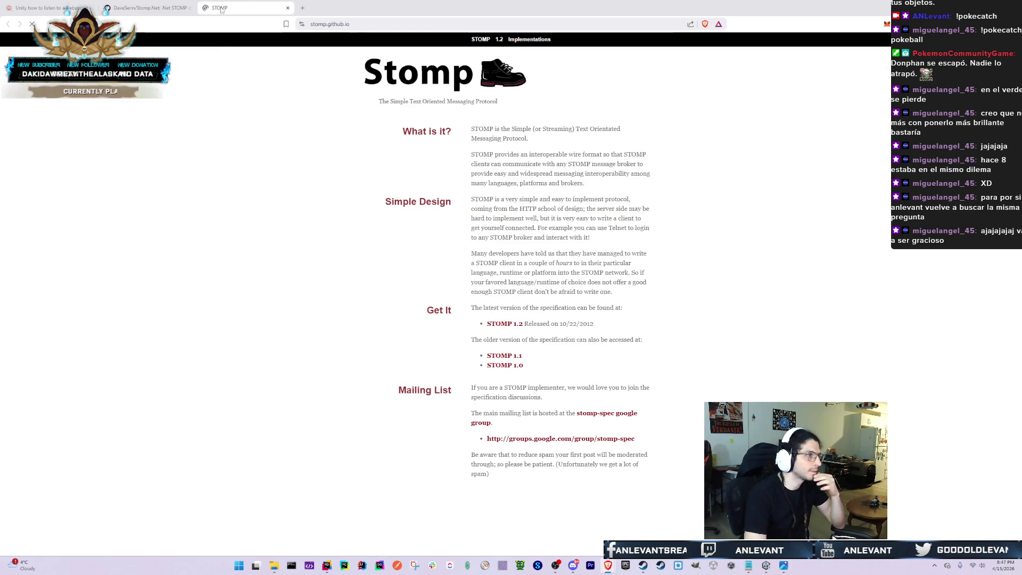
Step: Select the stomp.github.io address, then switch to the Stomp.Net GitHub tab
left_click(365, 25)
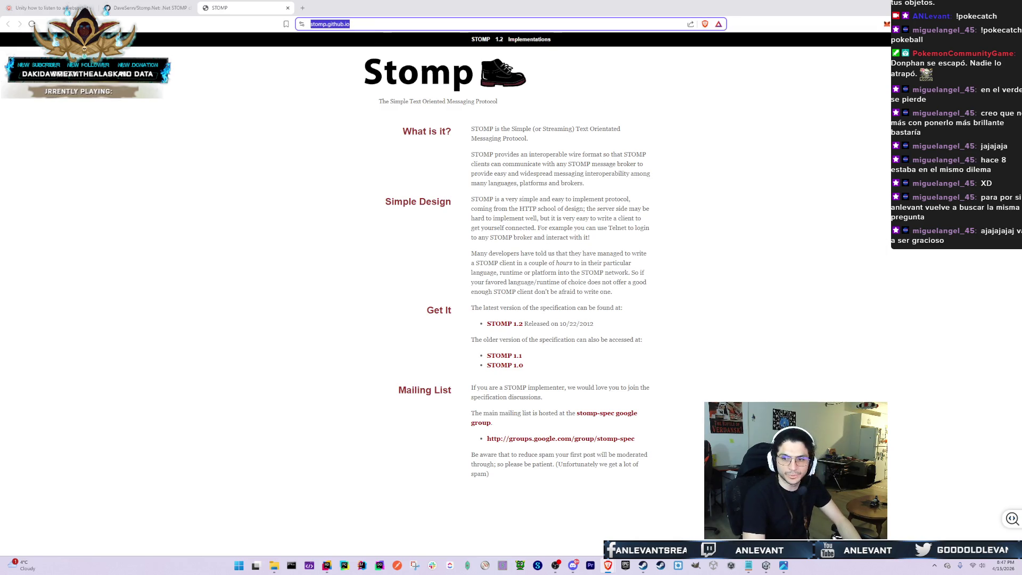
left_click(297, 208)
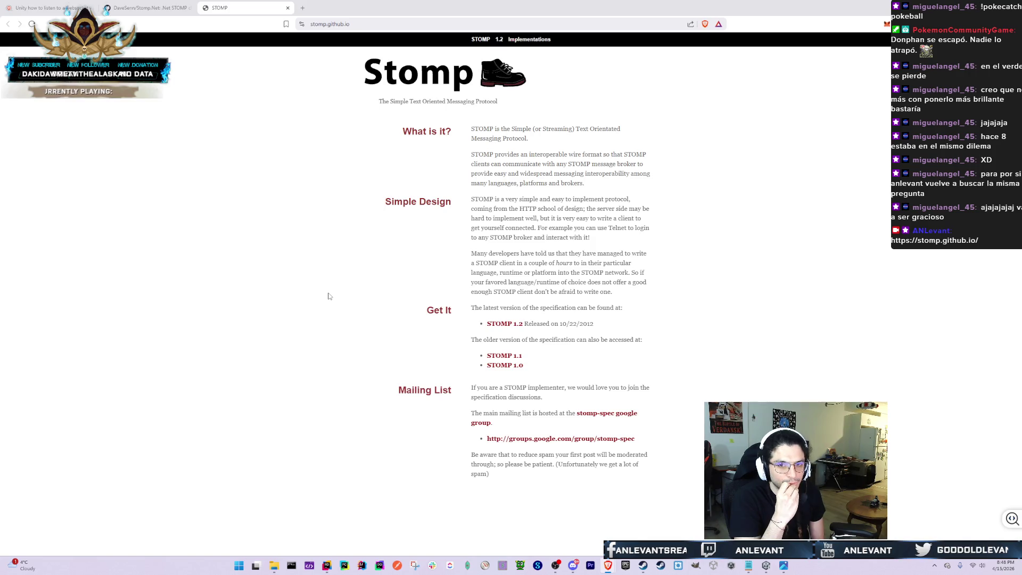
key("ctrl+shift+Tab")
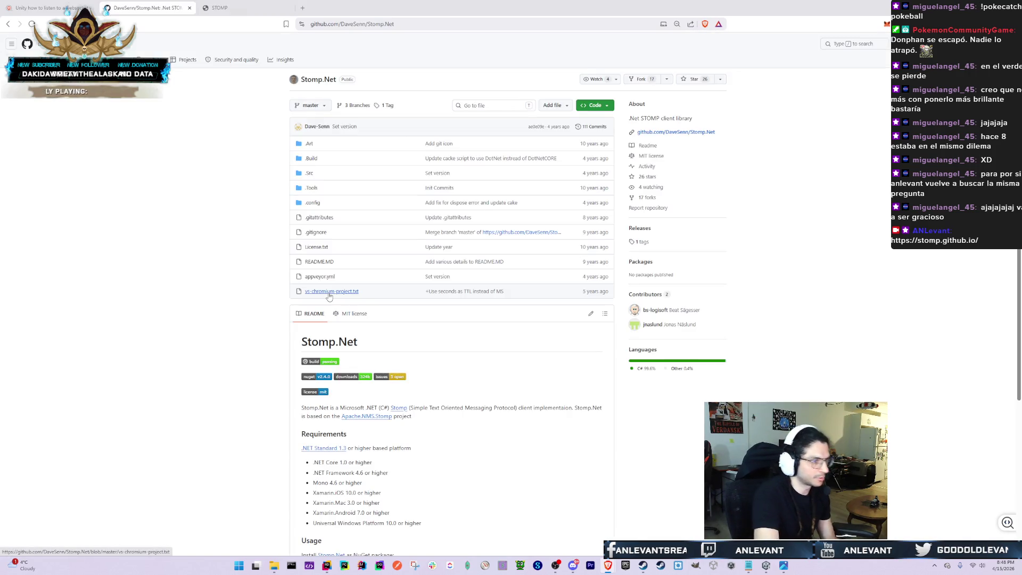
Step: Switch back to the STOMP protocol tab, then bring up the open-windows list
key("ctrl+Tab")
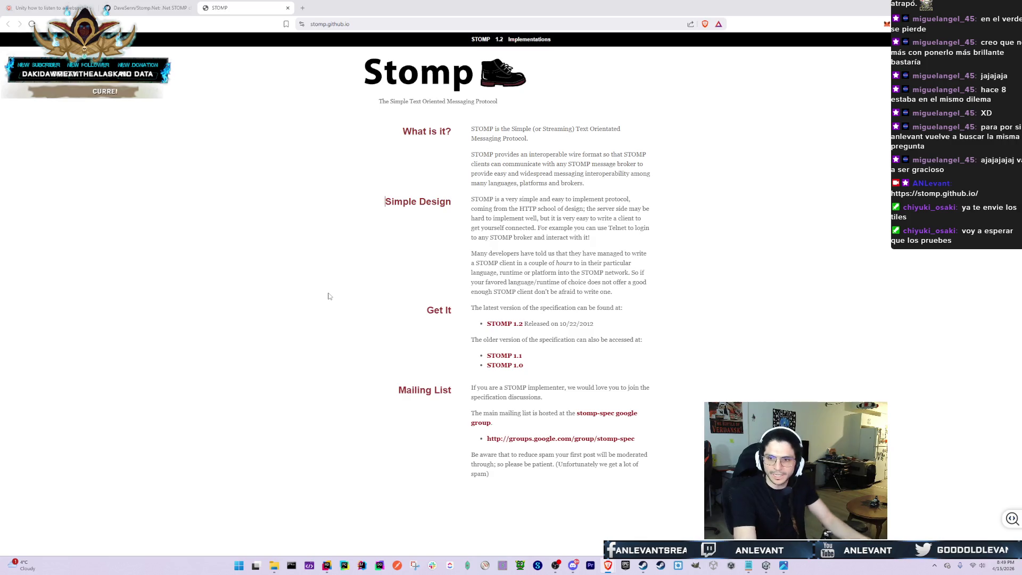
key("alt+Tab")
Step: In Discord, save the cyan tile image over CellIndicator in the Building folder
key("Tab")
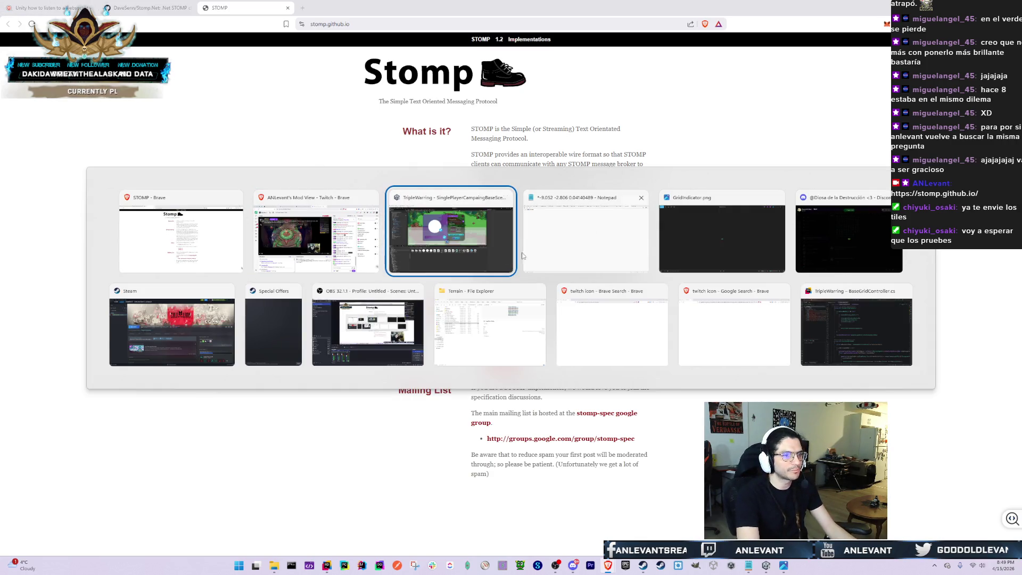
key("Tab")
key("Tab")
key("Tab")
left_click(535, 242)
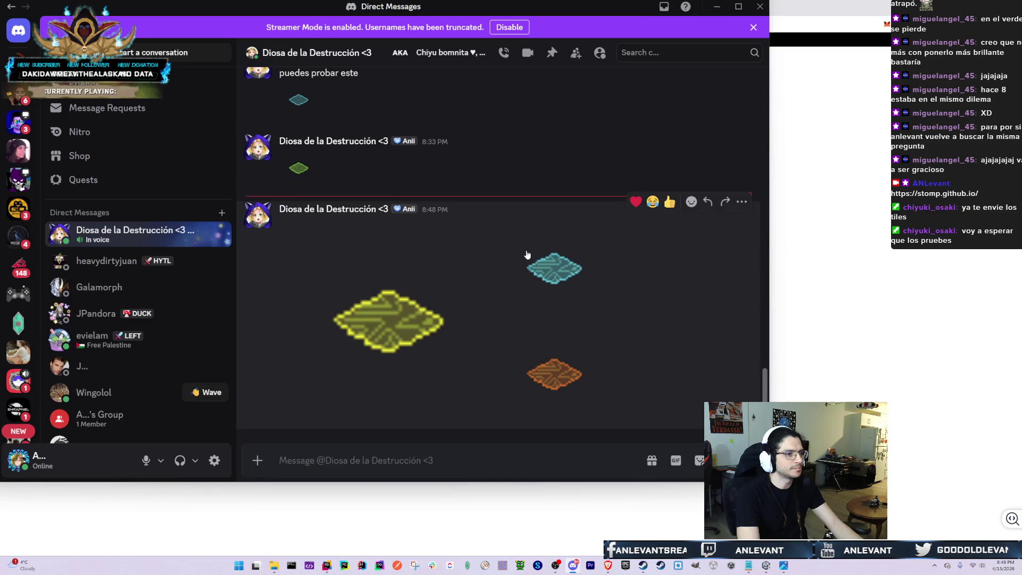
left_click(565, 264)
left_click(669, 32)
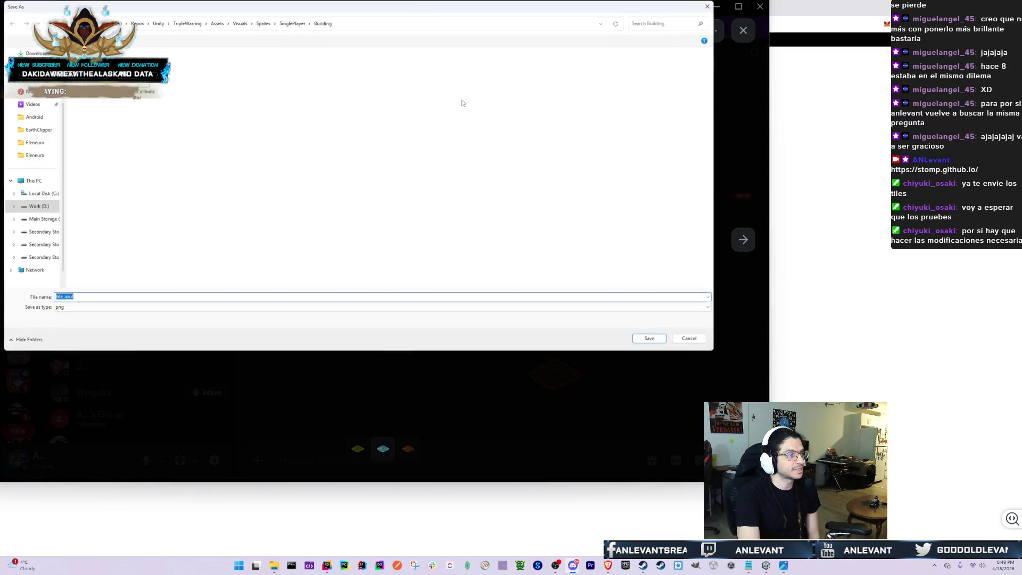
left_click(656, 345)
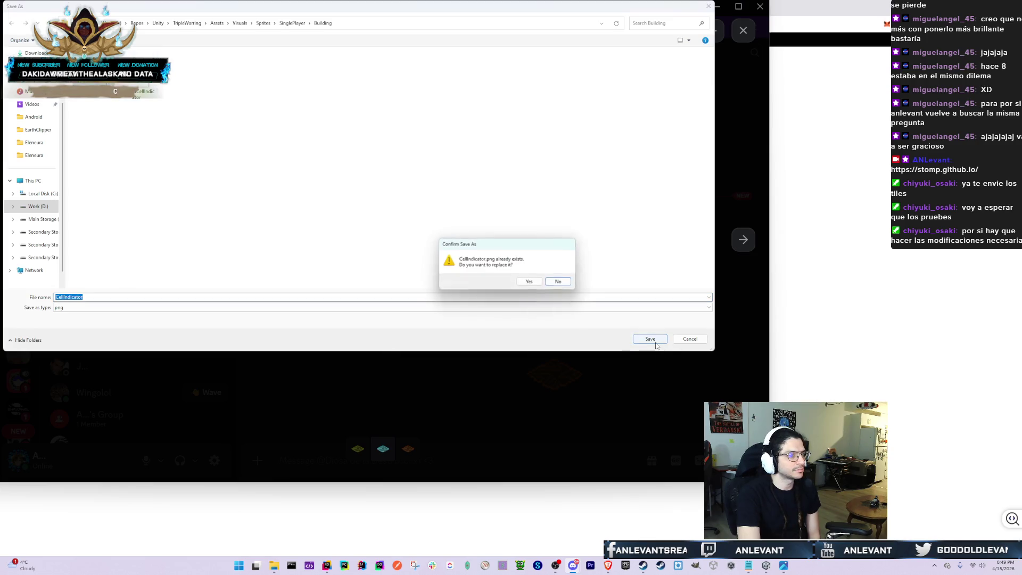
left_click(527, 282)
left_click(631, 295)
Step: Save the yellow tile image over SelectedCellIndicator
left_click(424, 326)
left_click(669, 31)
left_click(144, 85)
left_click(658, 340)
left_click(527, 283)
left_click(622, 359)
Step: Save the orange tile image as OccupiedCellIndicator.png
left_click(564, 395)
left_click(669, 30)
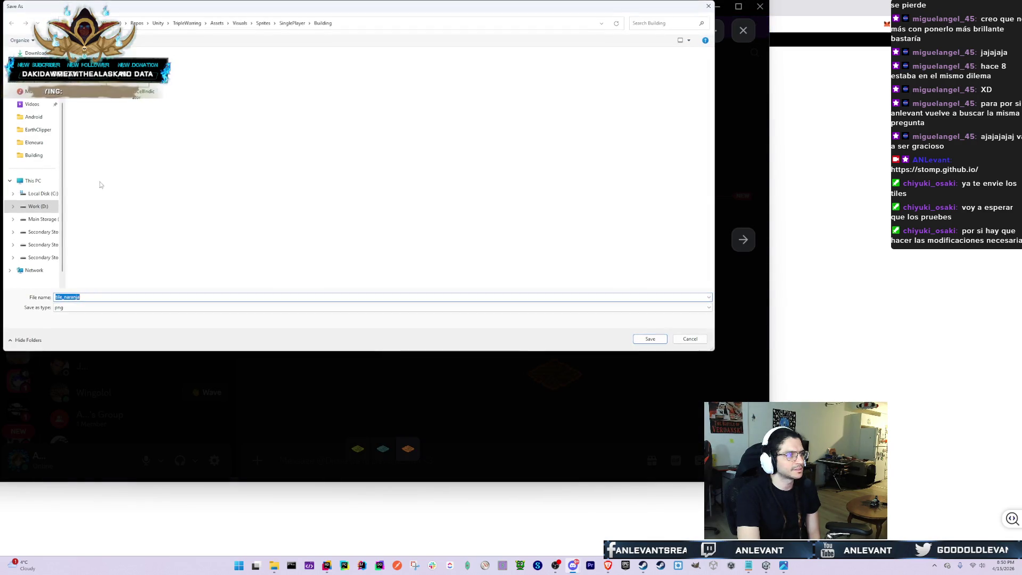
key("Return")
key("Left")
key("Left")
key("Right")
key("Right")
left_click(670, 30)
left_click(135, 85)
left_click(86, 296)
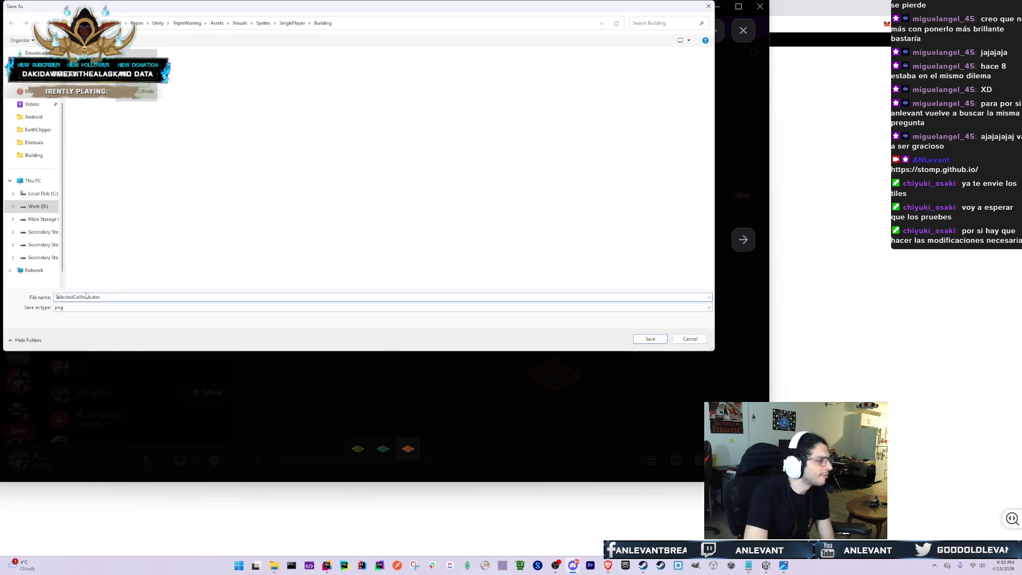
key("shift+Home")
type("Occupied")
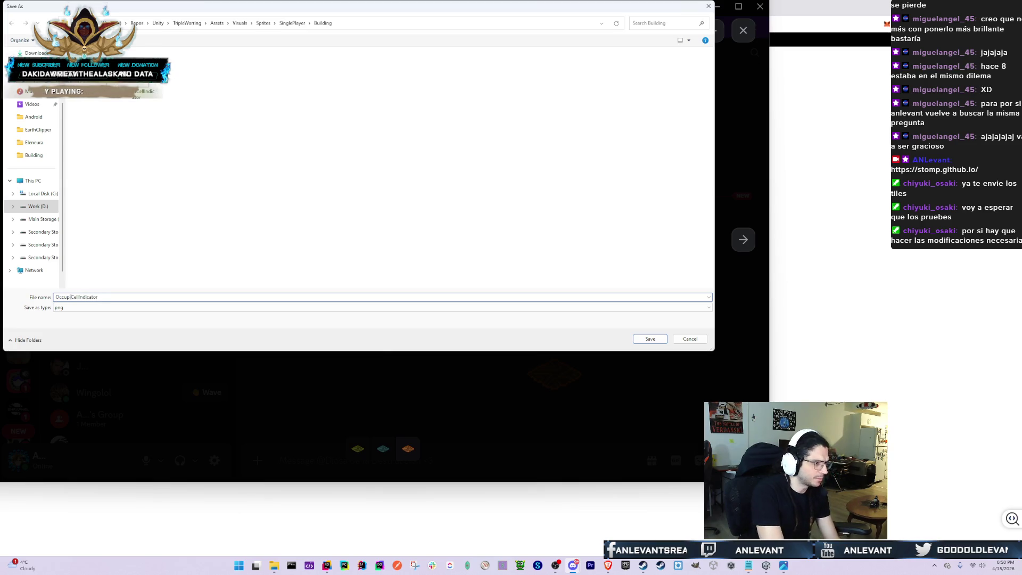
key("Return")
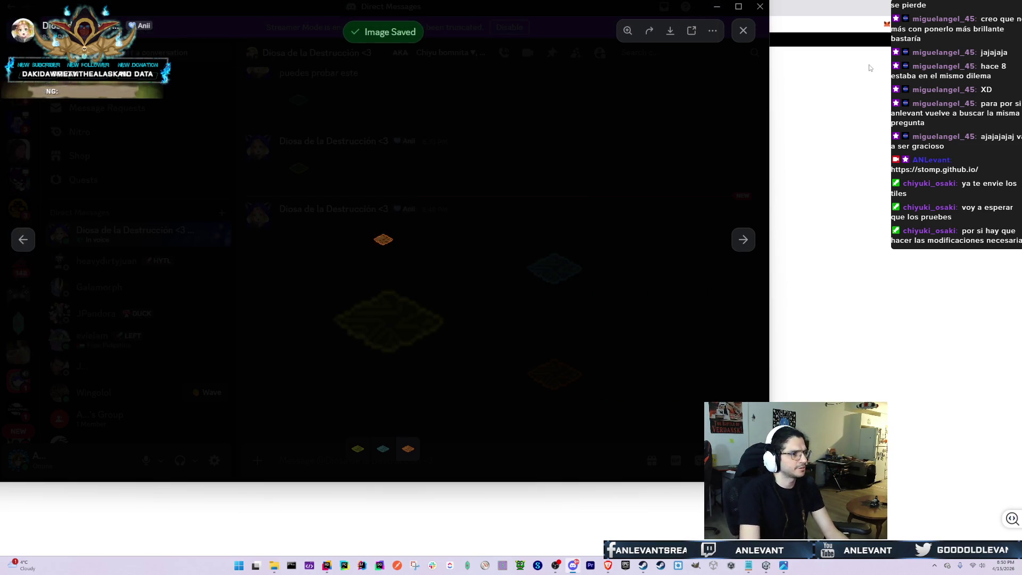
left_click(734, 152)
key("alt+Tab")
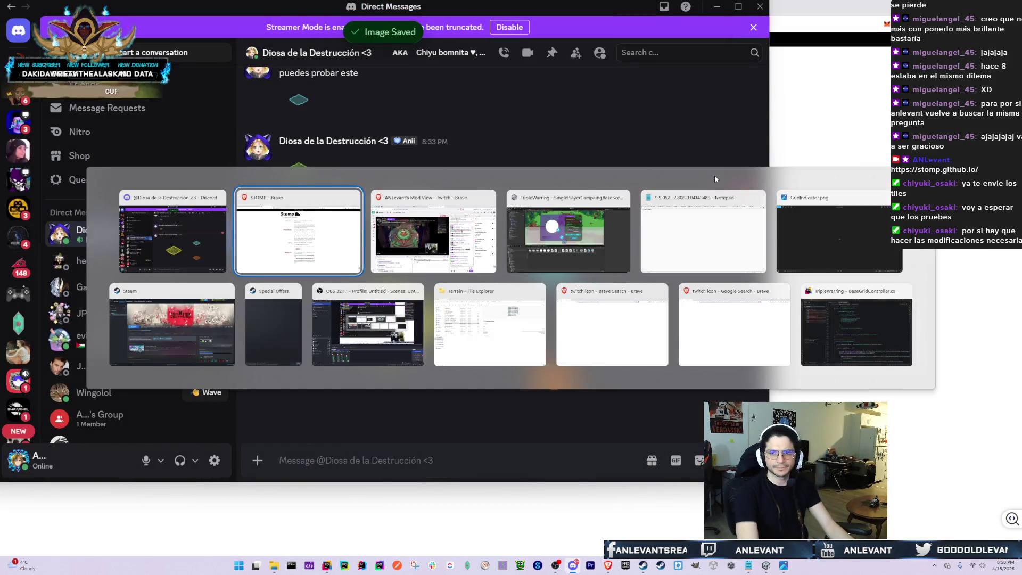
Step: Switch to the Unity editor showing the TripleWarring project
key("alt+Tab")
key("alt+Tab")
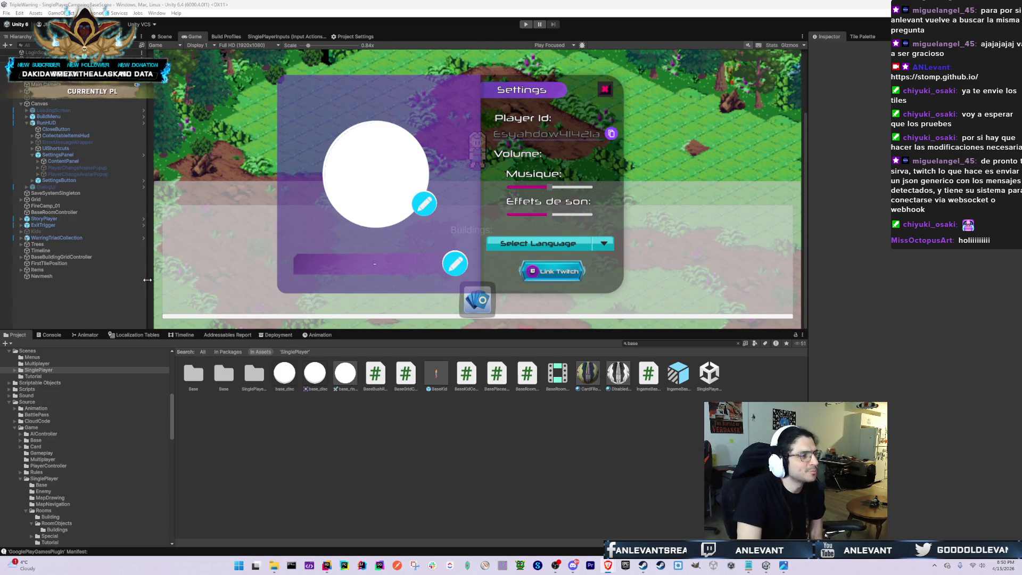
Step: Inspect ContentPanel, RunHUD, Canvas, LoadingScreen, Grid and Timeline in the Hierarchy
left_click(52, 162)
key("Left")
key("Left")
key("Left")
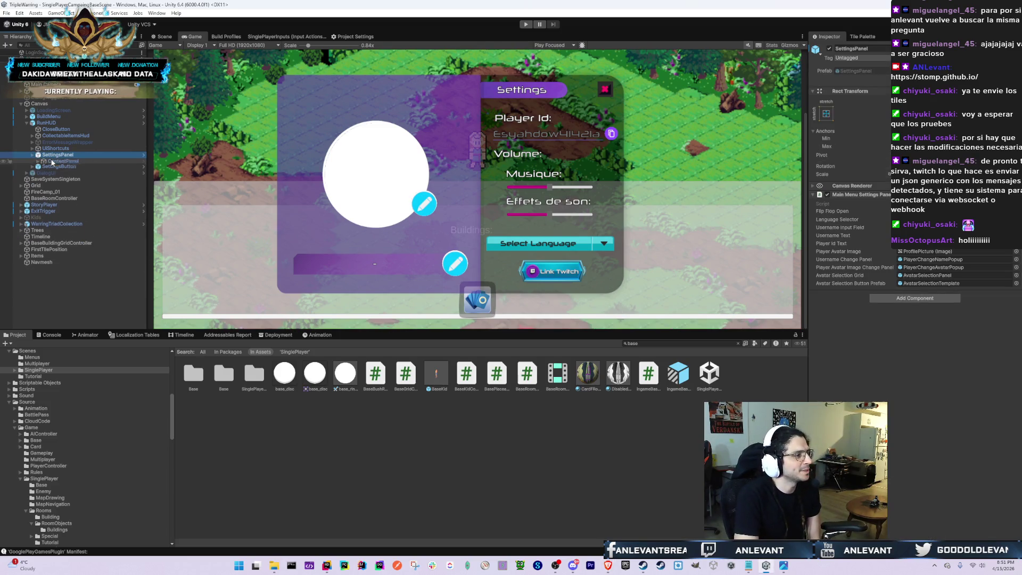
key("Left")
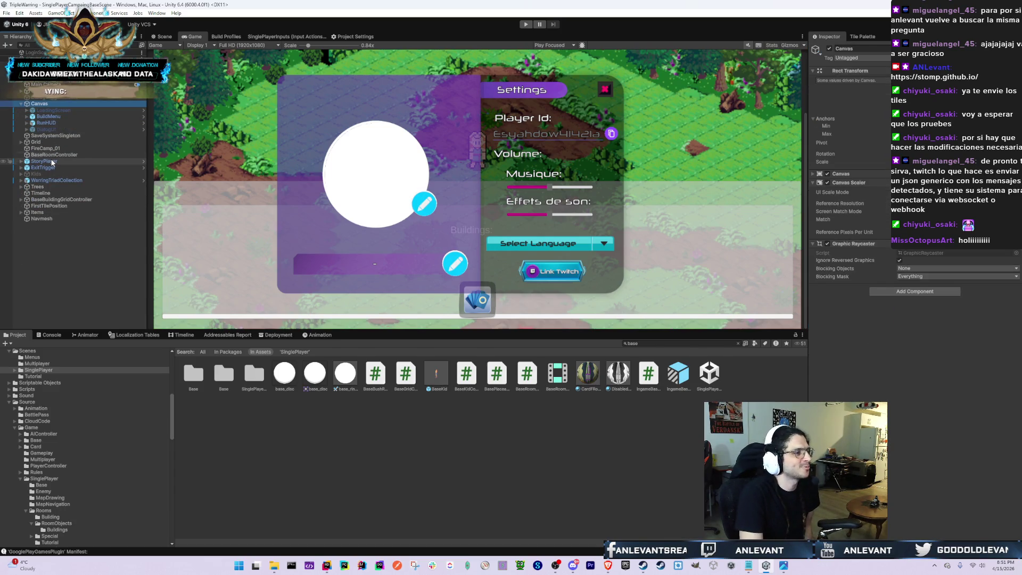
key("Down")
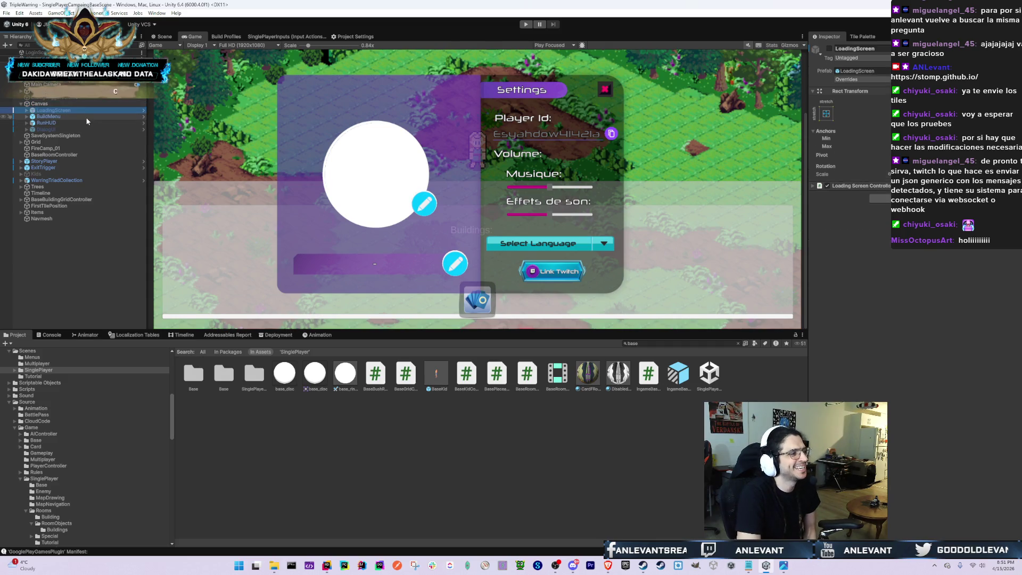
key("Down")
key("Down")
key("Down")
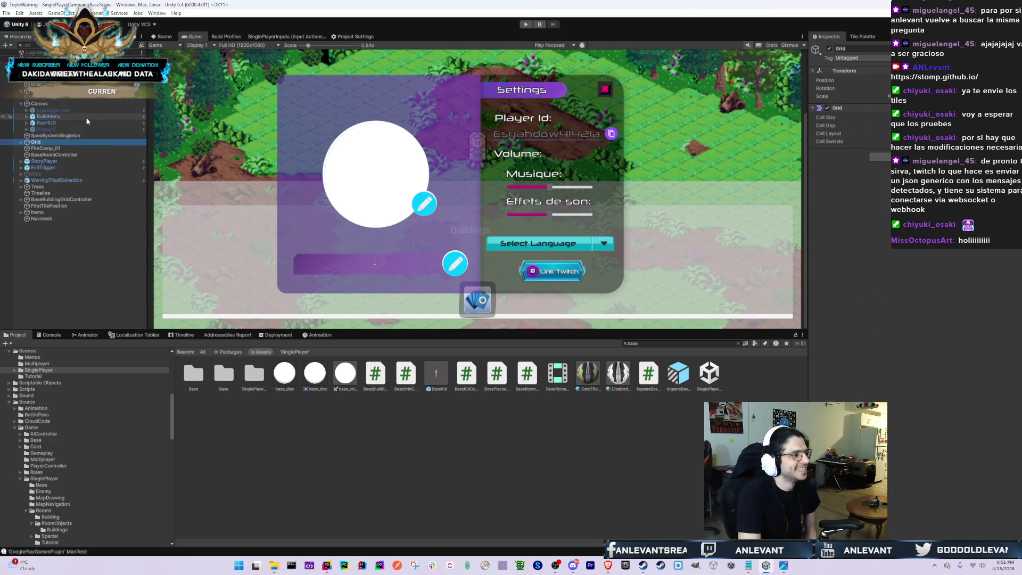
left_click(79, 193)
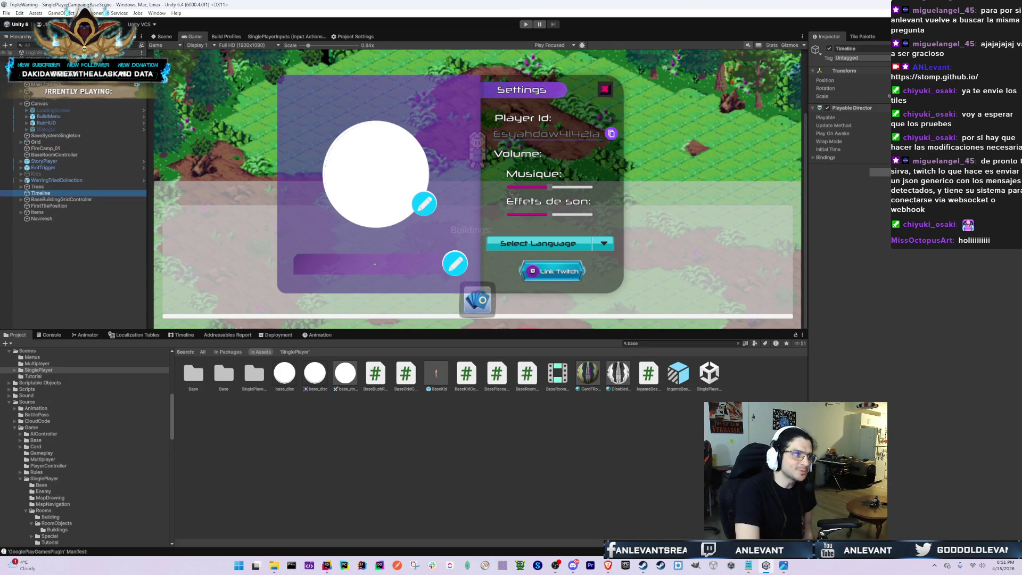
Step: Locate the SinglePlayerCampaingBaseScene asset in the Project window via Find in Project
right_click(106, 60)
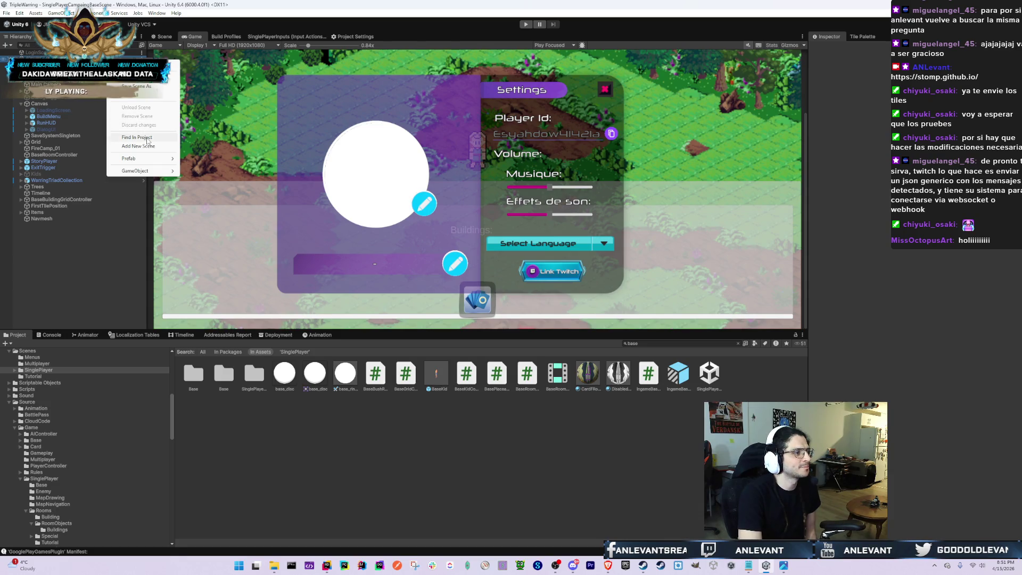
left_click(137, 137)
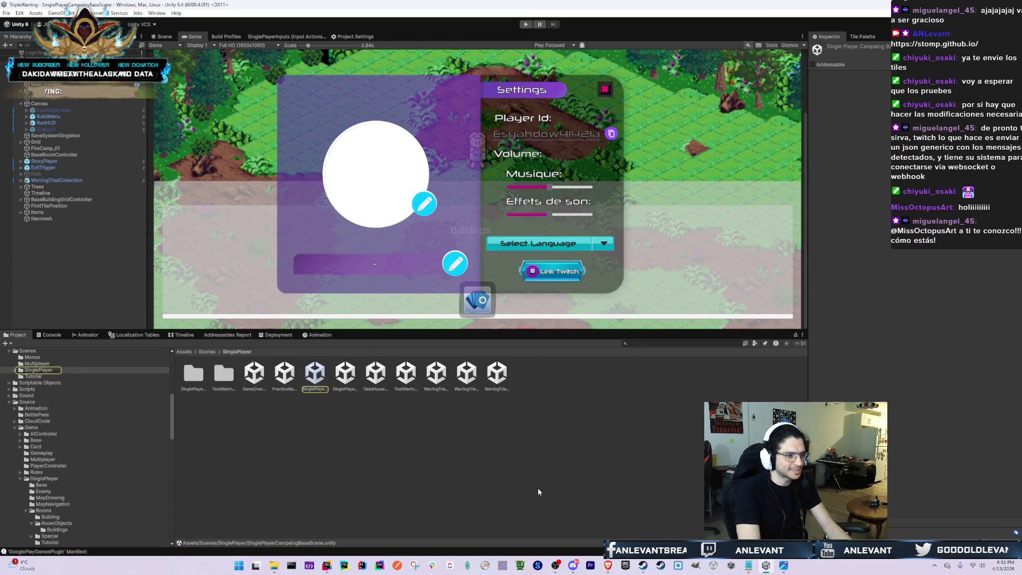
left_click(647, 343)
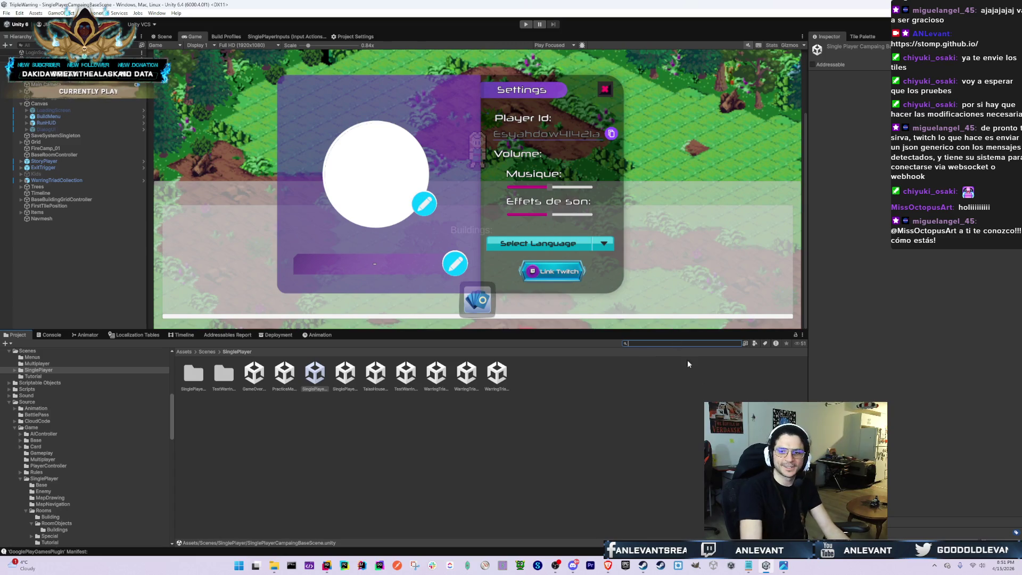
key("alt+Tab")
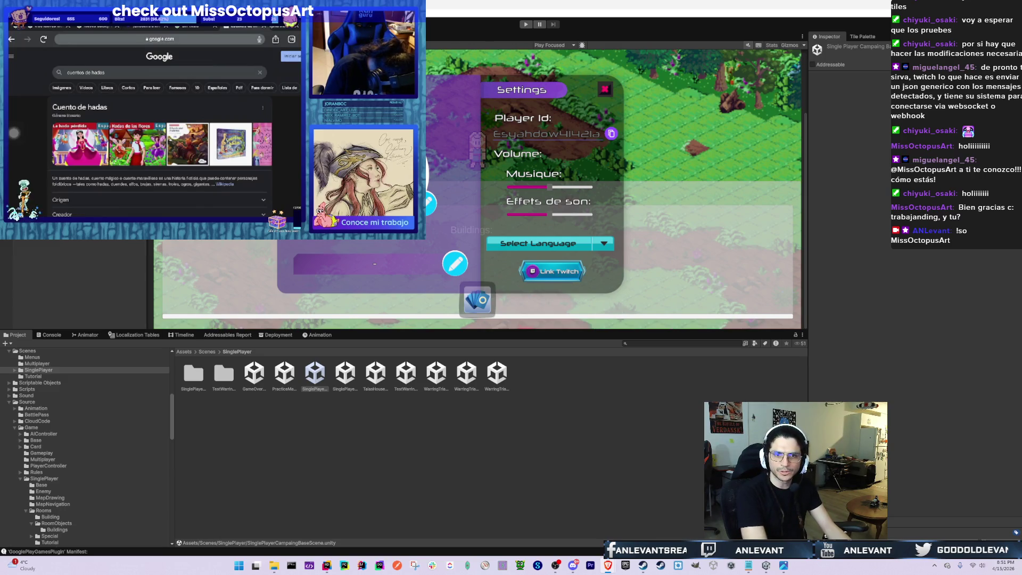
Step: Alt+Tab from Unity to bring the OBS Studio window to the front
key("alt+Tab")
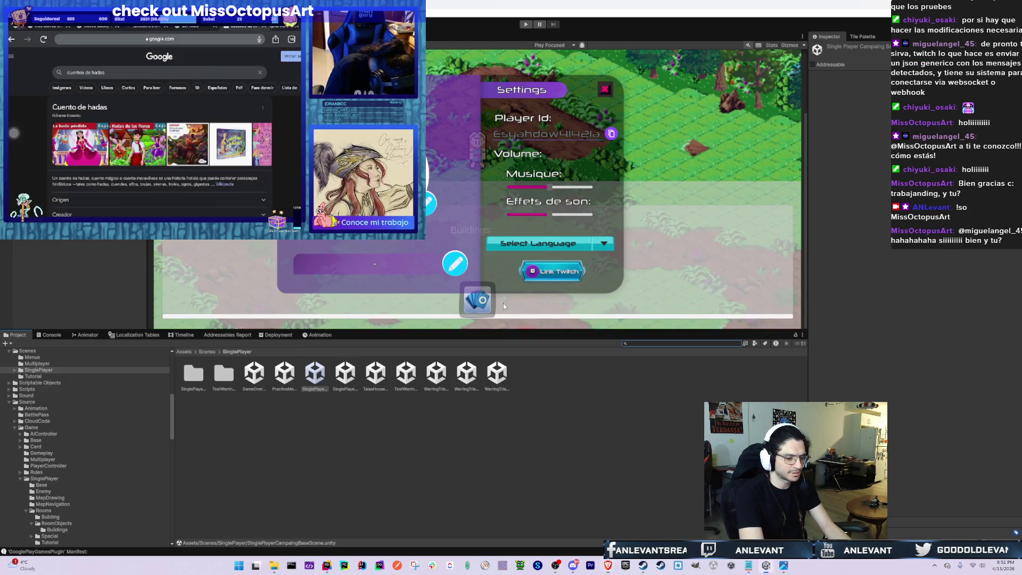
key("alt+Tab")
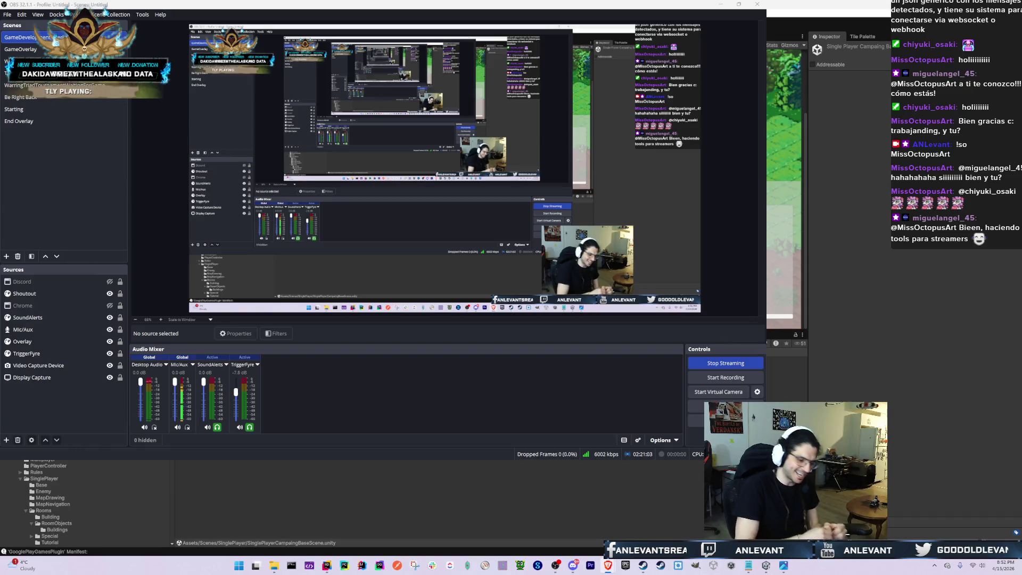
Step: Return to Unity, then bring Rider with BaseGridController.cs forward and maximise it
key("alt+Tab")
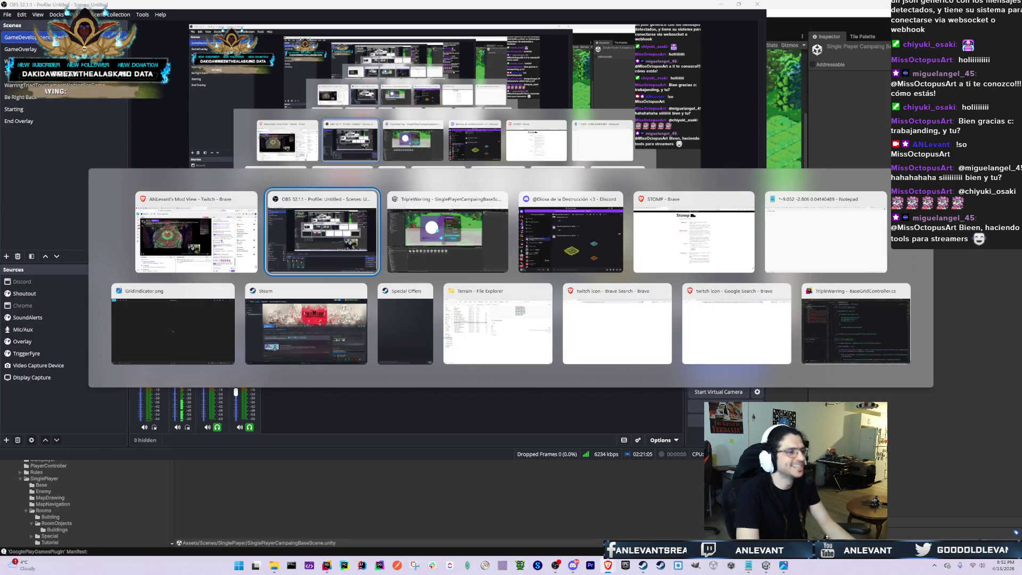
key("alt+Tab")
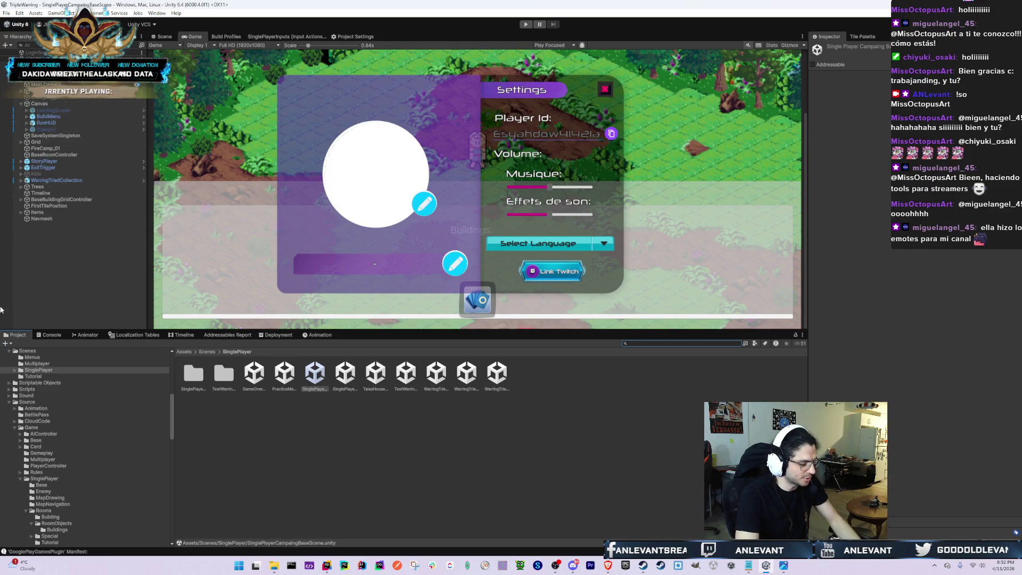
key("alt+Tab")
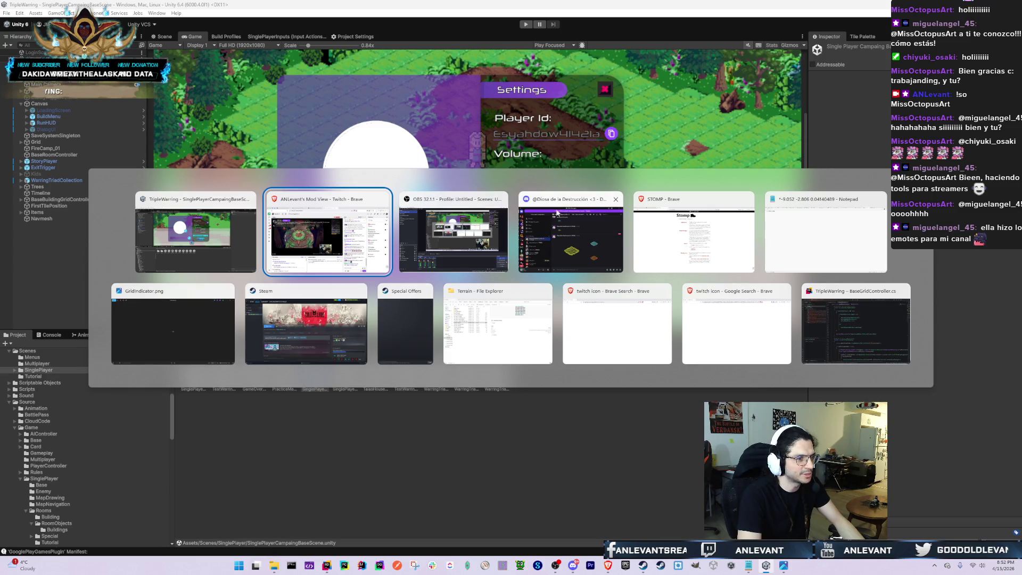
key("Escape")
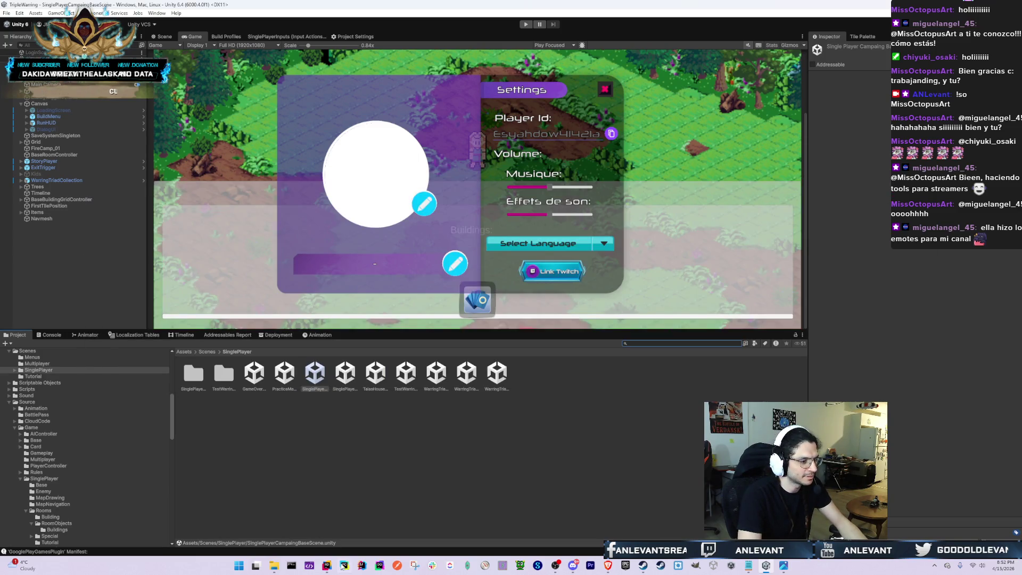
left_click(327, 567)
left_click(738, 8)
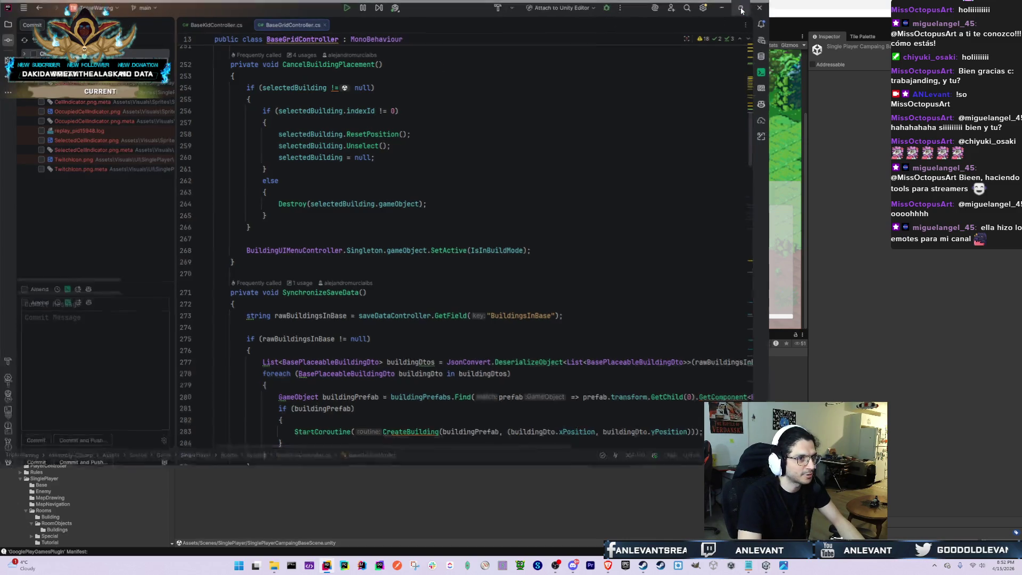
Step: Switch to the Brave window showing the STOMP protocol homepage
key("alt+Tab")
left_click(440, 230)
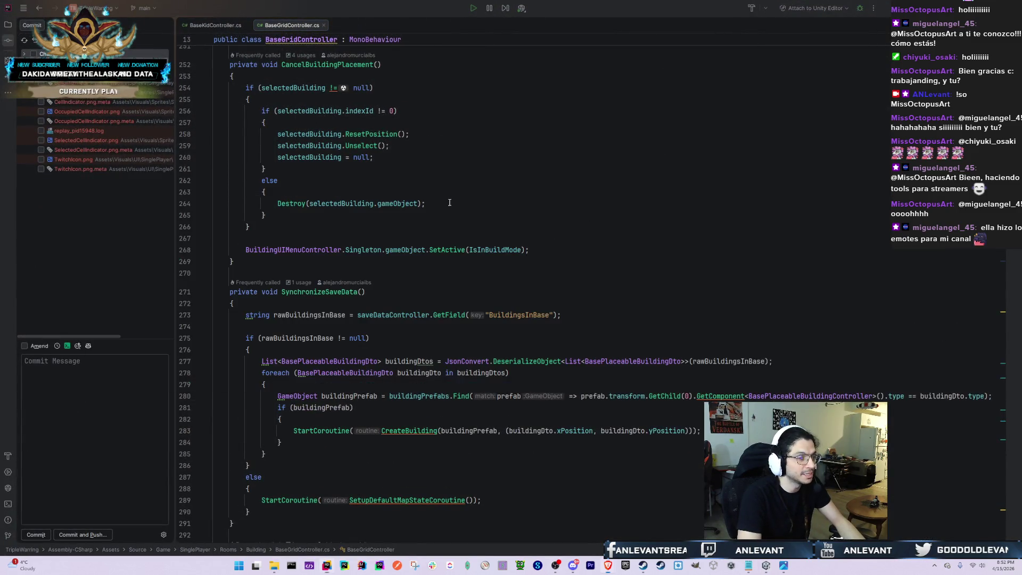
key("alt+Tab")
left_click(781, 231)
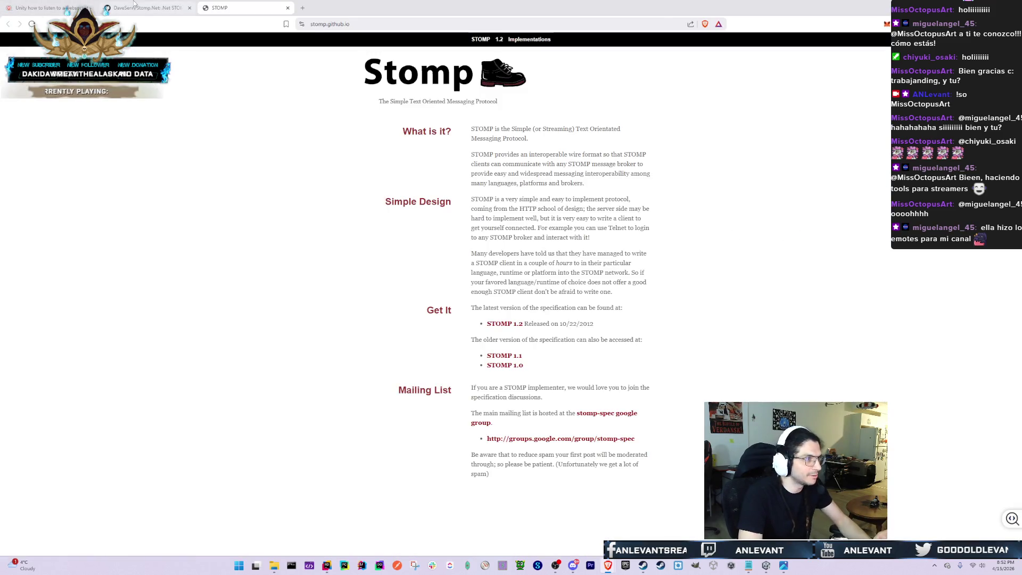
Step: Open the Stomp.Net repo's .Src folder, with Stomp.Net in a background tab, then open Examples
left_click(144, 8)
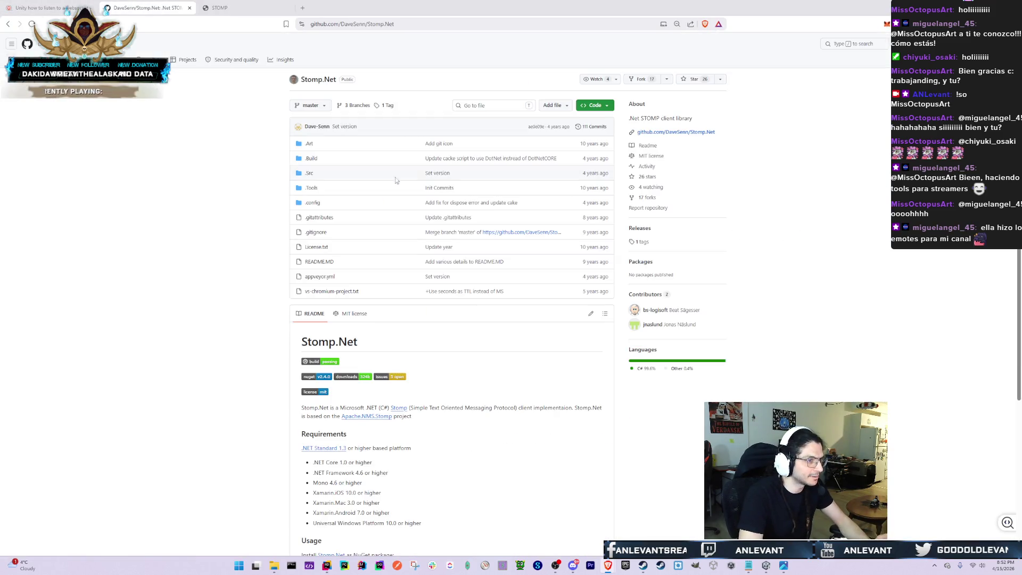
left_click(310, 174)
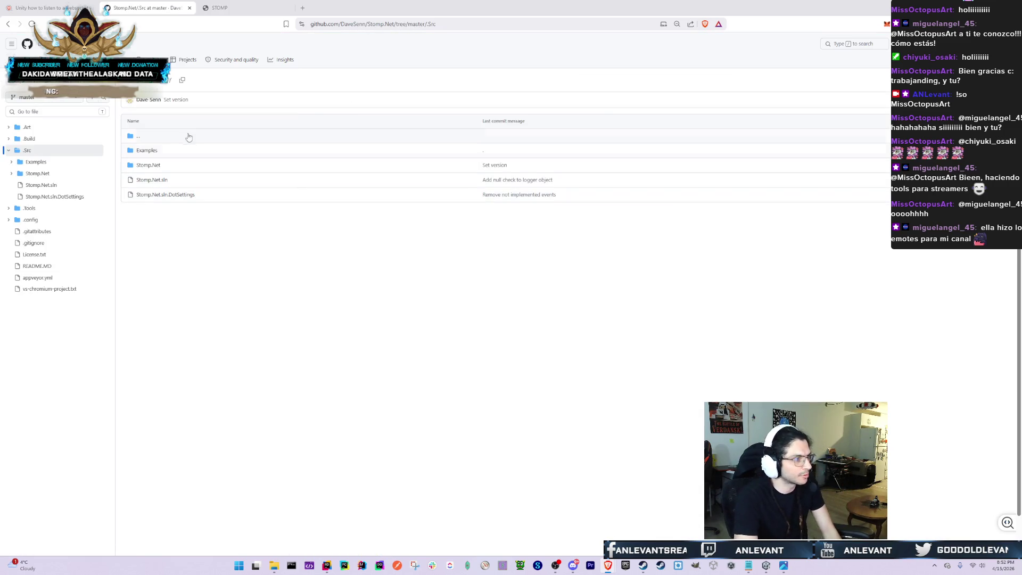
middle_click(149, 165)
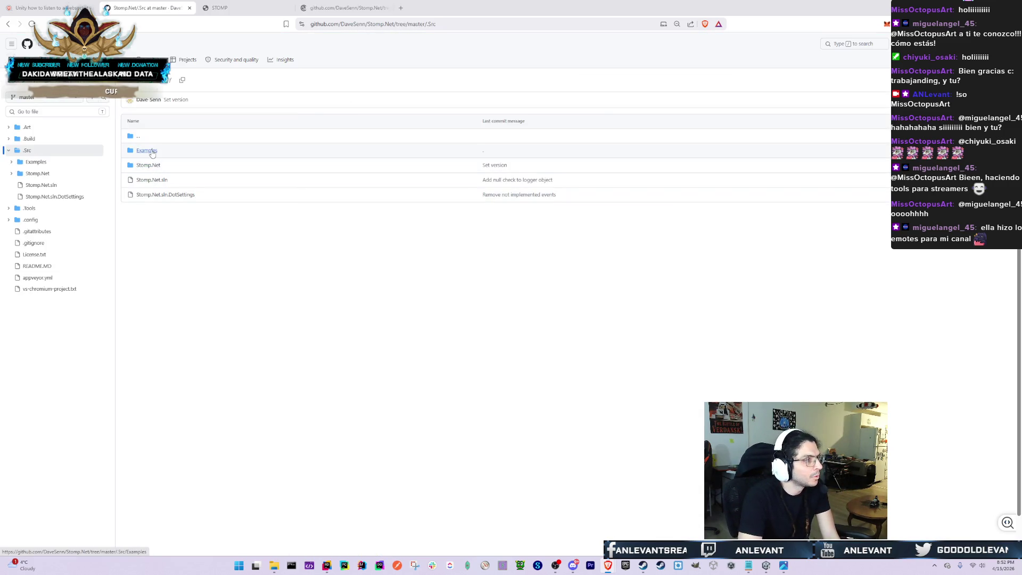
left_click(146, 151)
Step: Check the Stomp.Net folder tab, then return to Examples and open an example project in a new tab
left_click(340, 3)
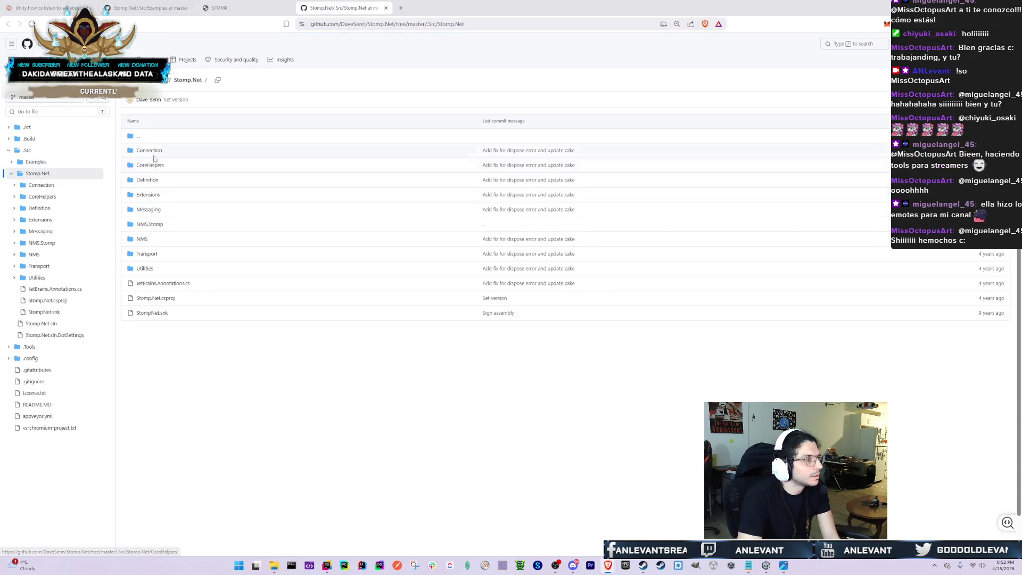
left_click(124, 4)
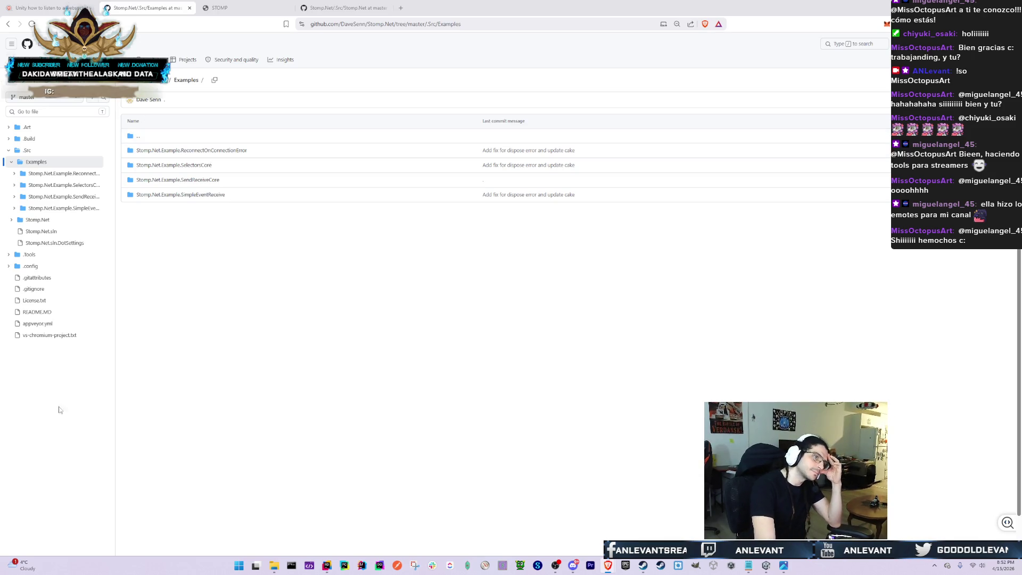
middle_click(193, 150)
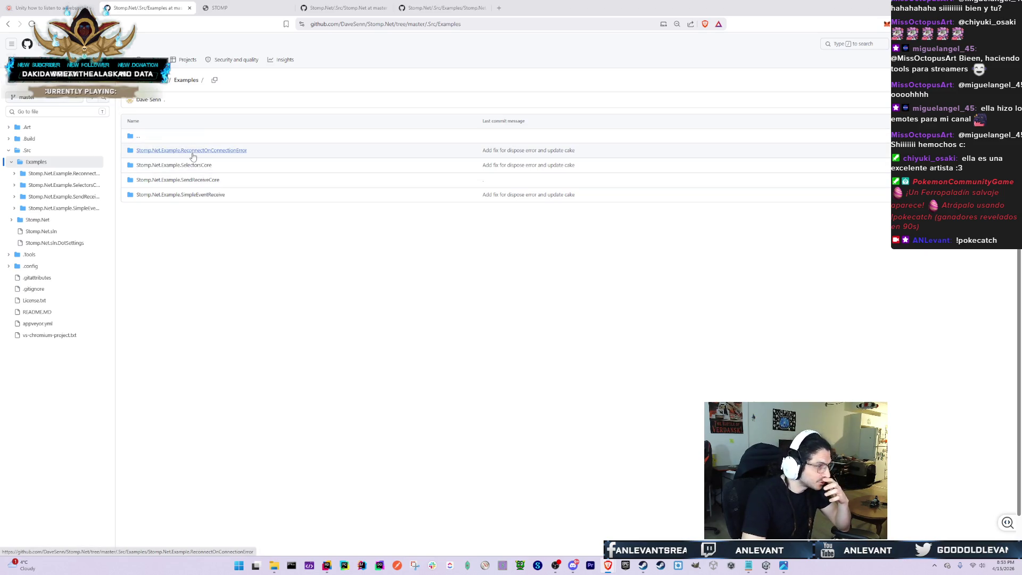
key("alt+Tab")
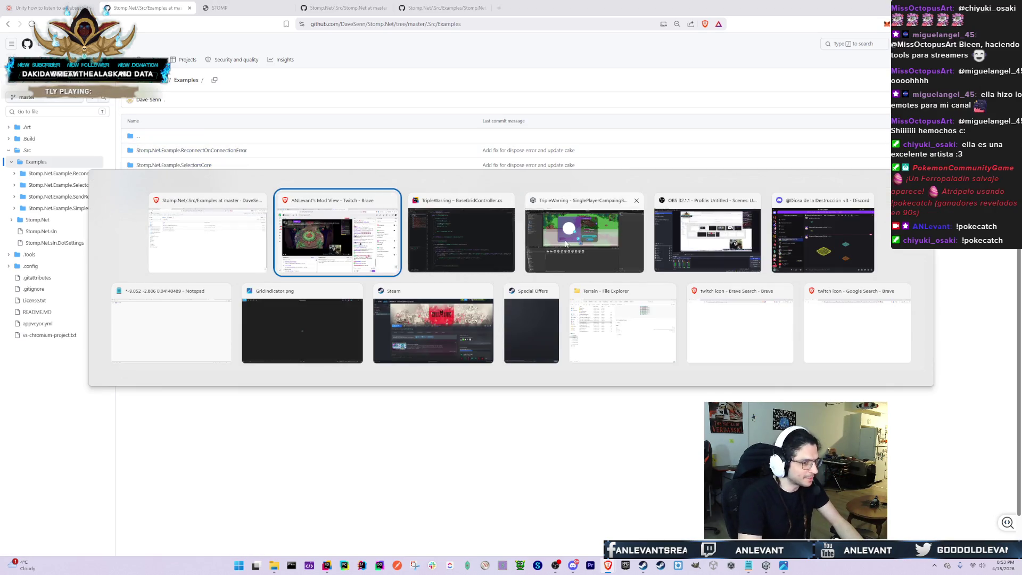
Step: Unload SinglePlayerCampaingBaseScene from the Hierarchy and enter Play mode to reach the login form
left_click(567, 244)
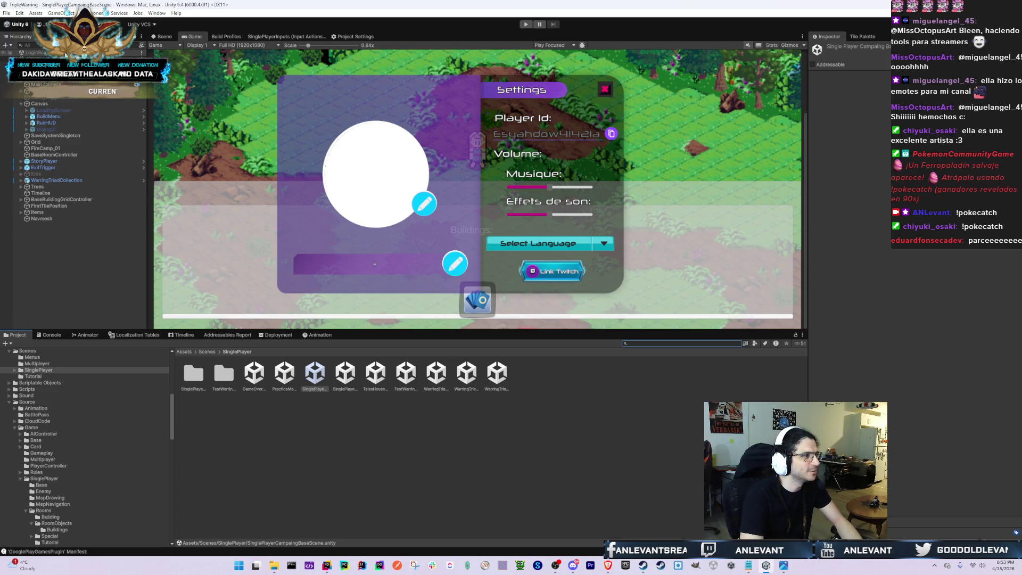
right_click(75, 53)
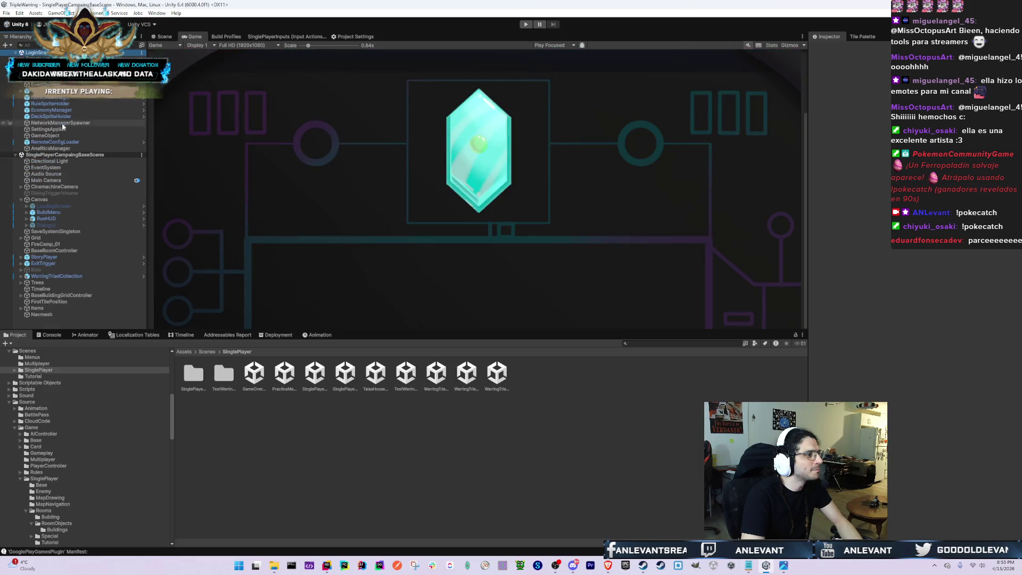
right_click(65, 155)
left_click(93, 203)
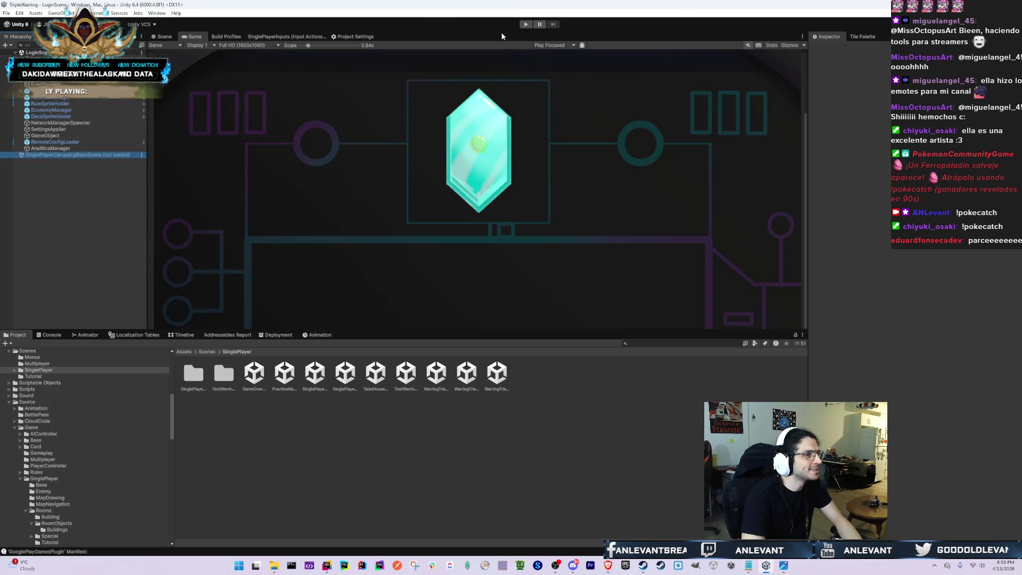
left_click(526, 24)
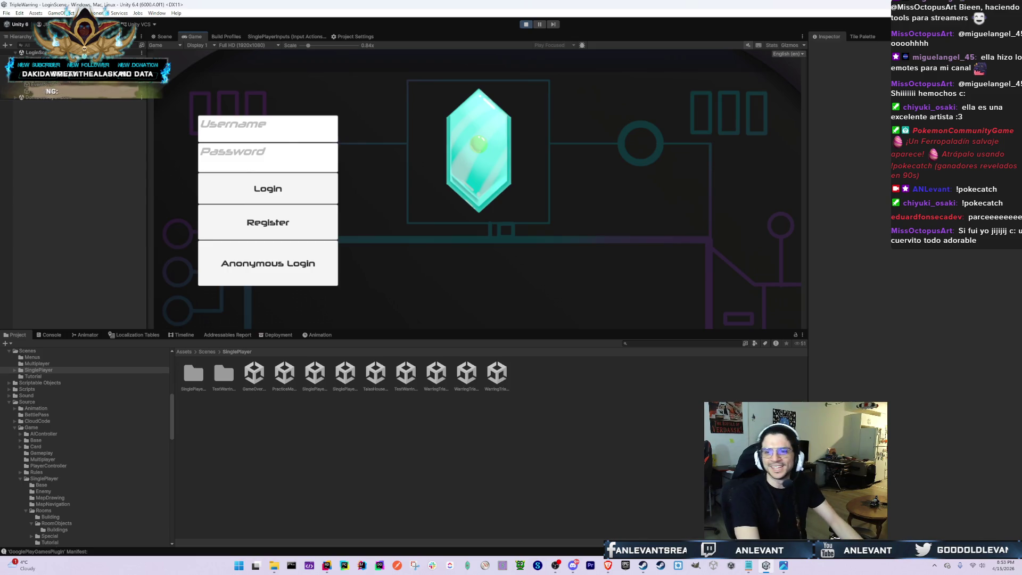
Step: Log into the game with username admin and the account password
left_click(298, 129)
type("admin")
left_click(287, 152)
type("**")
key("ctrl+a")
key("BackSpace")
type("********")
left_click(304, 180)
Step: Clear the Console and return to the Project tab once the main menu appears
left_click(51, 335)
left_click(10, 344)
left_click(17, 334)
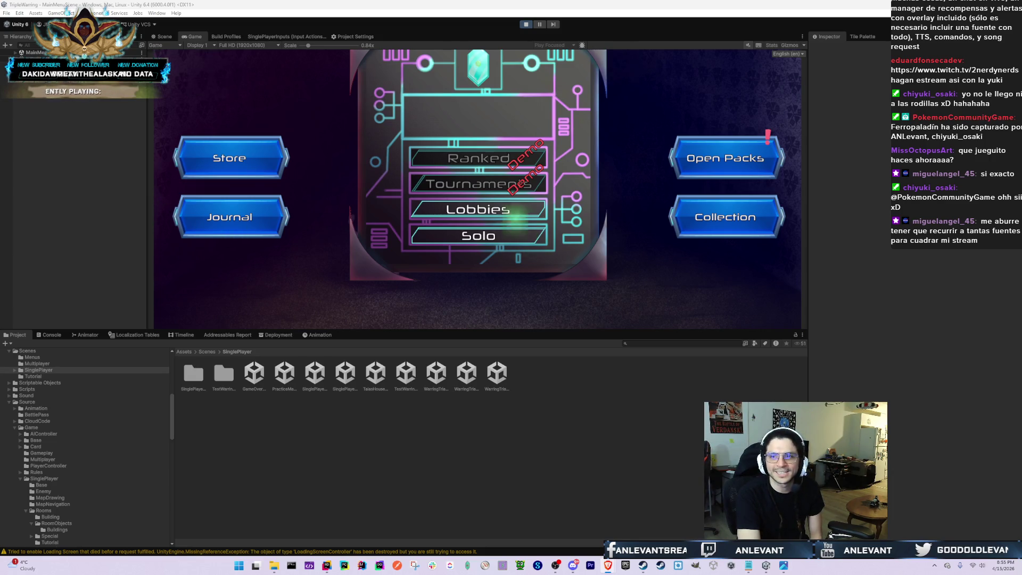
scroll(230, 400, "down", 3)
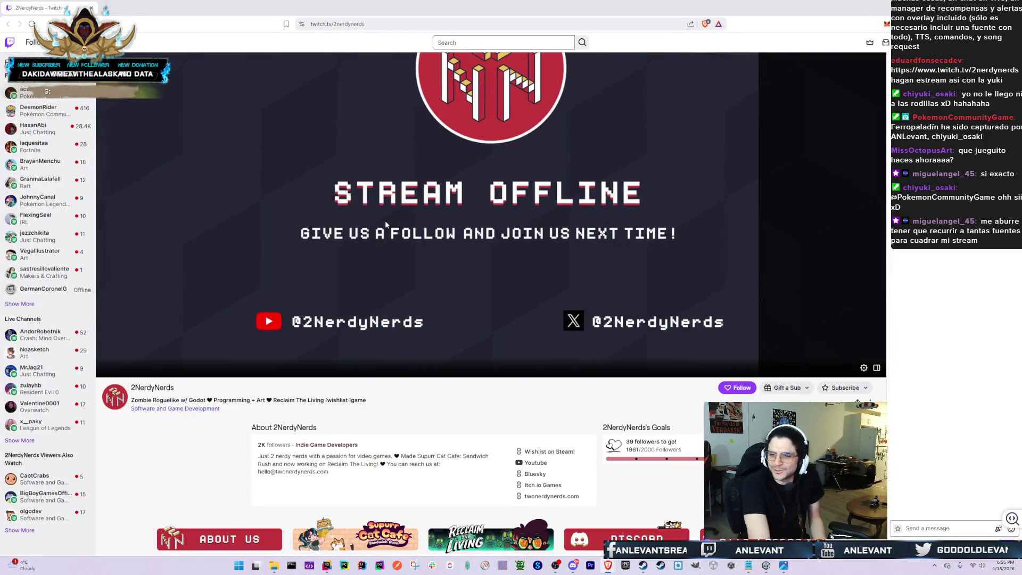
Step: Subscribe via the Twitch page's Youtube link (Suscribirme), then click Follow on 2NerdyNerds
scroll(422, 362, "down", 2)
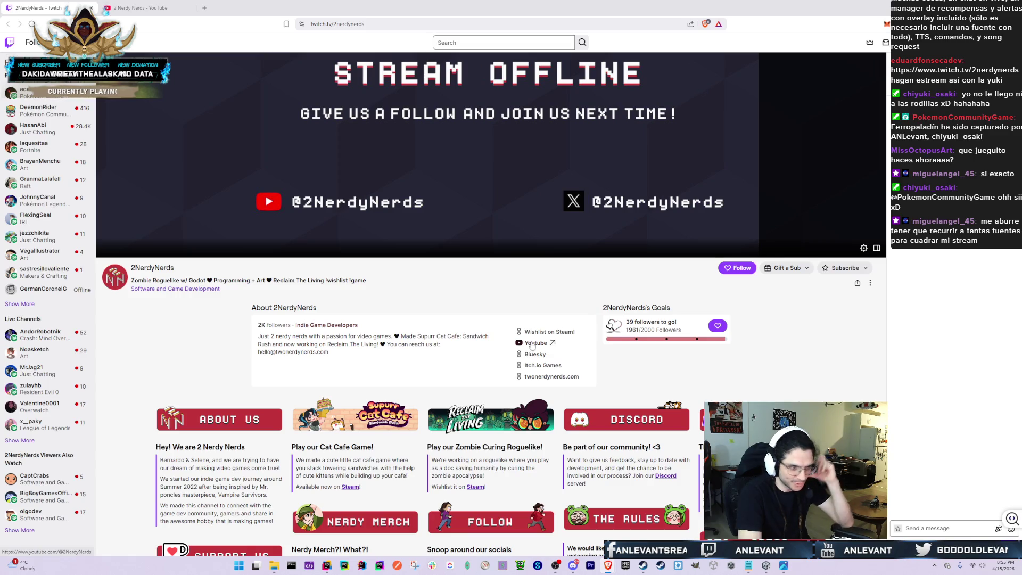
left_click(529, 345)
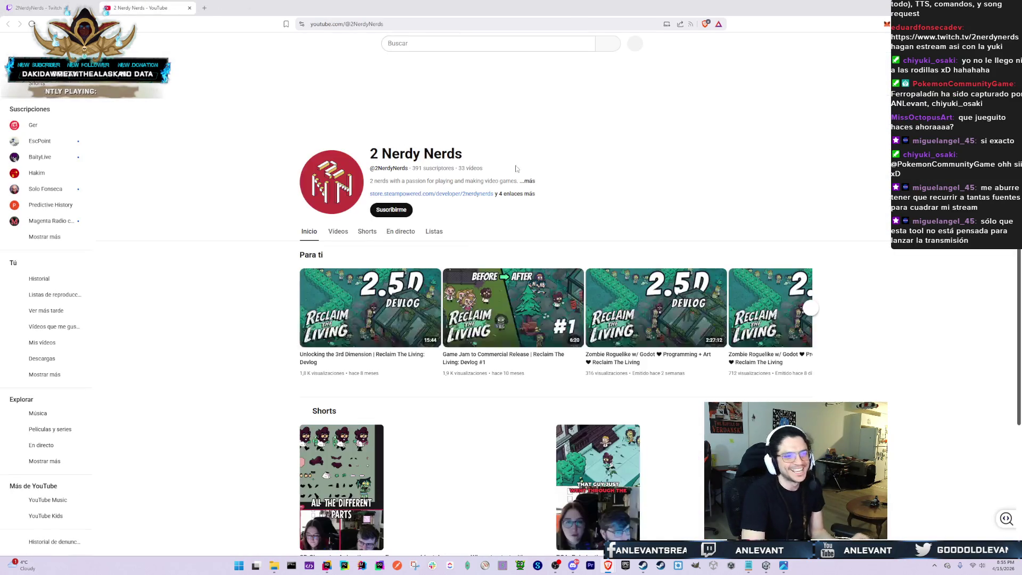
left_click(401, 211)
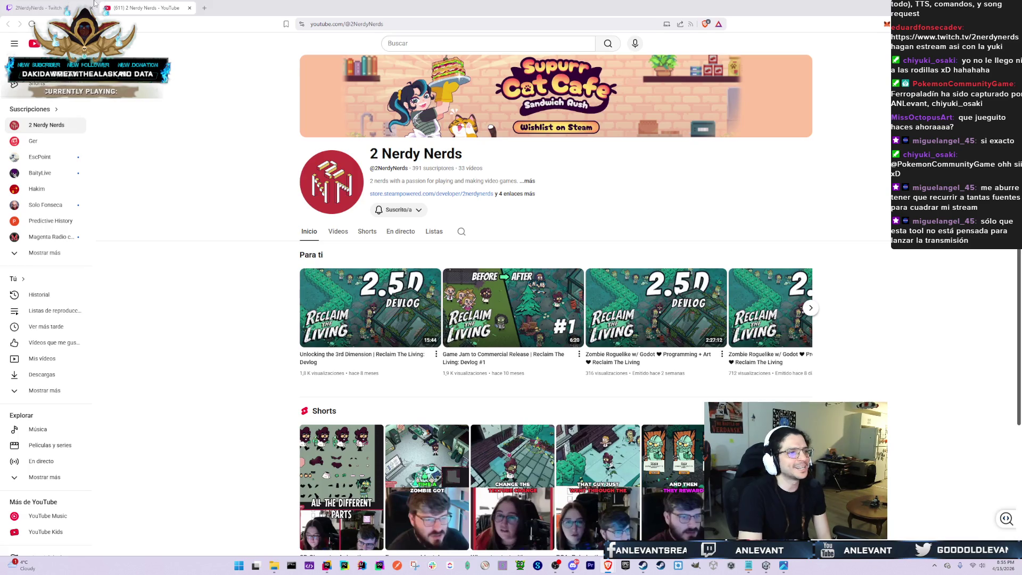
left_click(45, 6)
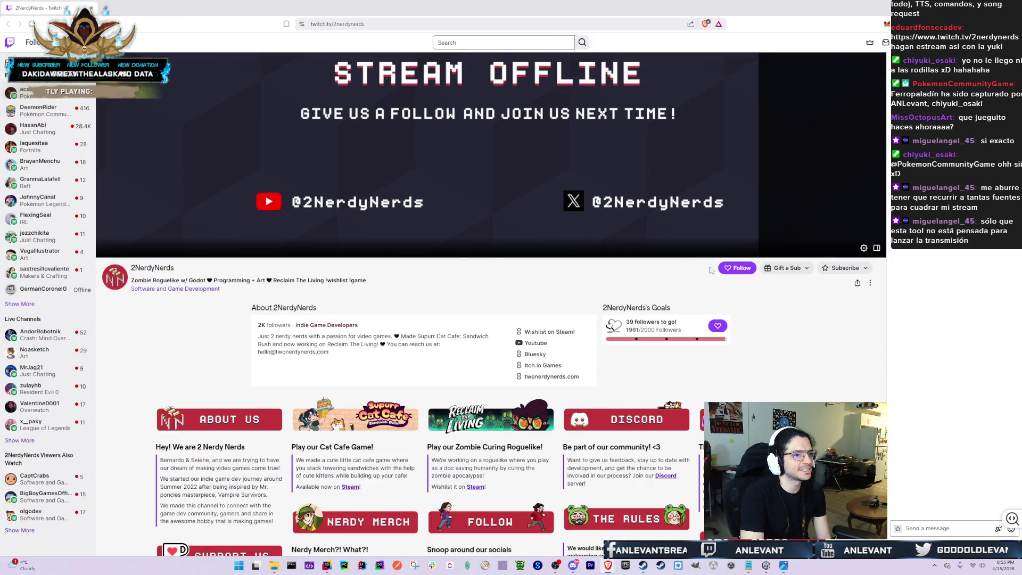
left_click(730, 269)
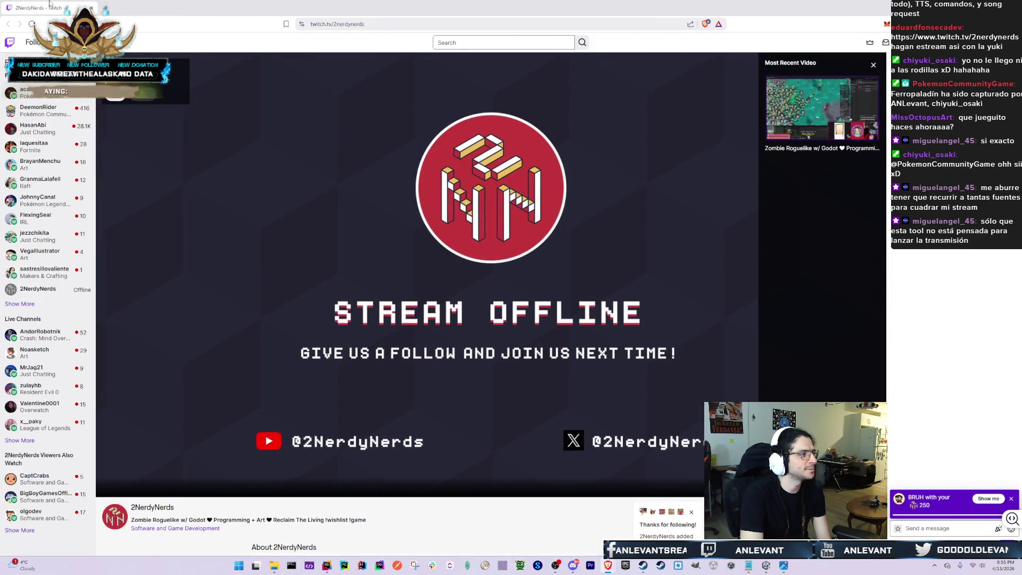
key("alt+Tab")
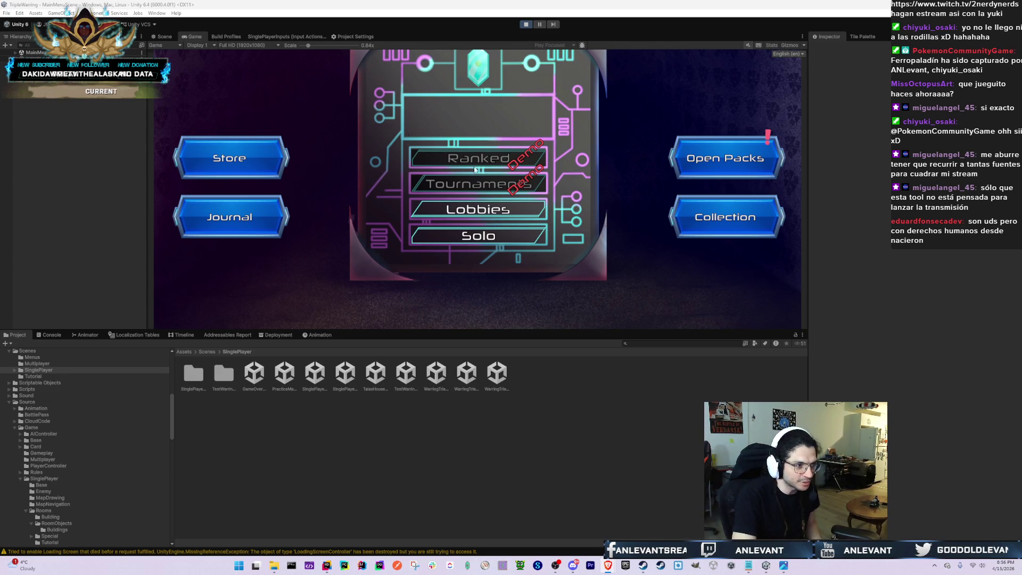
Step: Launch the Solo story campaign with a cleared Console
left_click(463, 243)
left_click(49, 335)
left_click(7, 344)
left_click(479, 158)
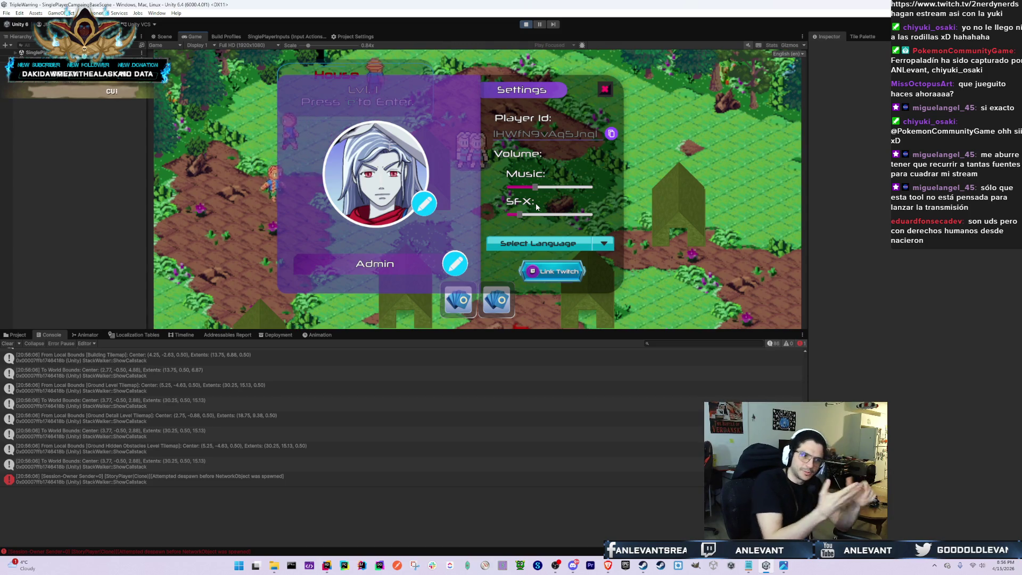
Step: Close the Settings panel, clear the Console and click to walk the character up-right
left_click(604, 89)
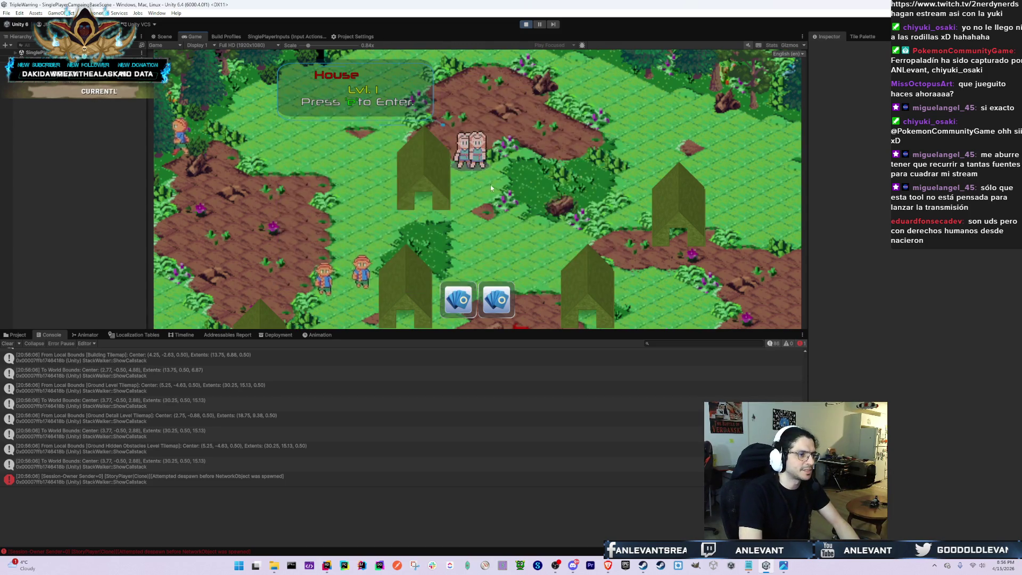
left_click(7, 344)
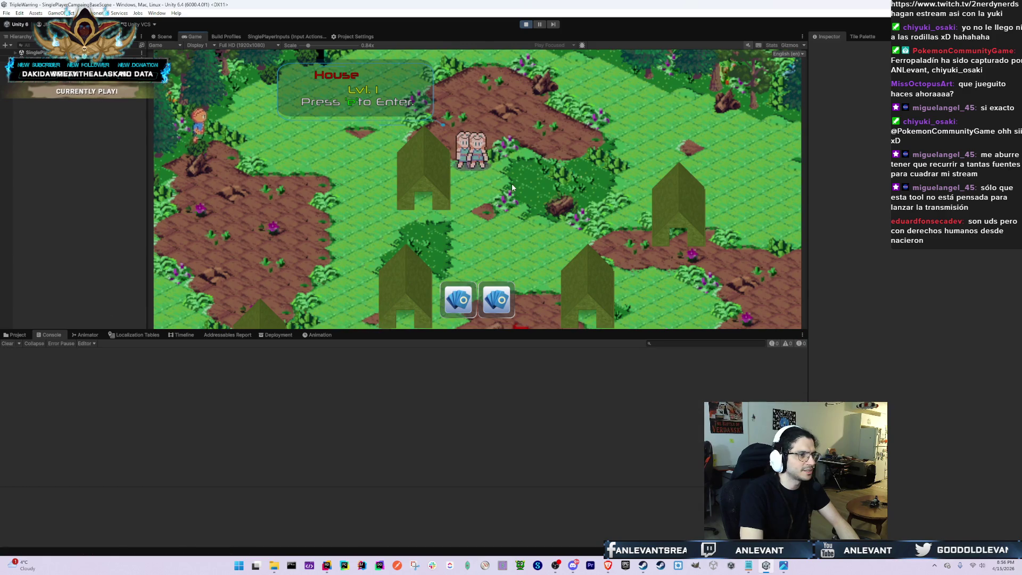
left_click(512, 183)
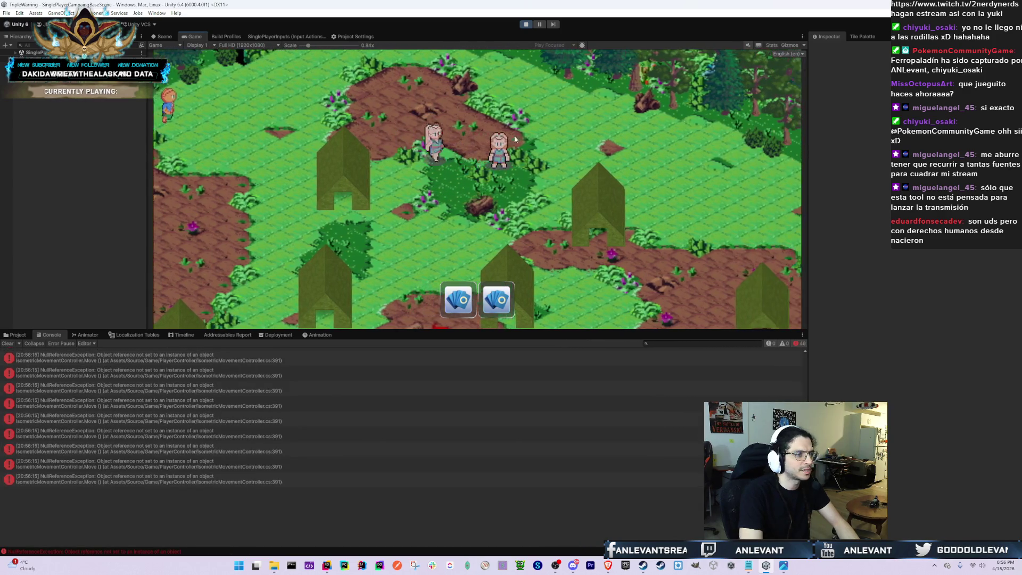
left_click(515, 140)
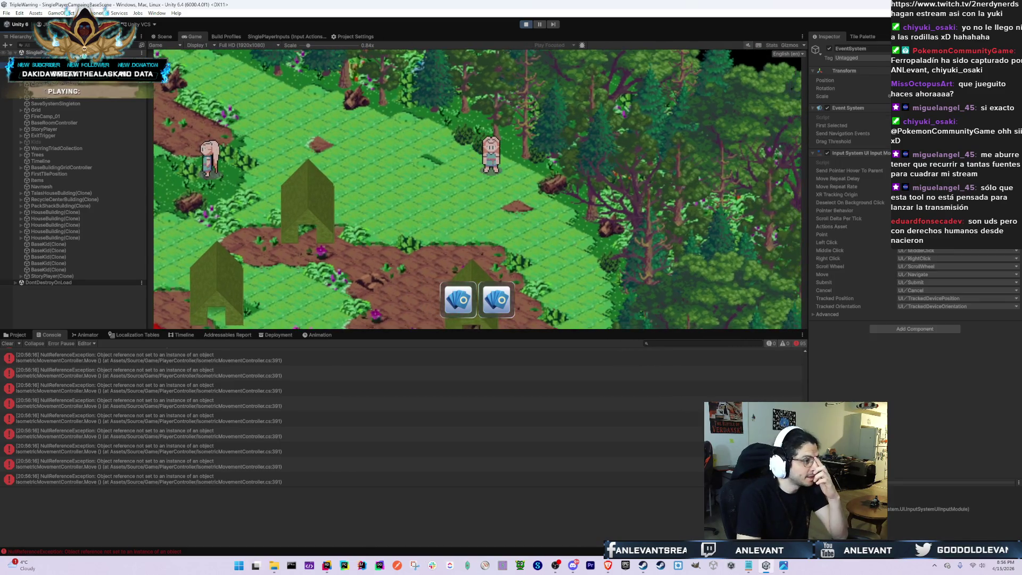
Step: Make the CinemachineCamera track StoryPlayer by dragging it into the camera's settings
left_click(61, 206)
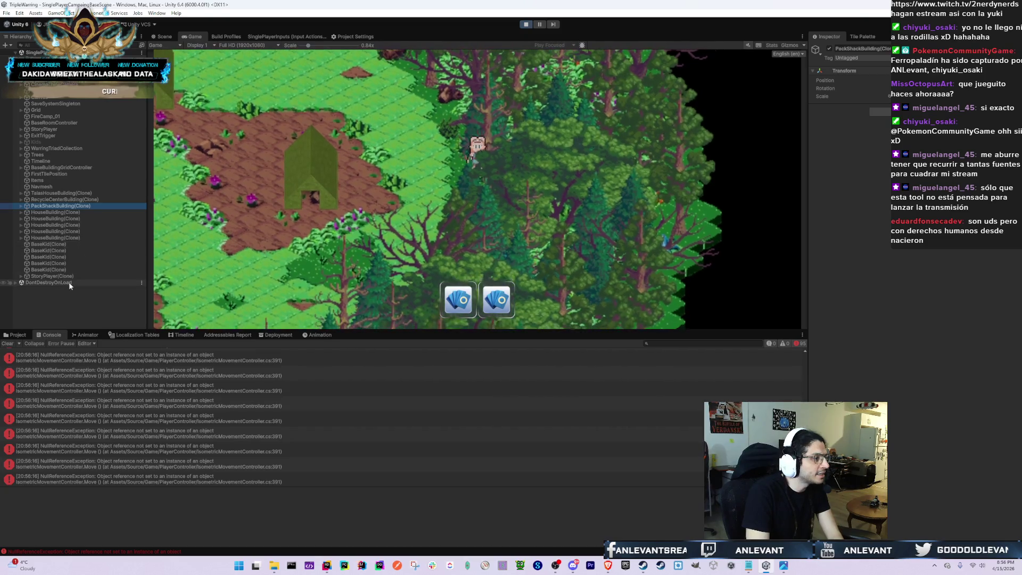
left_click(63, 129)
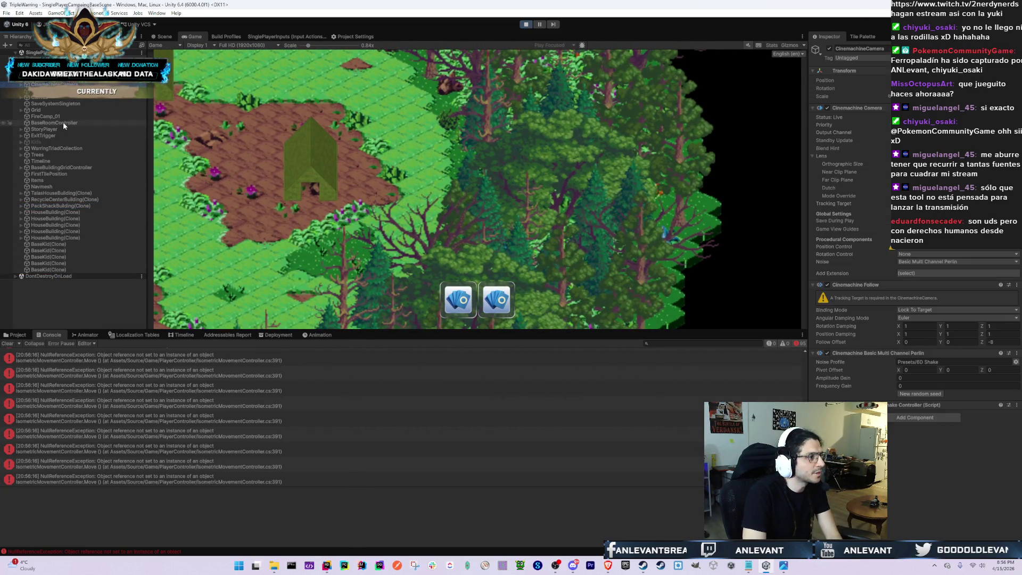
left_click(43, 91)
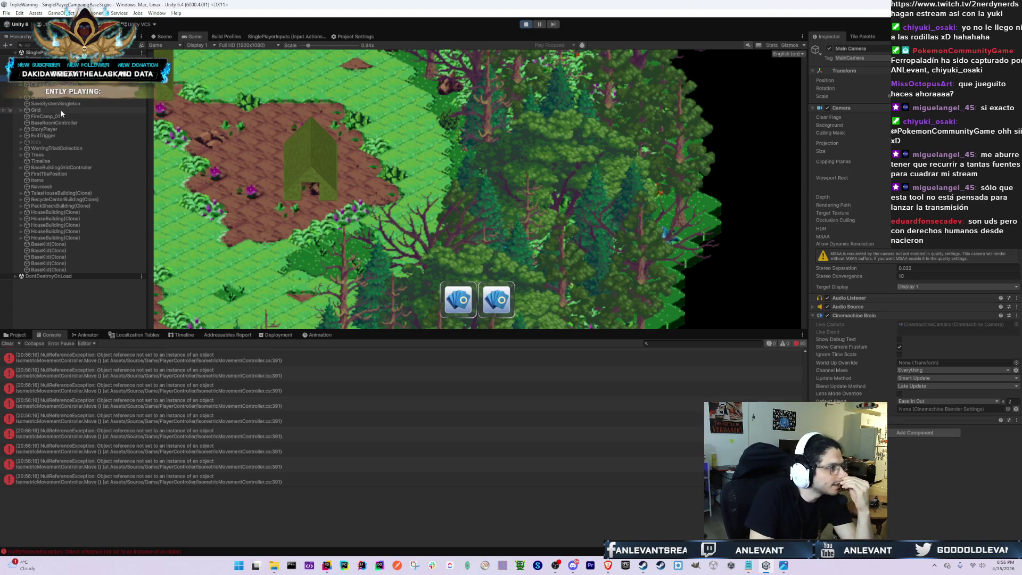
key("Up")
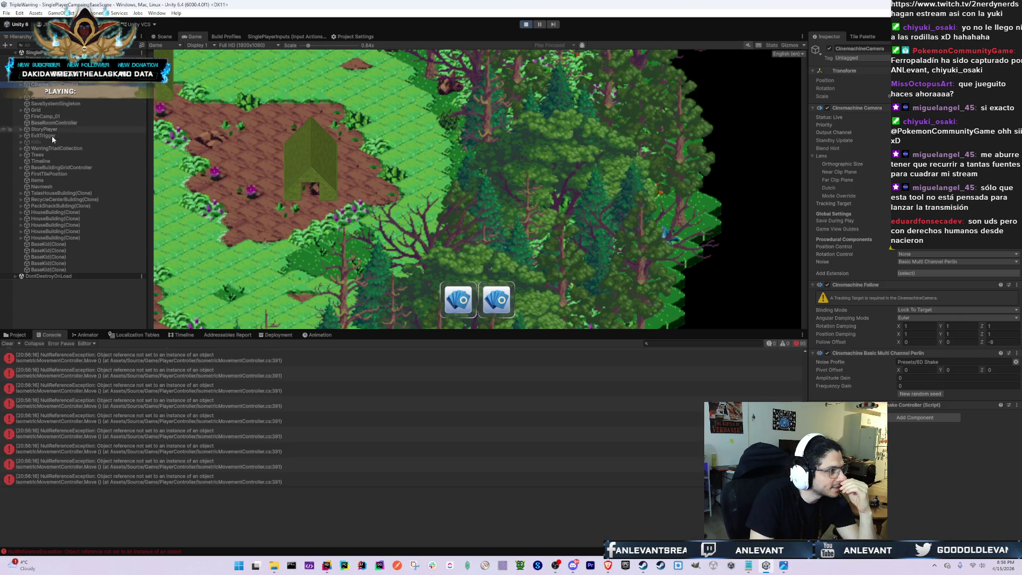
left_click_drag(63, 133, 848, 327)
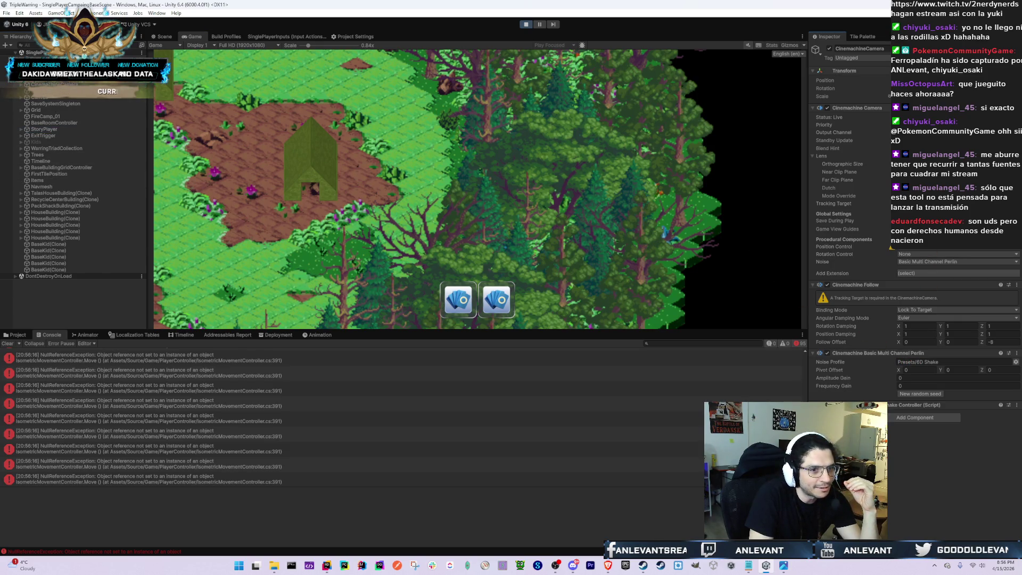
left_click_drag(892, 248, 932, 204)
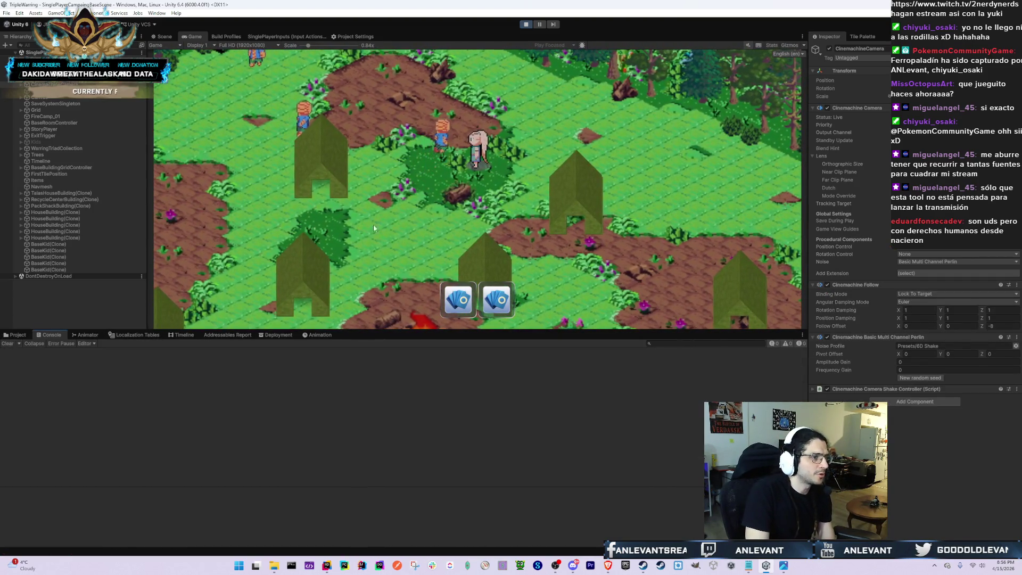
Step: Test walking with S and W, glance at the Scene view, then return to the Game view
key("s")
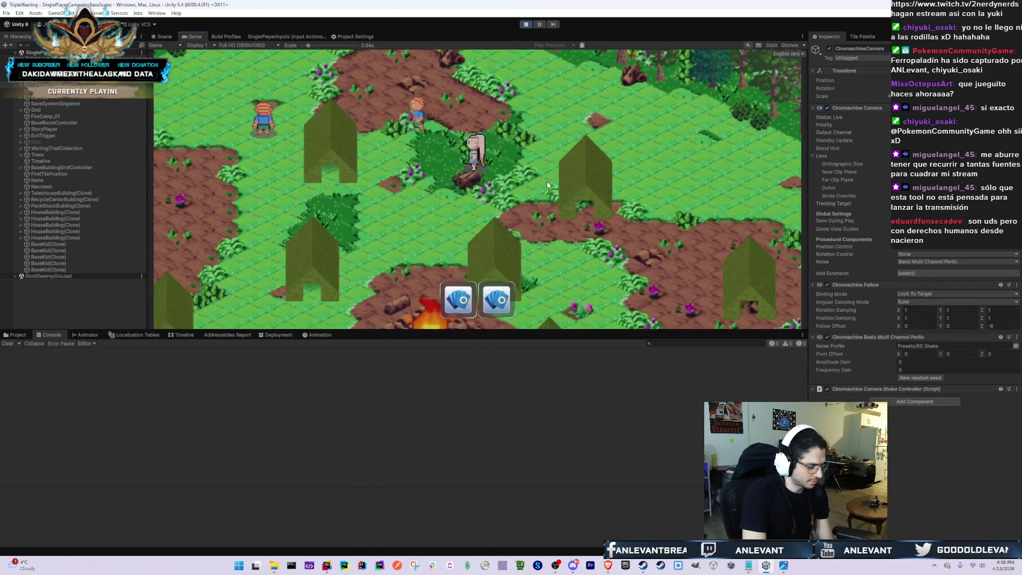
key("w")
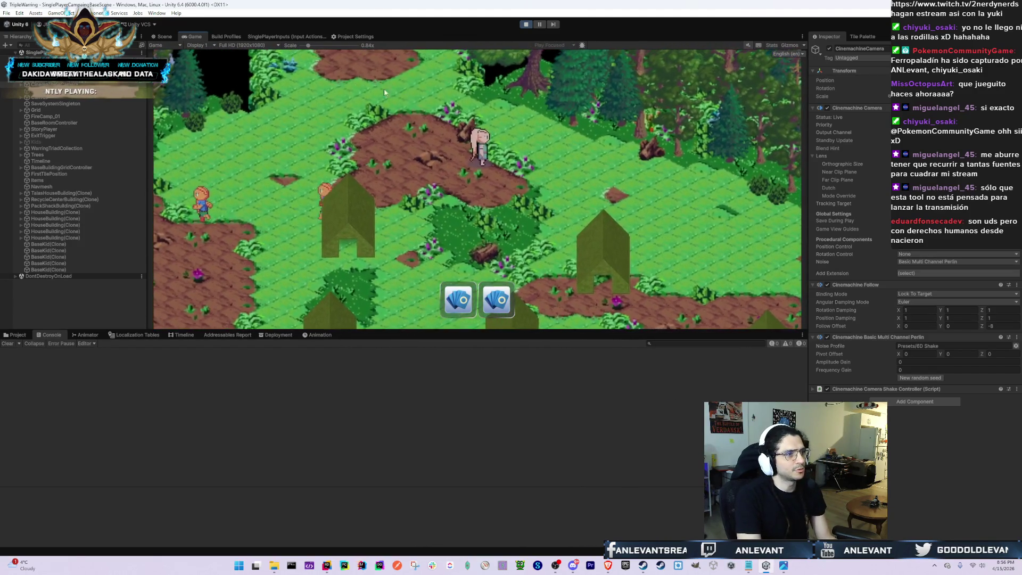
left_click(158, 39)
scroll(494, 117, "up", 6)
scroll(506, 144, "down", 5)
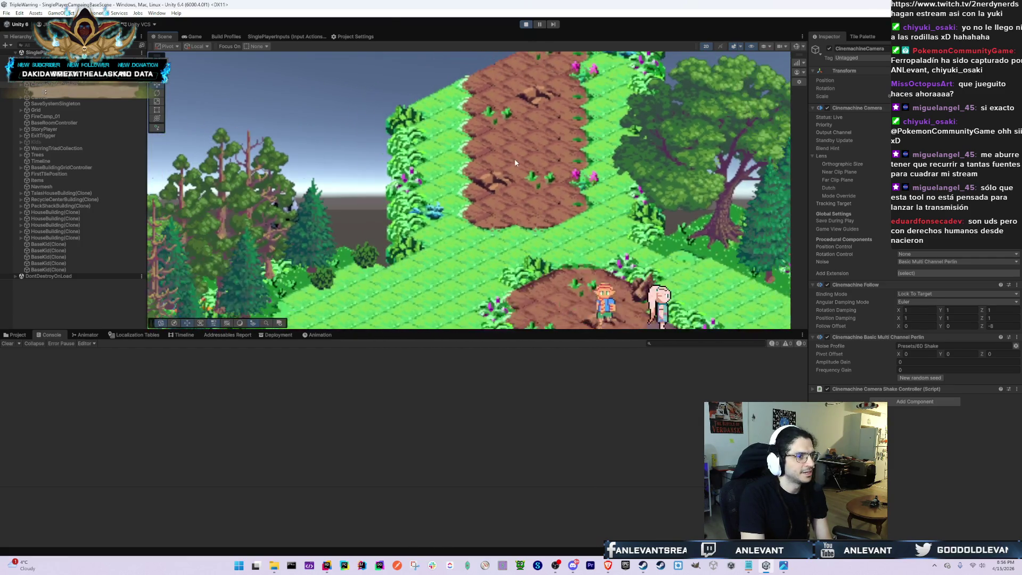
left_click(195, 40)
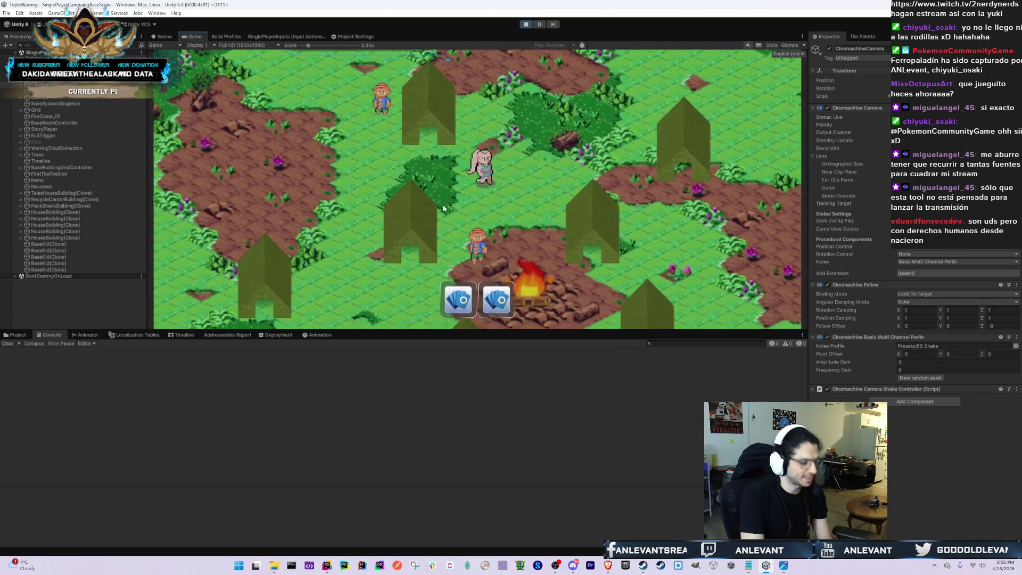
Step: Open the Buildings menu with B, walk the girl around the camp with WASD, then close it by the campfire
key("b")
key("s")
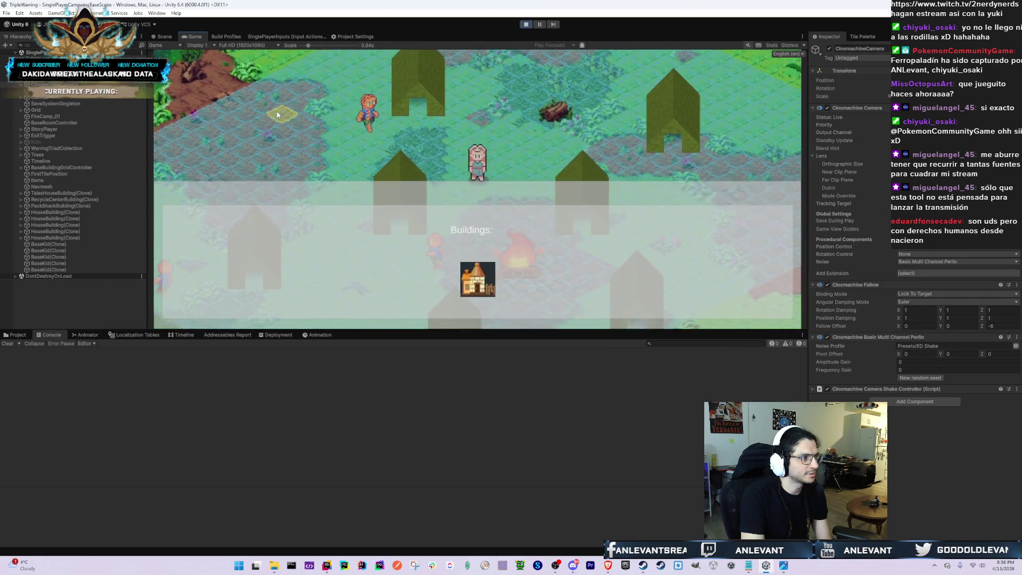
key("s")
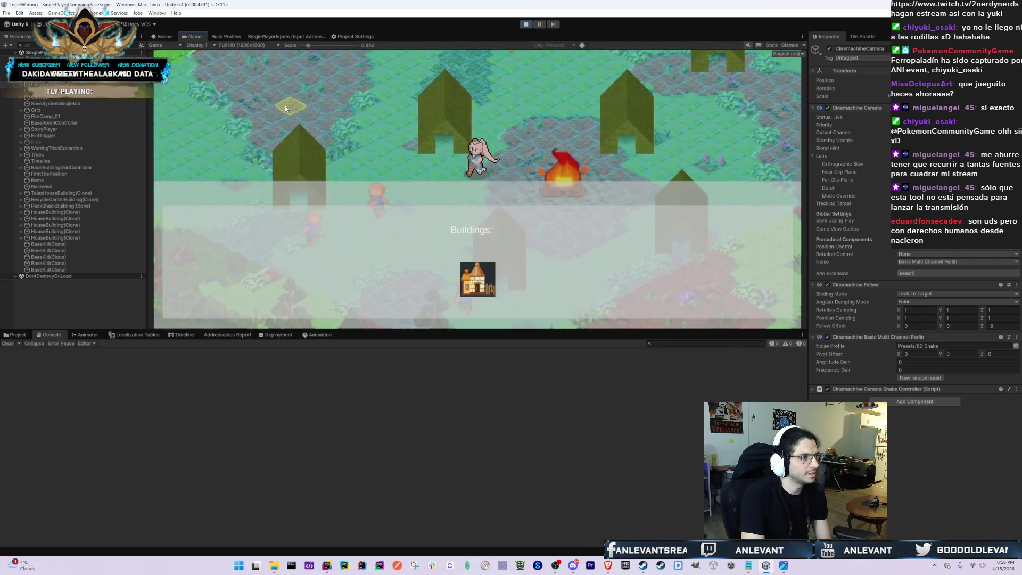
key("a")
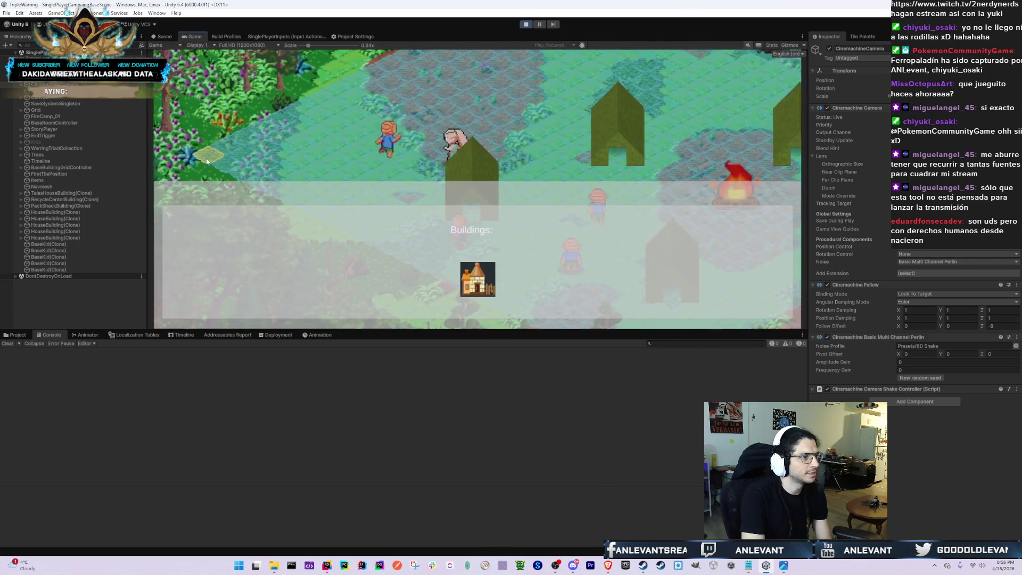
key("w")
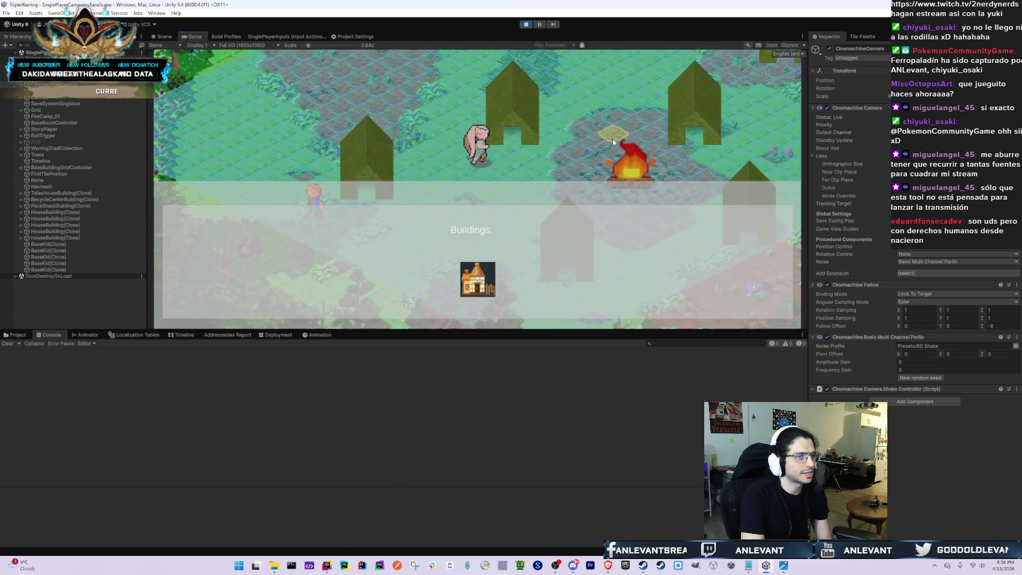
key("d")
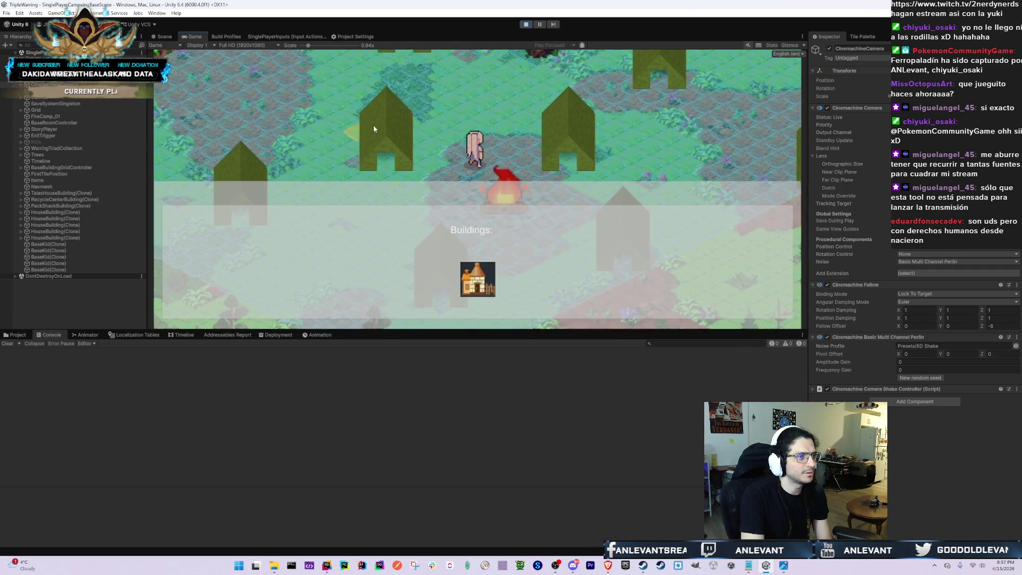
key("w")
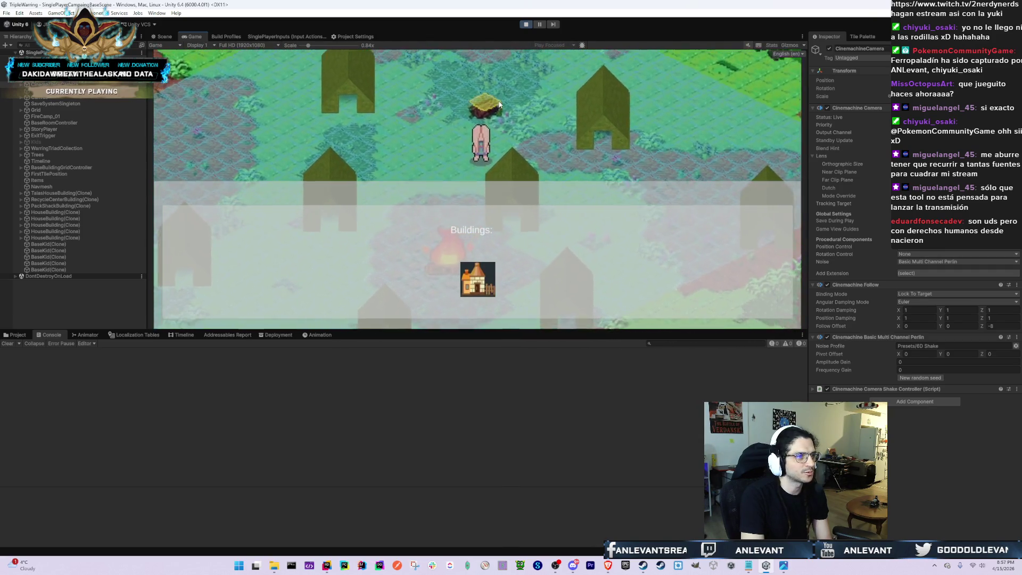
key("a")
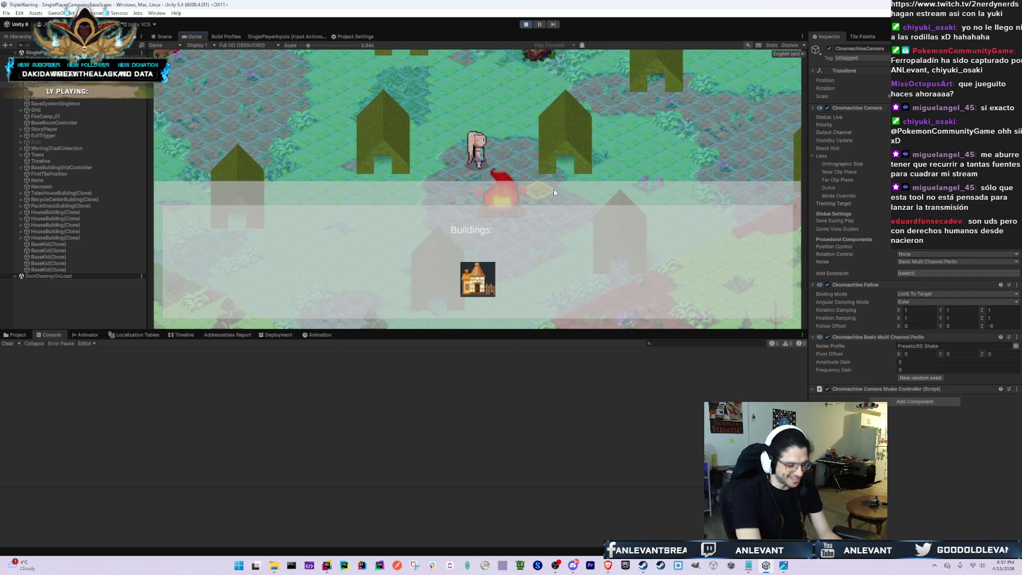
key("Escape")
Step: Walk the girl up, right, south into the forest and left along the path to the villagers
key("w")
key("s")
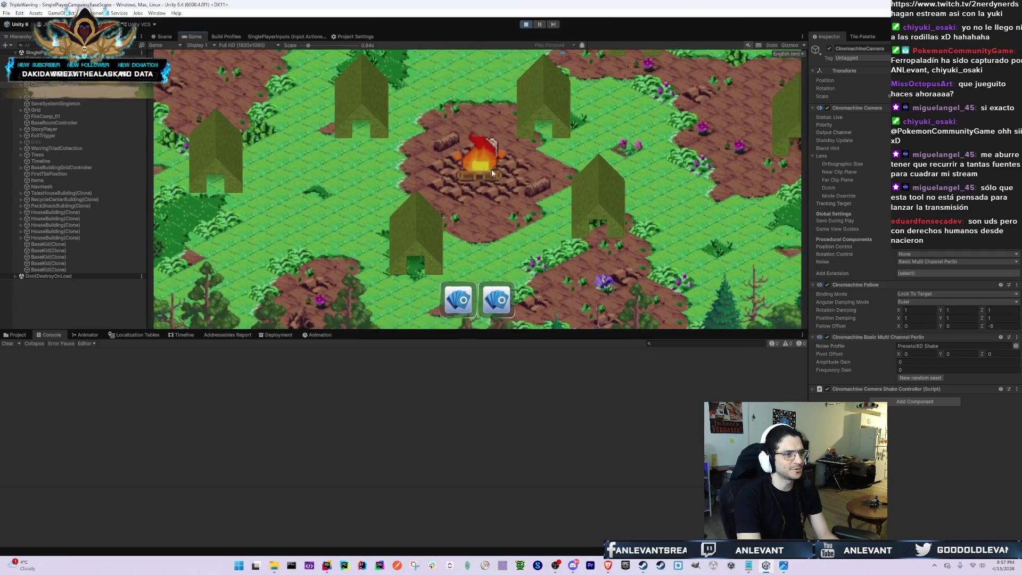
key("w")
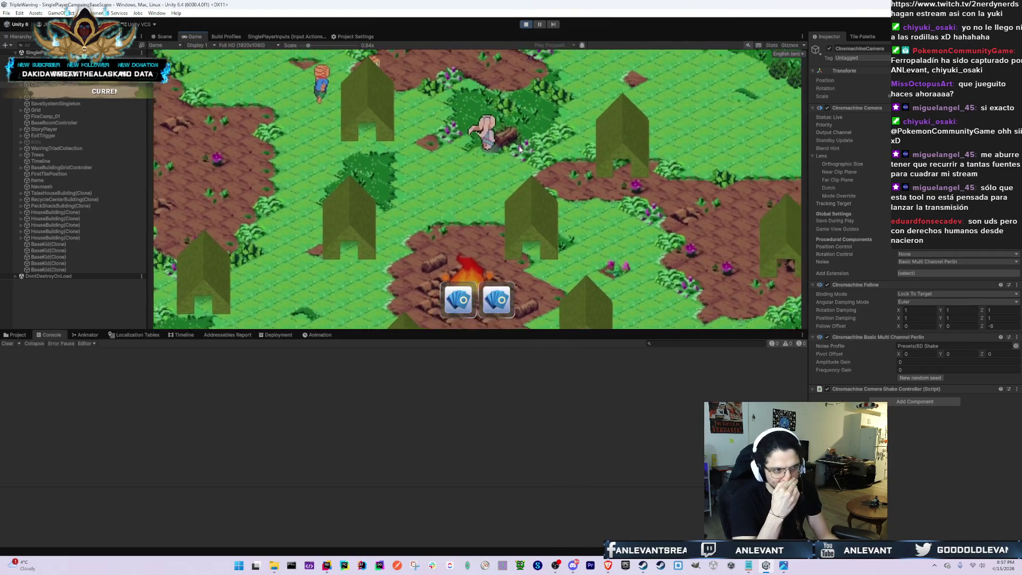
key("d")
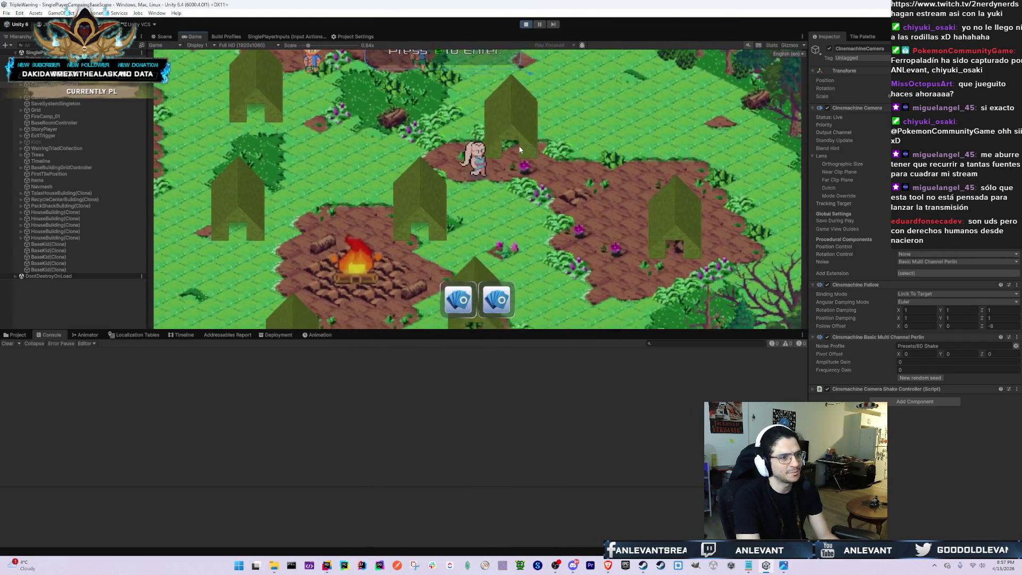
key("s")
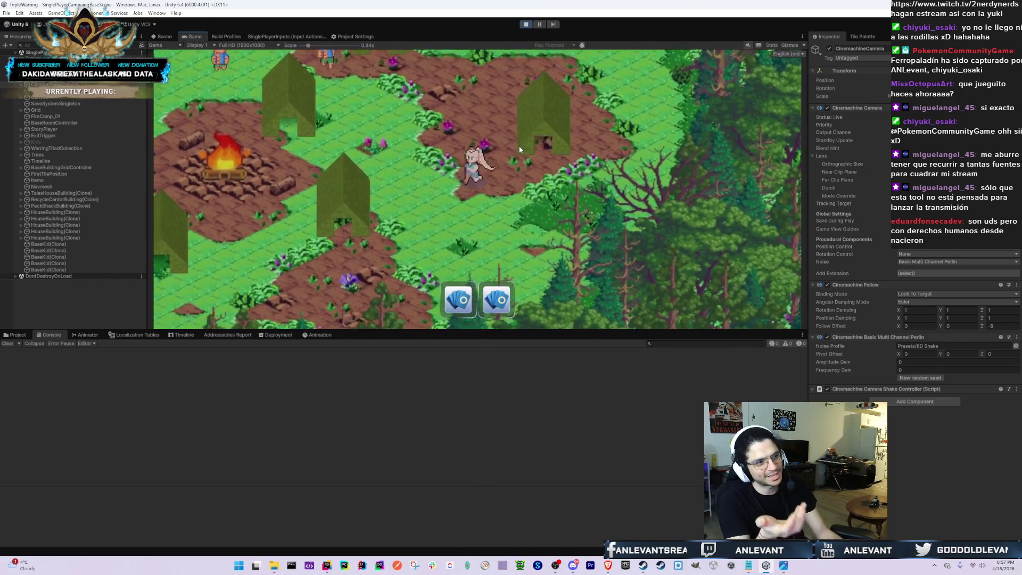
key("s")
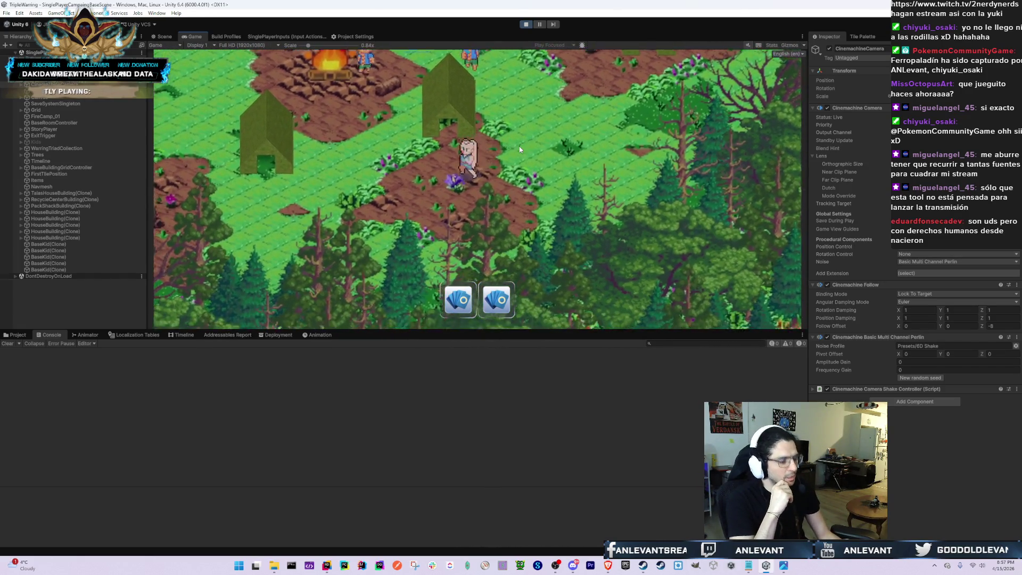
key("a")
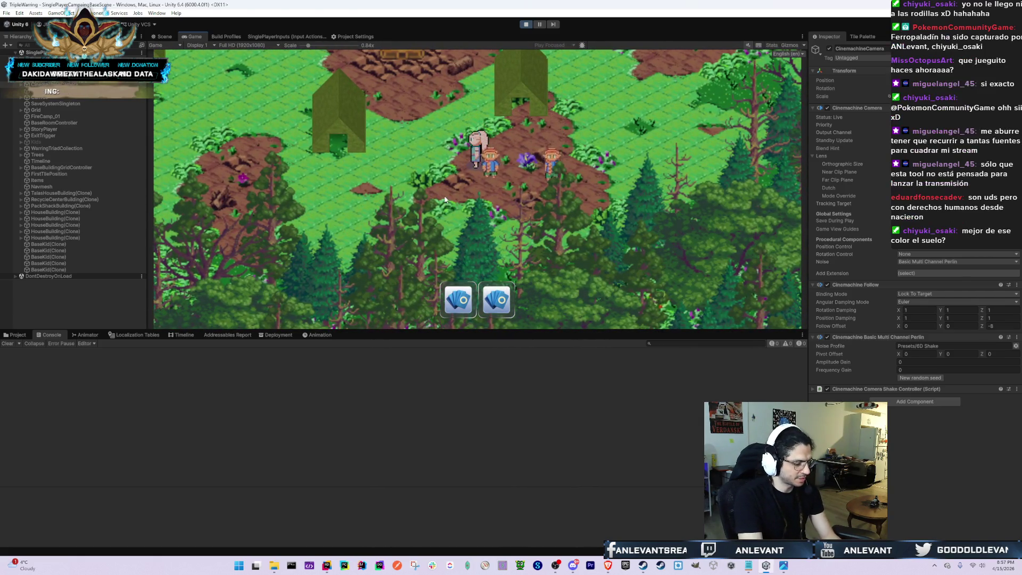
Step: Open the card collection and dismiss its welcome tutorial
left_click(478, 307)
left_click(598, 265)
left_click(591, 265)
Step: Start a new deck holding the red dragon card (1/10) and enlarge the game view vertically
left_click(713, 268)
left_click(592, 263)
left_click(593, 262)
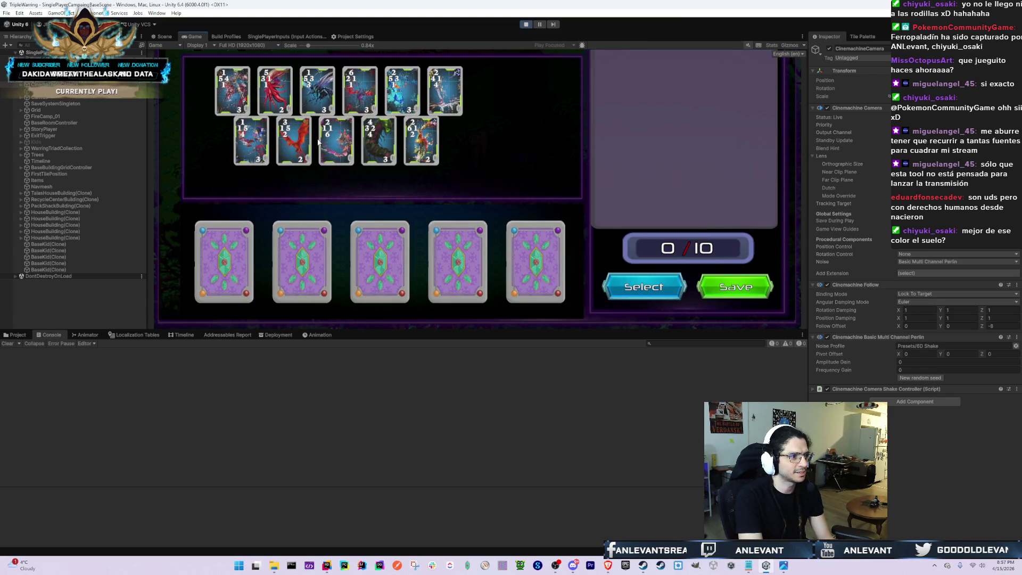
left_click(284, 133)
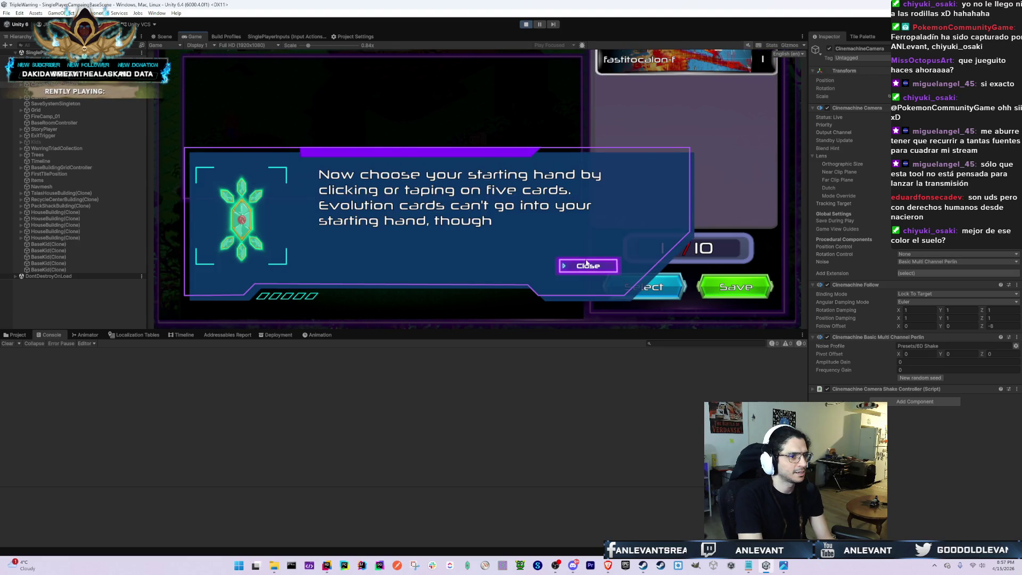
left_click(591, 266)
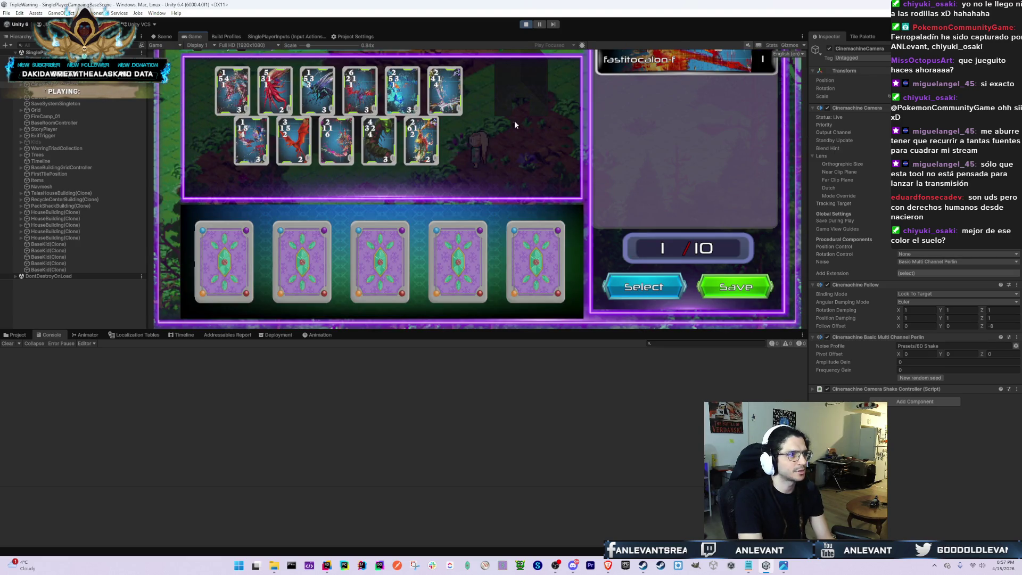
left_click_drag(437, 332, 437, 487)
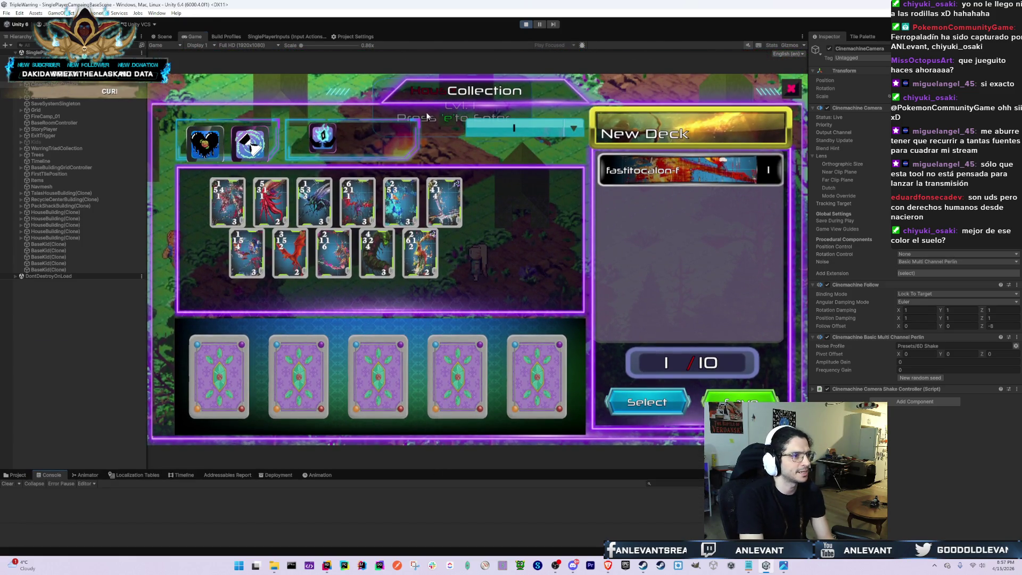
Step: Widen the game view and filter the collection by the second and third card categories
left_click_drag(810, 265, 909, 261)
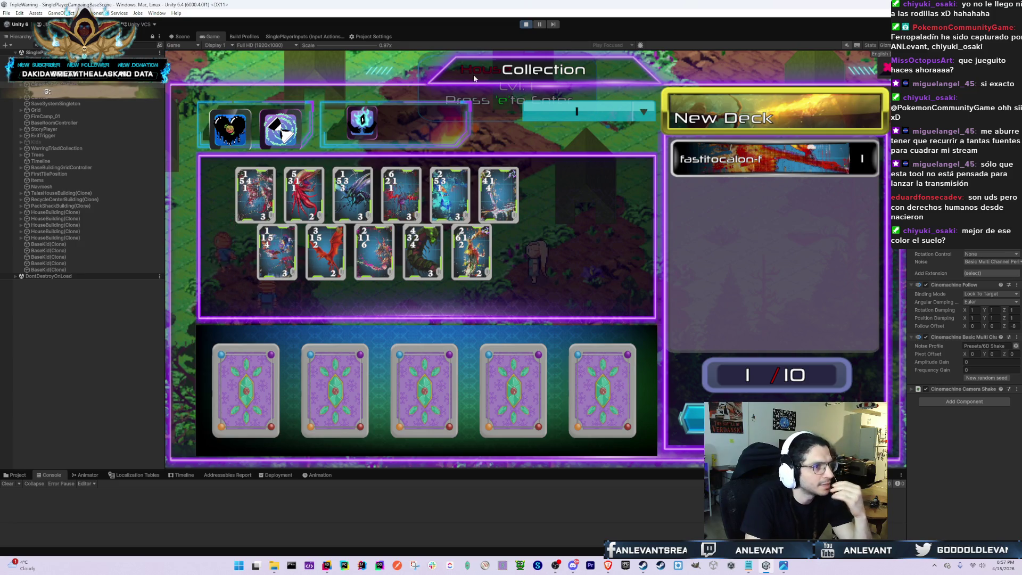
left_click(282, 136)
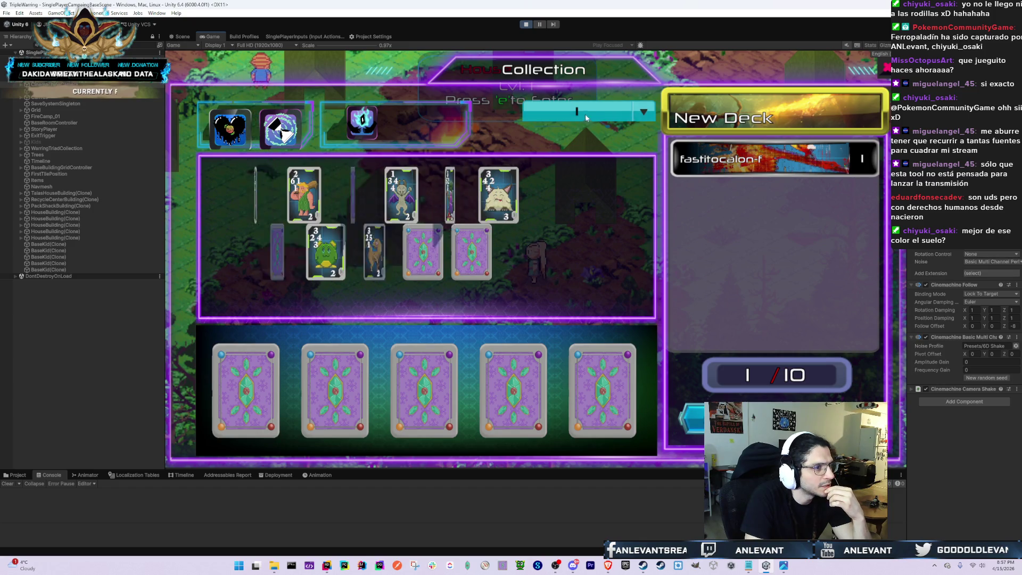
left_click(363, 133)
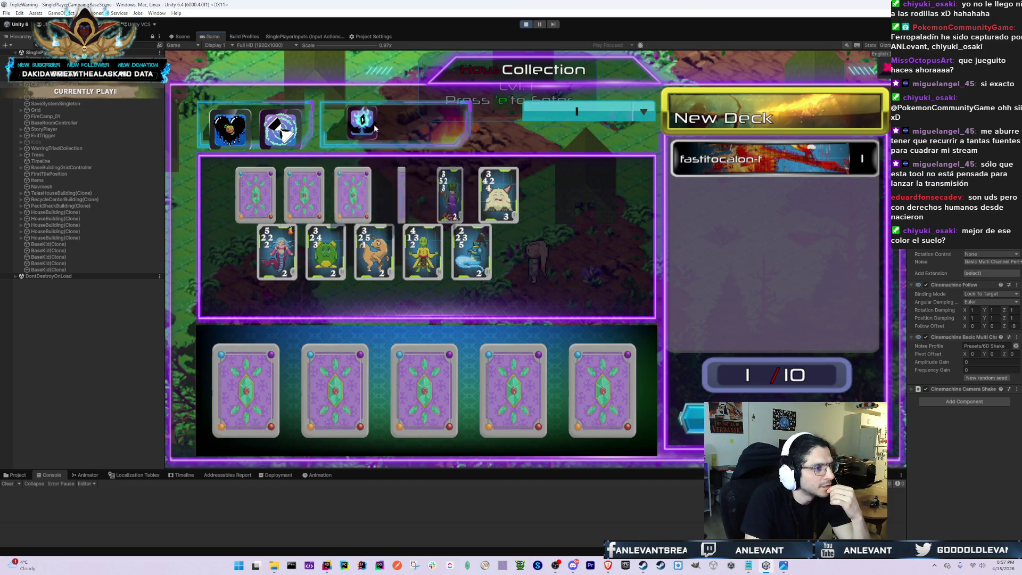
Step: Switch the collection's level filter to 10, then 8, then back to 10
left_click(624, 118)
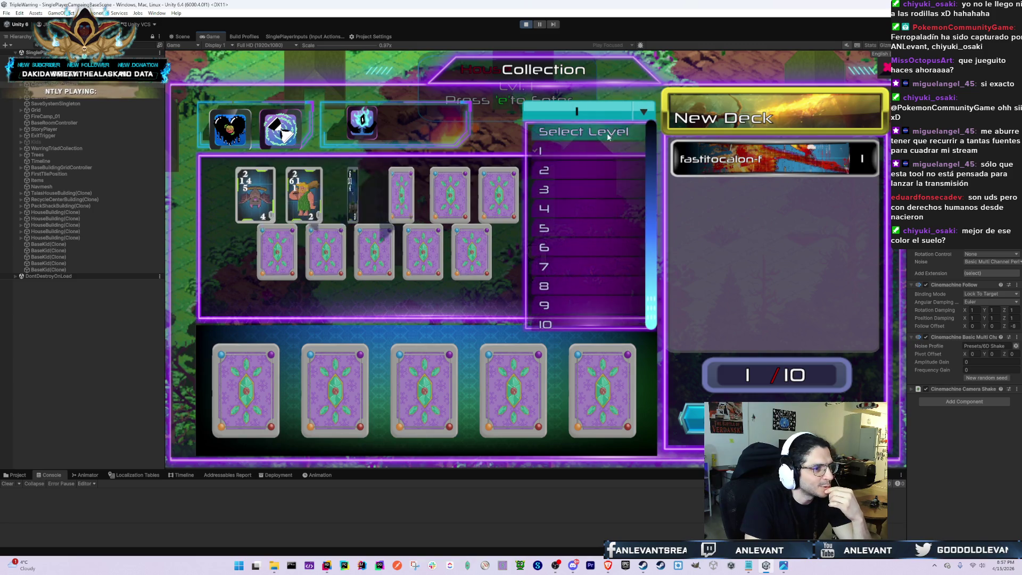
left_click(573, 322)
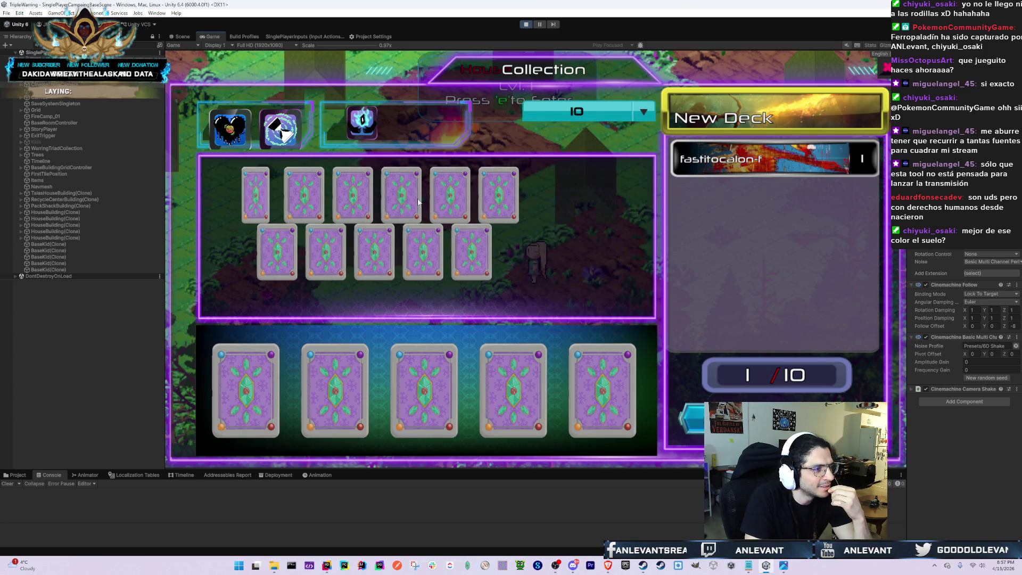
left_click(572, 118)
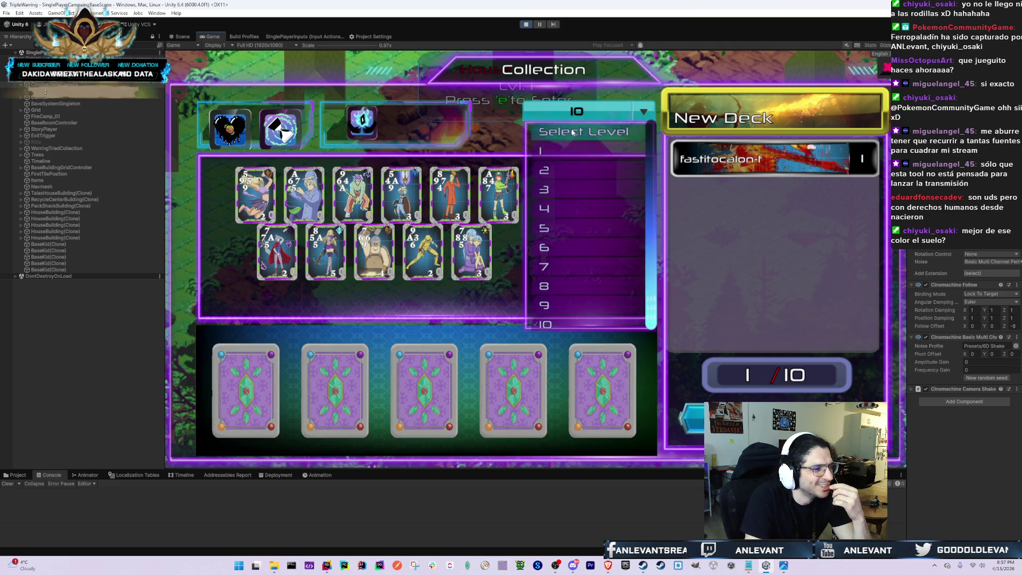
left_click(551, 287)
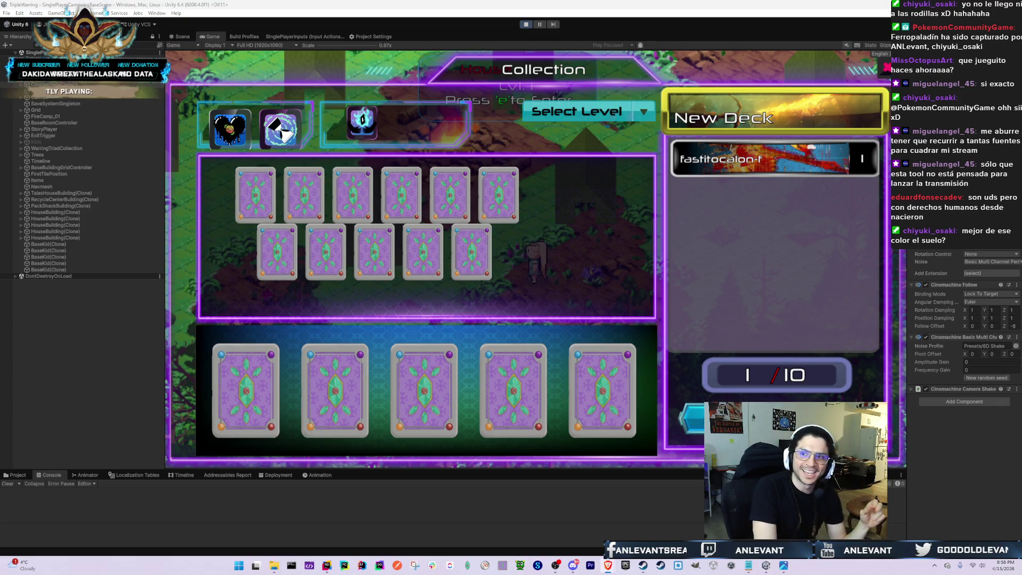
left_click(528, 118)
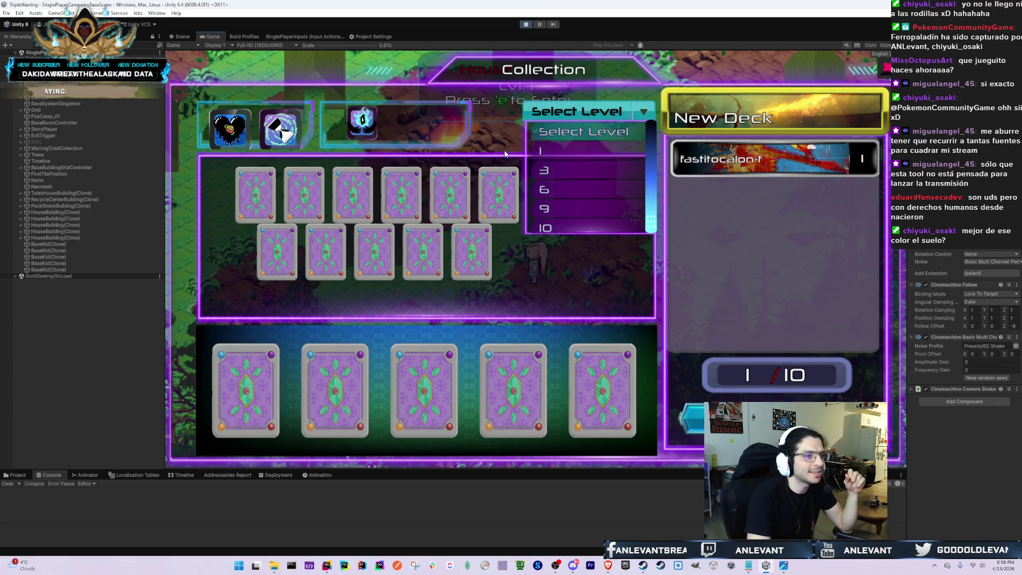
left_click(581, 228)
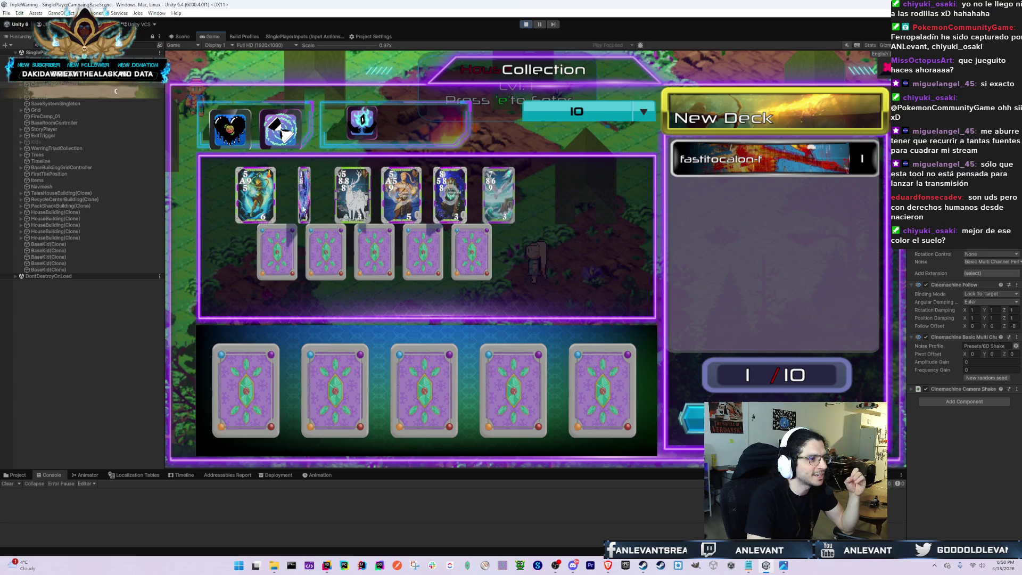
Step: View and close the Ab'Dael card details, then open Zelgan'Thara's full details
mouse_move(358, 201)
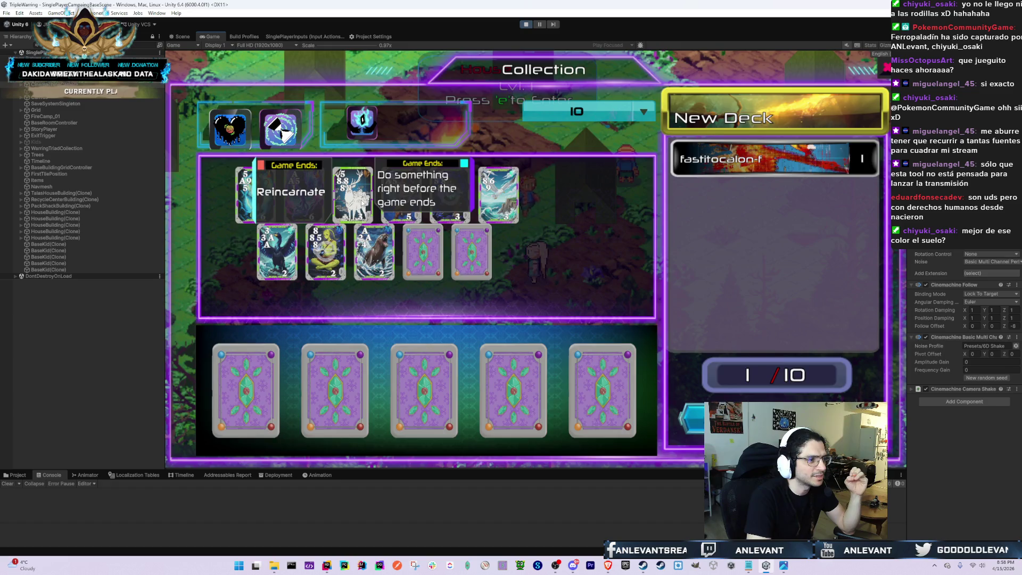
left_click(355, 197)
left_click(362, 207)
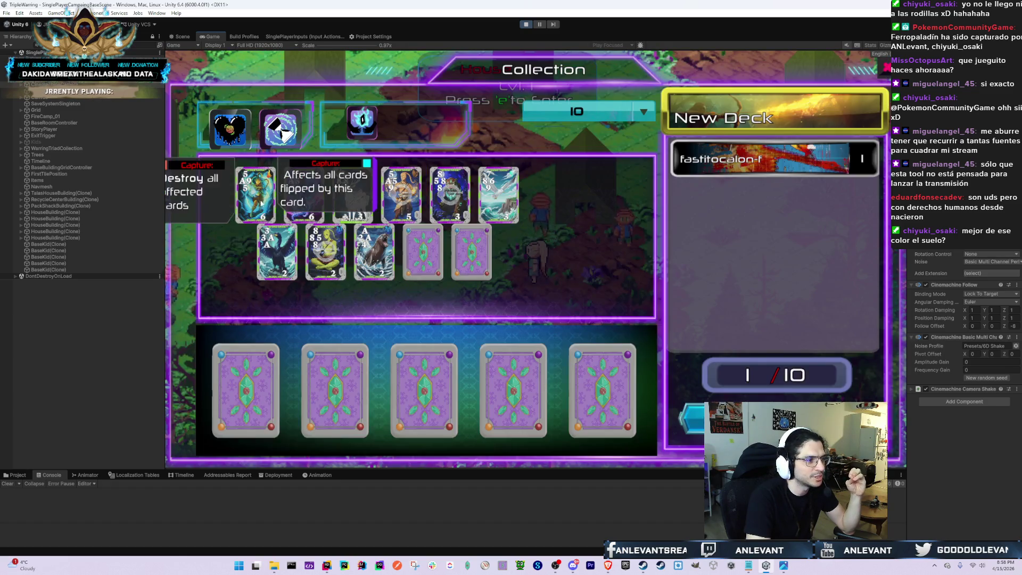
left_click(636, 200)
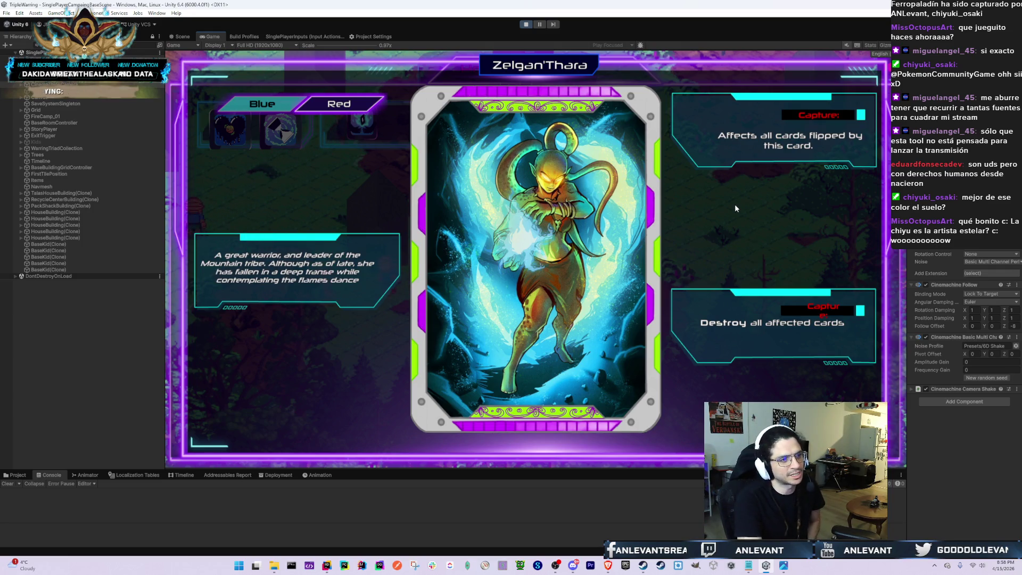
Step: Close Zelgan'Thara, inspect the Gar'aduha card, and filter the collection to level 9
left_click(743, 220)
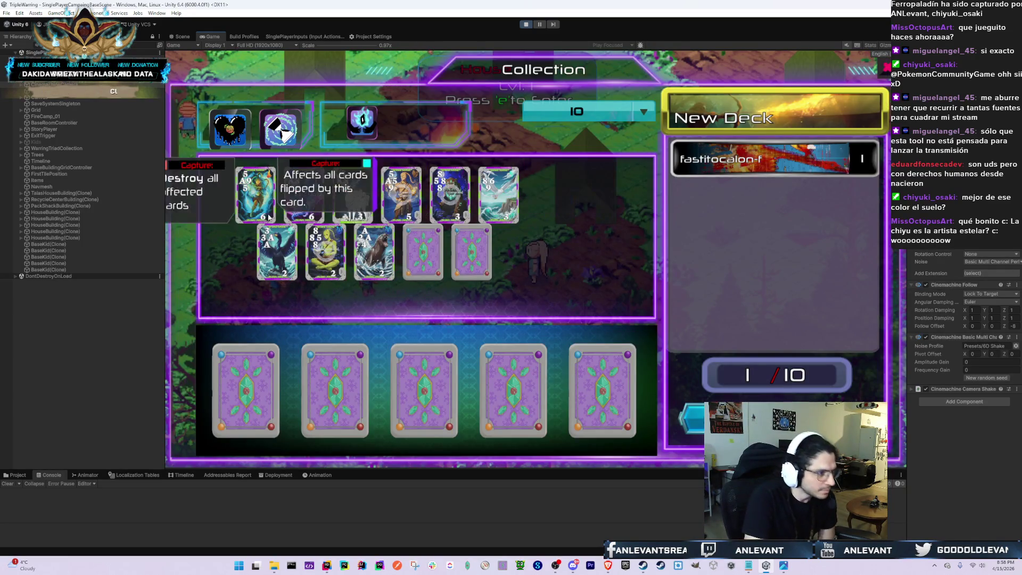
left_click(317, 200)
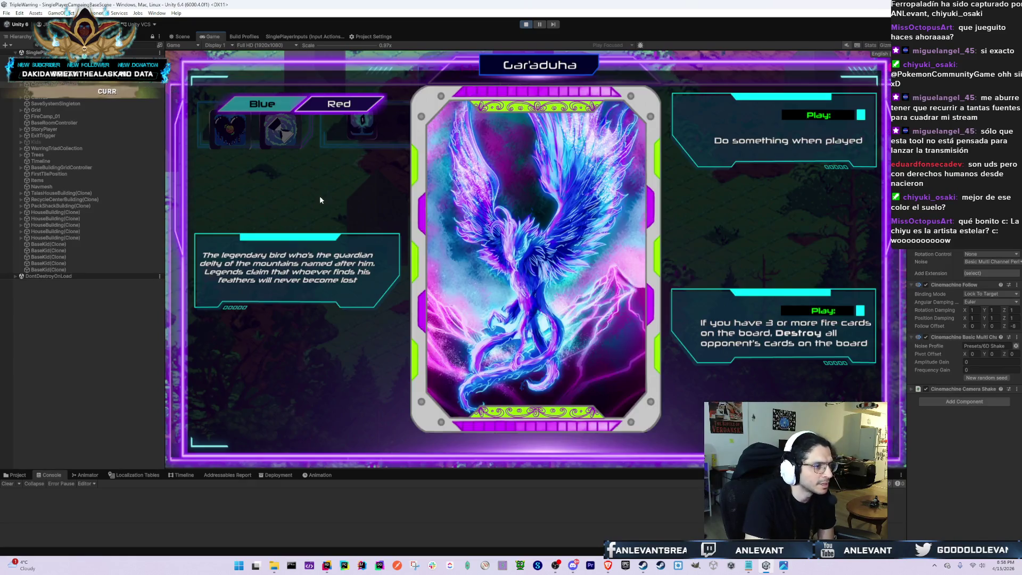
left_click(753, 232)
left_click(555, 112)
left_click(567, 207)
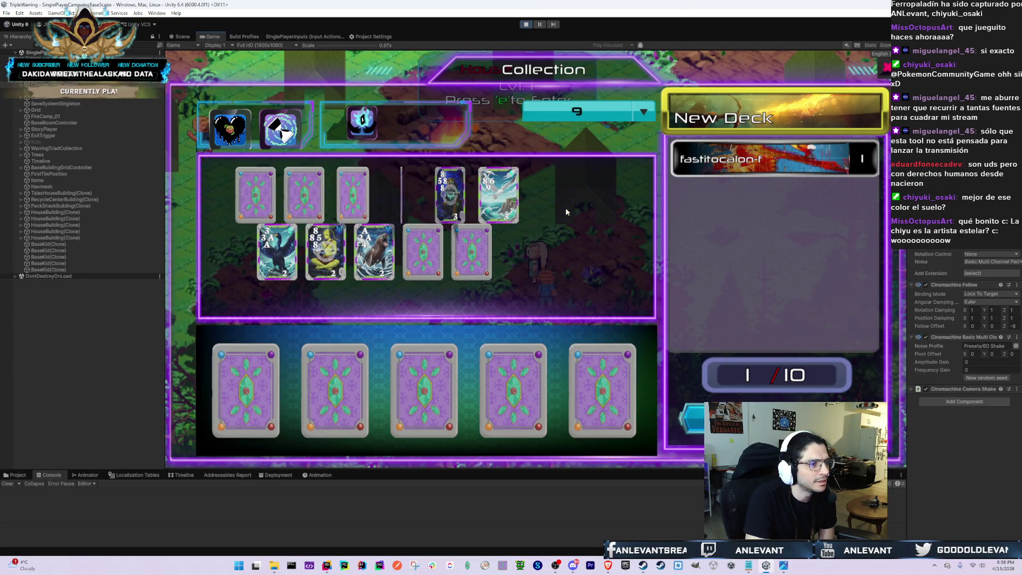
Step: Inspect level 9's Tala, then level 1's Flame Blade, Strong Winds and High Tide cards
left_click(270, 198)
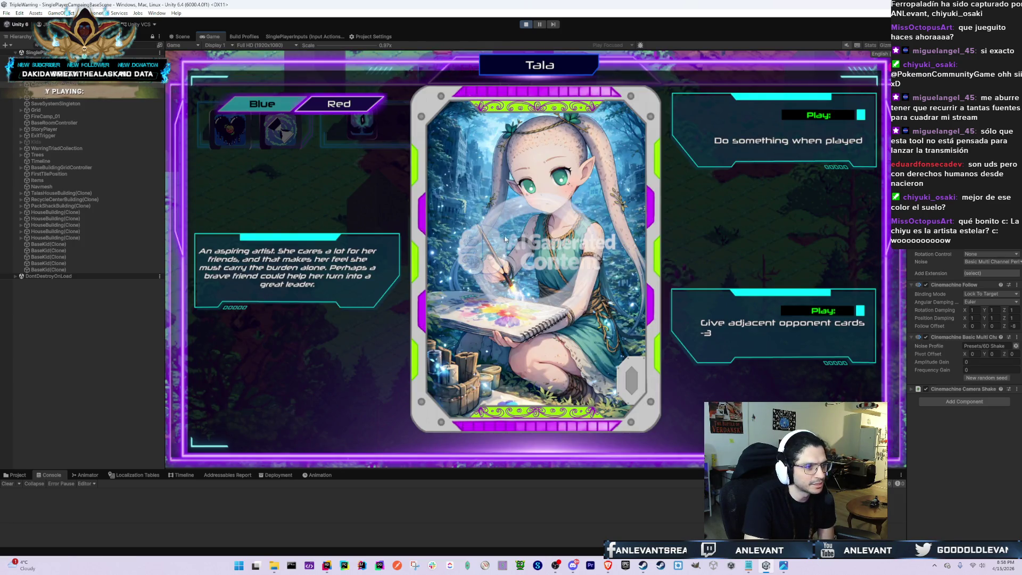
left_click(730, 245)
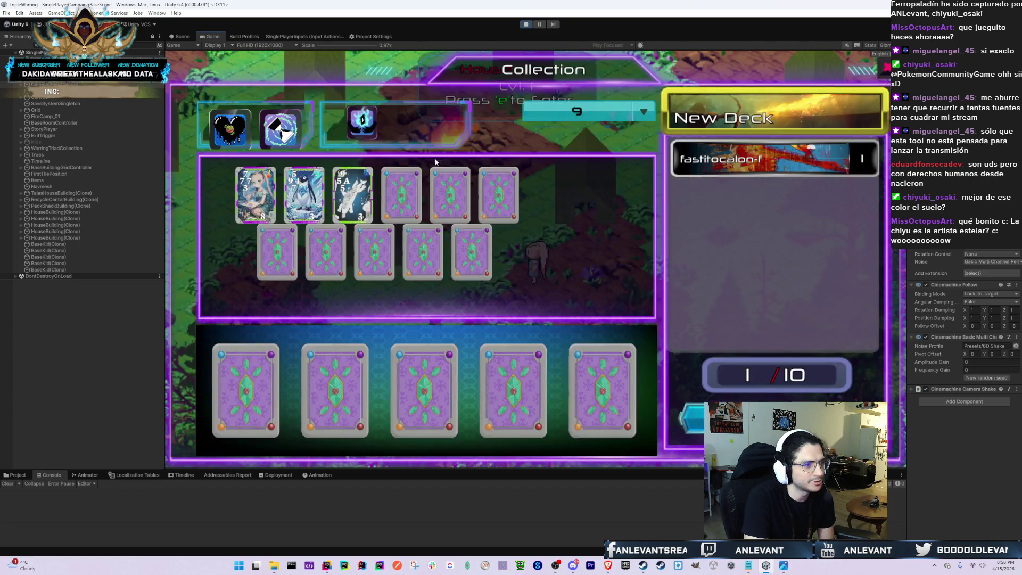
left_click(577, 111)
left_click(549, 155)
left_click(317, 208)
left_click(430, 278)
left_click(306, 186)
left_click(336, 177)
left_click(350, 180)
left_click(350, 180)
Step: Inspect Zelgan'Thara at level 10, then Strong Winds at level 1
left_click(596, 113)
left_click(575, 227)
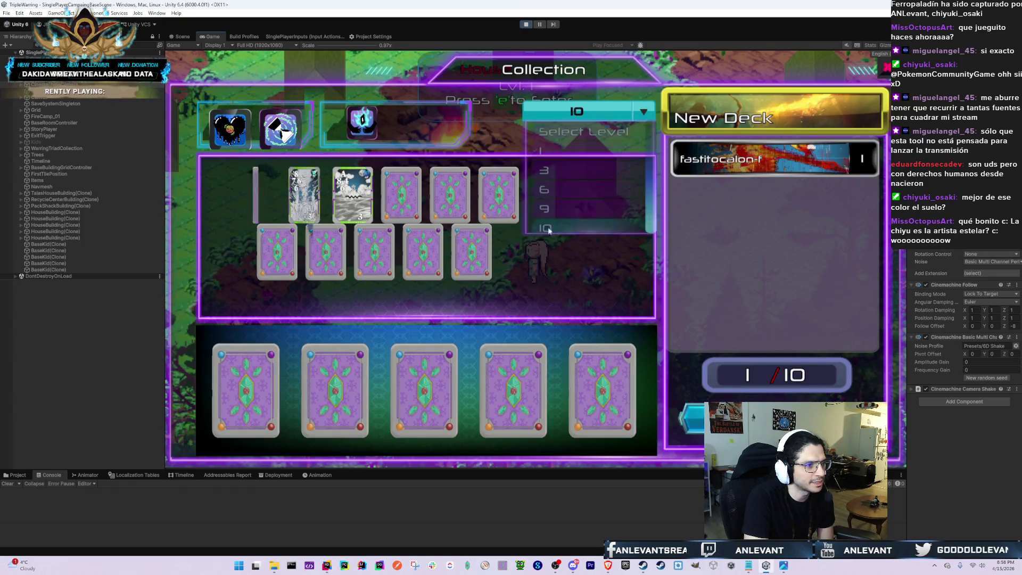
left_click(268, 204)
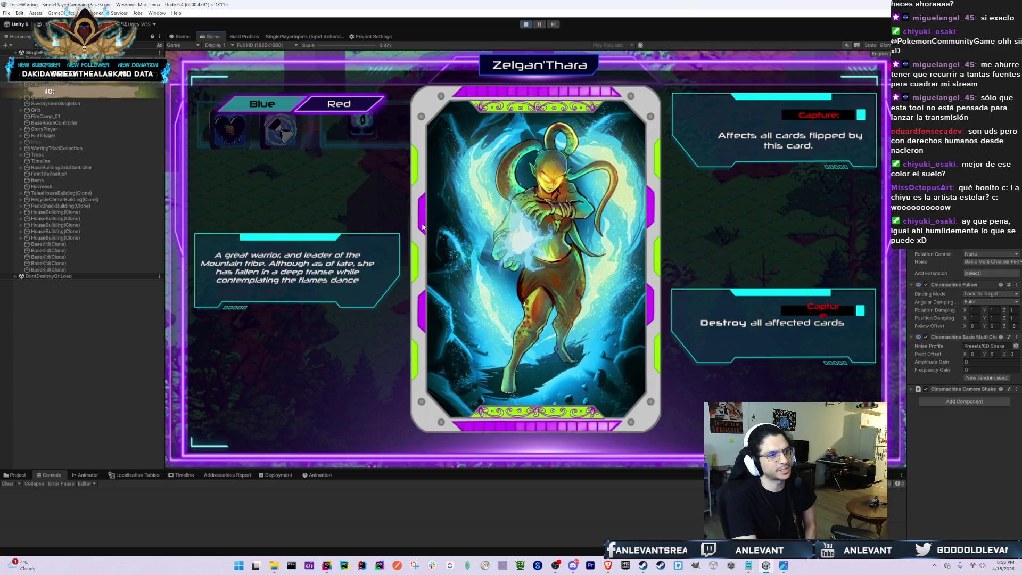
left_click(333, 154)
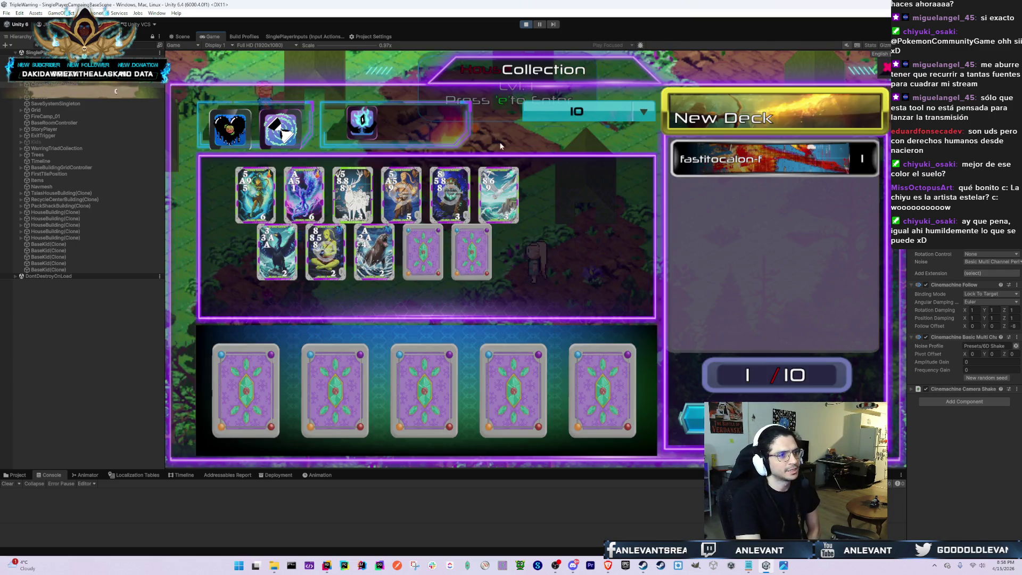
left_click(565, 113)
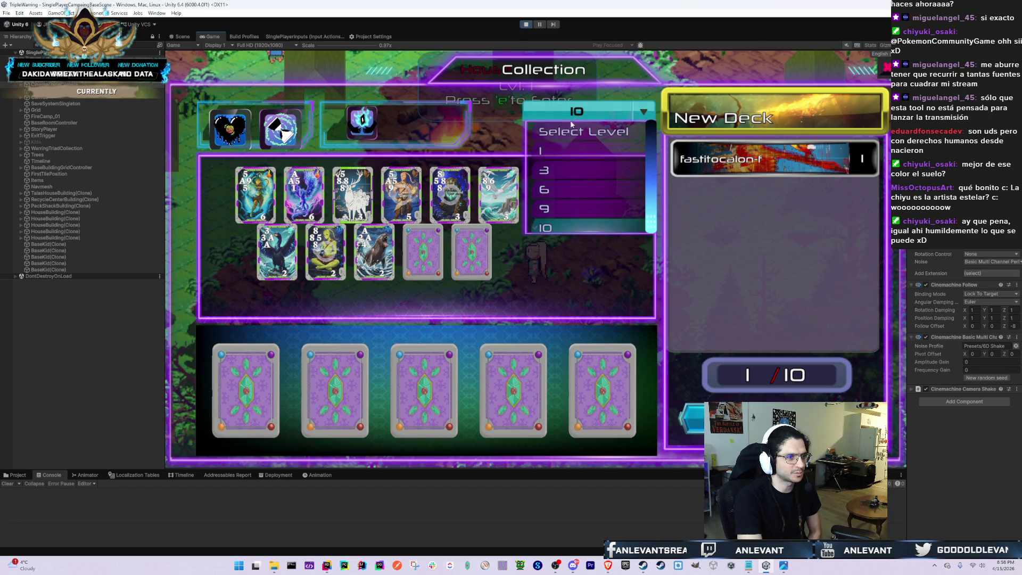
left_click(562, 146)
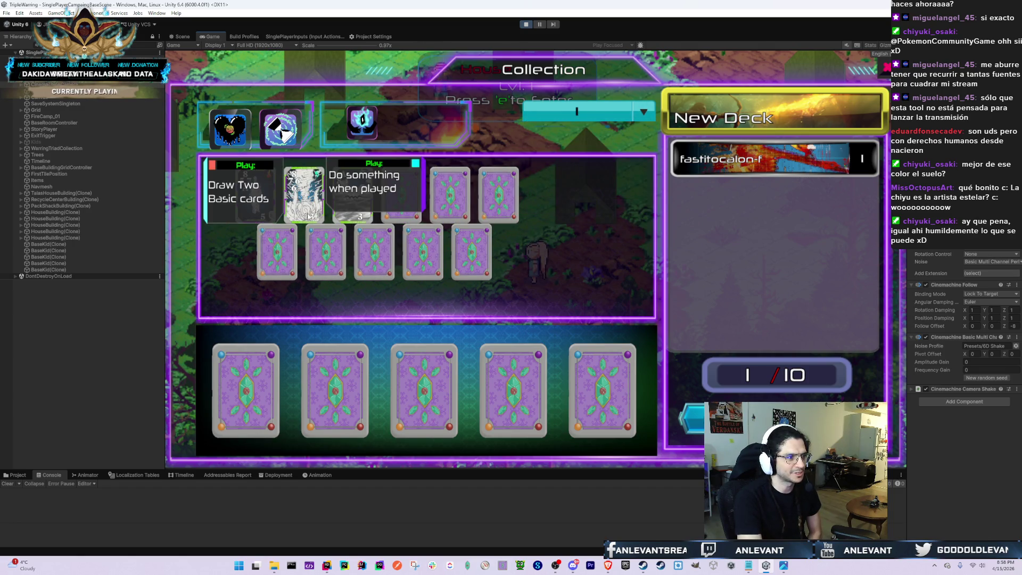
left_click(312, 208)
left_click(328, 184)
Step: Revisit Zelgan'Thara at level 10, change category, and open skins for level 1's red squid card
left_click(585, 111)
left_click(548, 228)
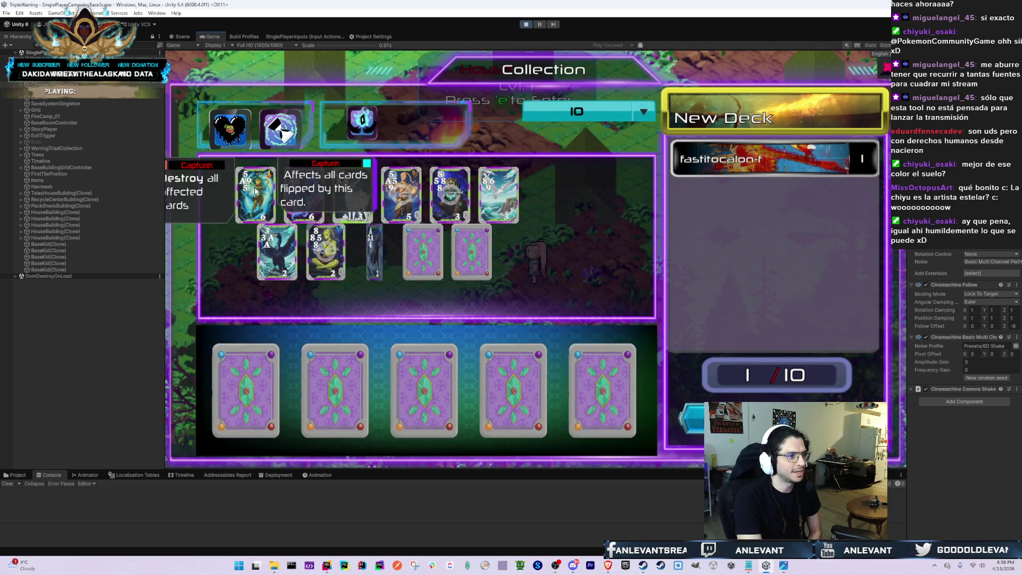
left_click(363, 193)
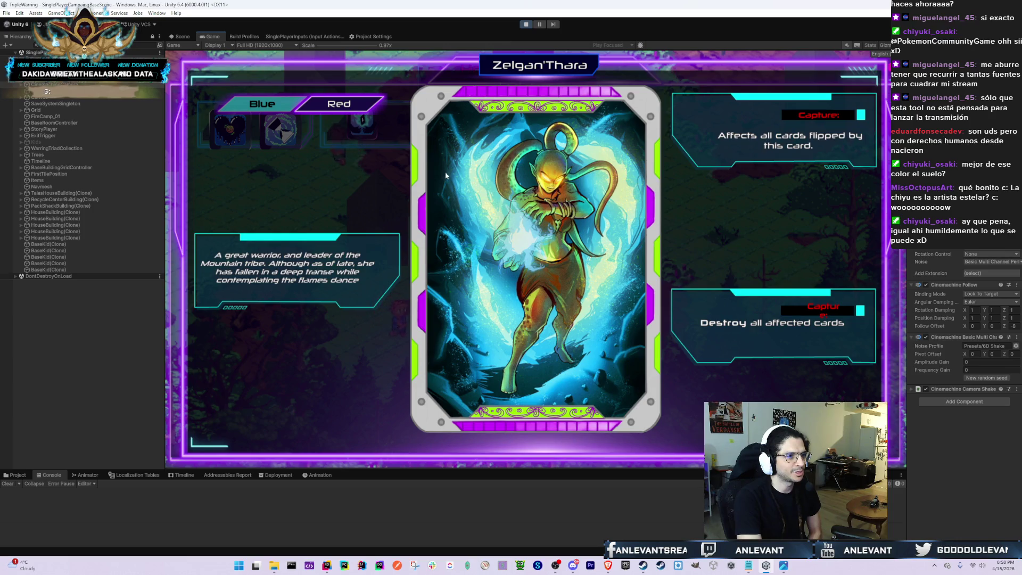
left_click(297, 242)
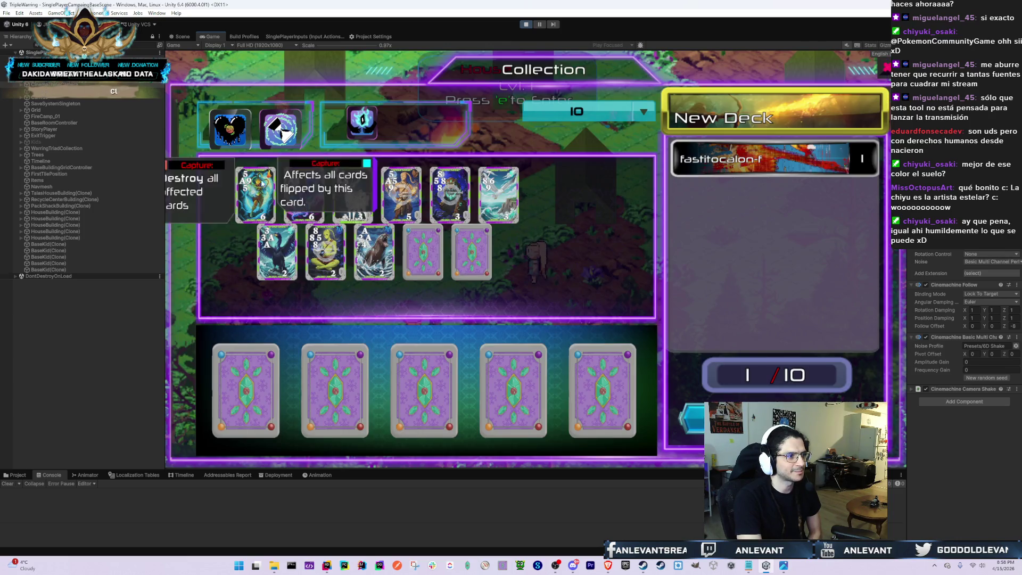
left_click(230, 139)
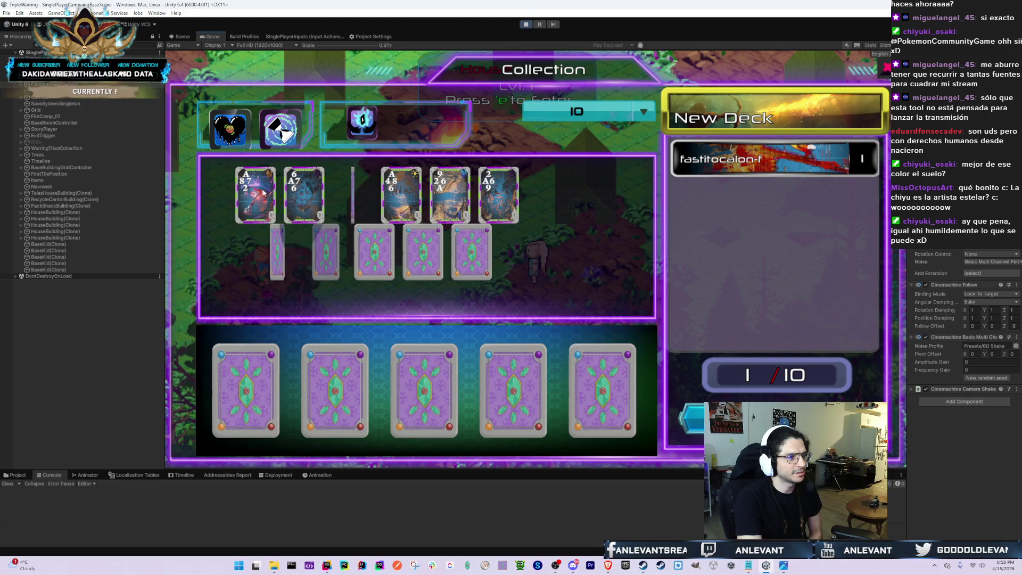
left_click(586, 112)
left_click(563, 156)
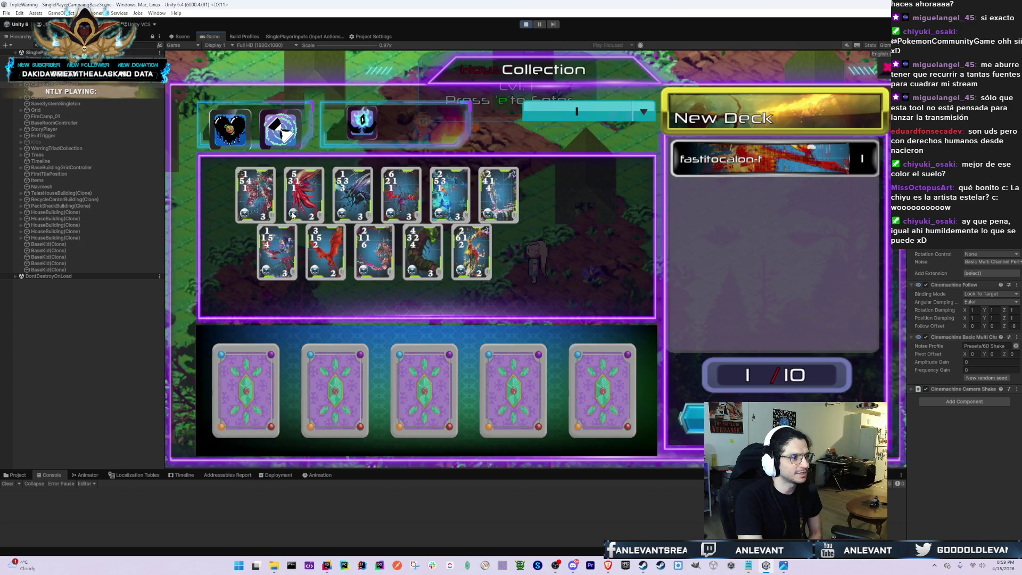
left_click(292, 215)
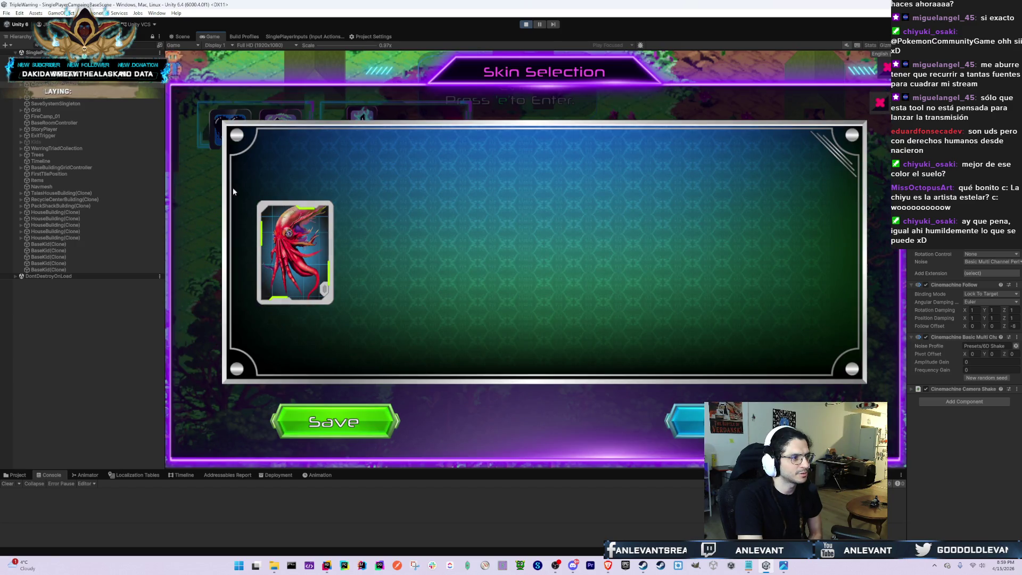
Step: Close skin selection, inspect the funguar card, and filter to level 3
left_click(873, 104)
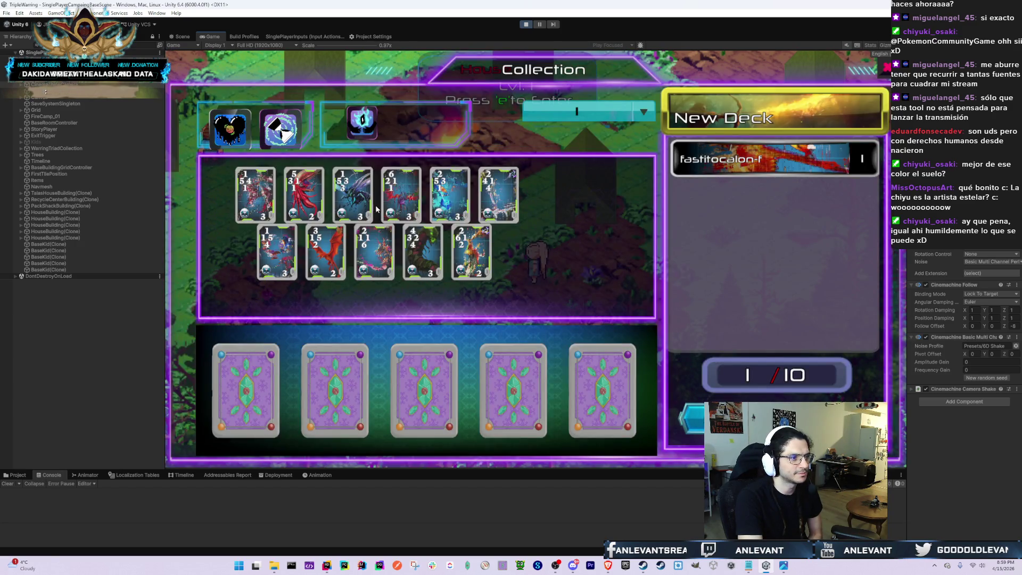
left_click(314, 187)
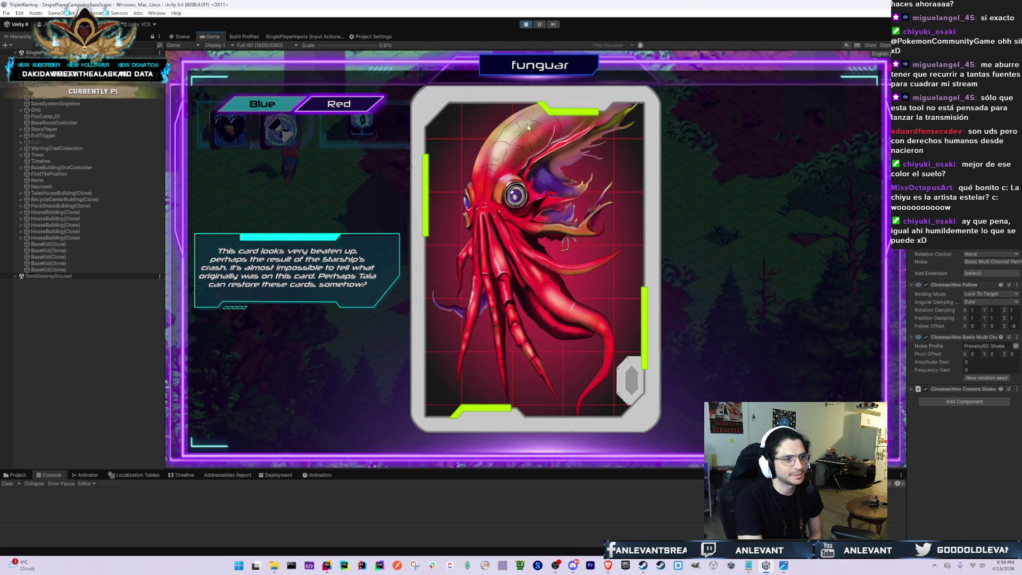
left_click(702, 198)
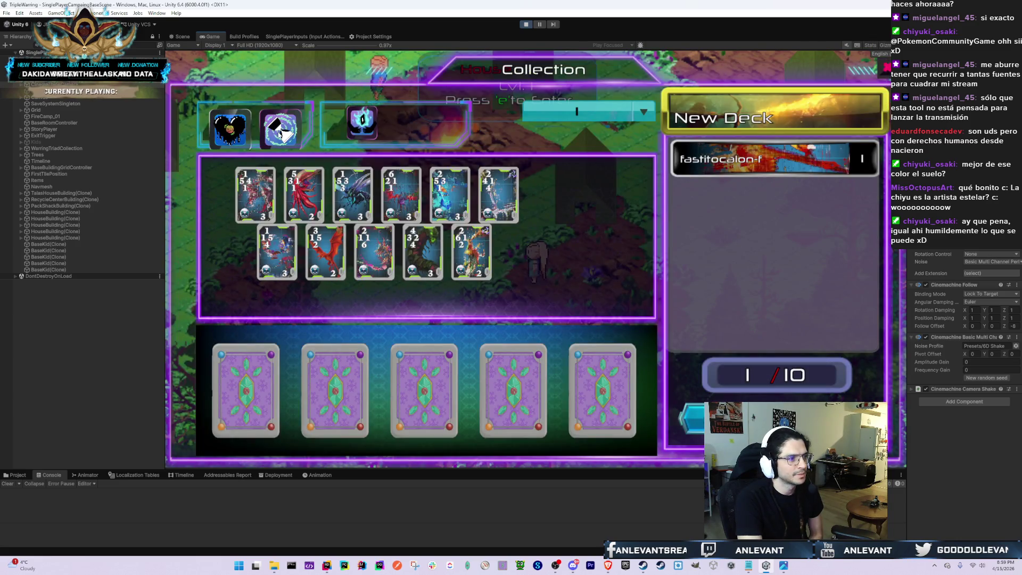
left_click(563, 111)
left_click(564, 181)
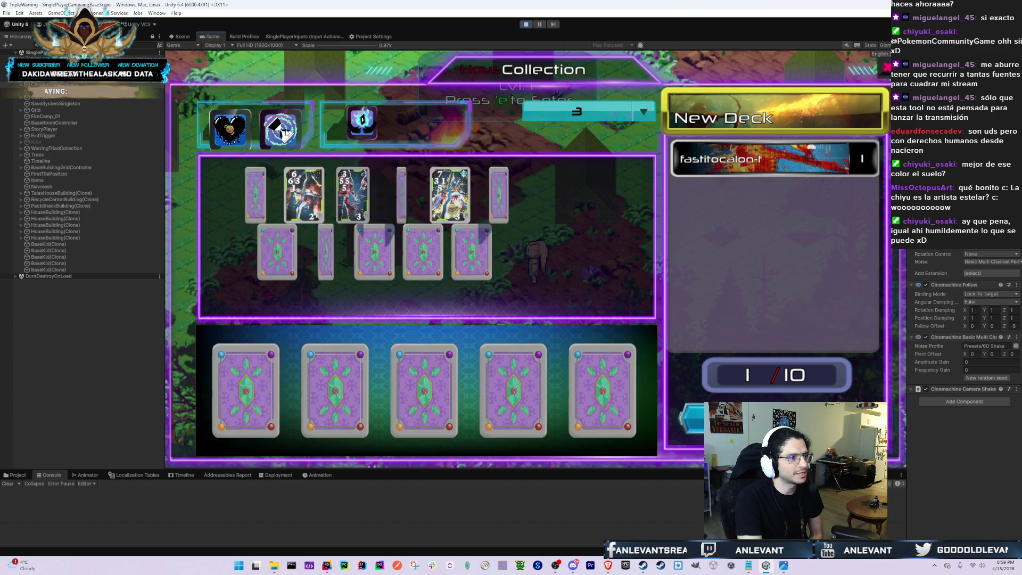
Step: At level 1, inspect the Bat and Diablos cards
left_click(596, 112)
left_click(566, 151)
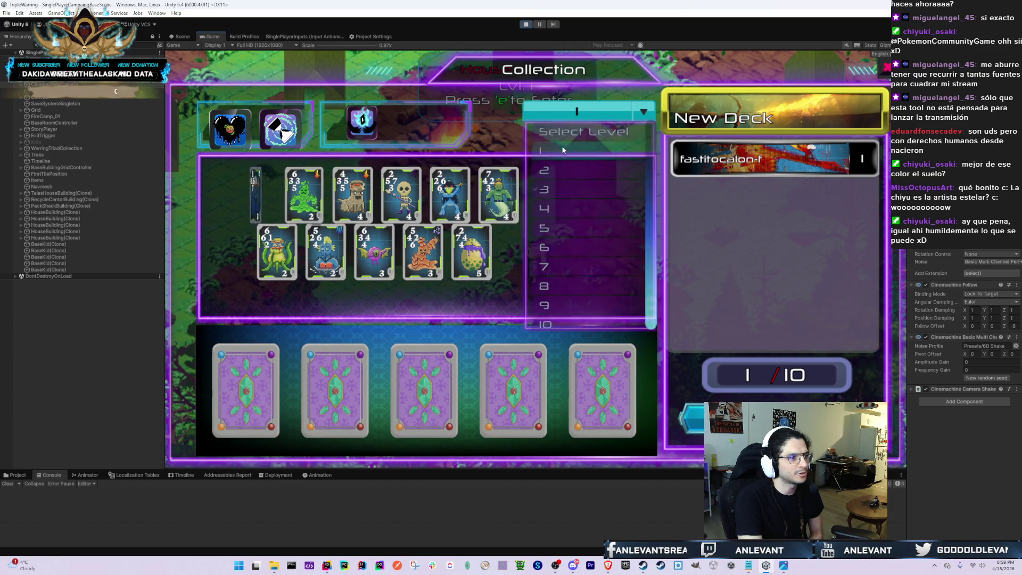
left_click(245, 203)
left_click(602, 216)
left_click(416, 211)
left_click(607, 213)
Step: Check level 2, then inspect level 1's Nagarette, reptite and runner cards
left_click(591, 111)
left_click(551, 173)
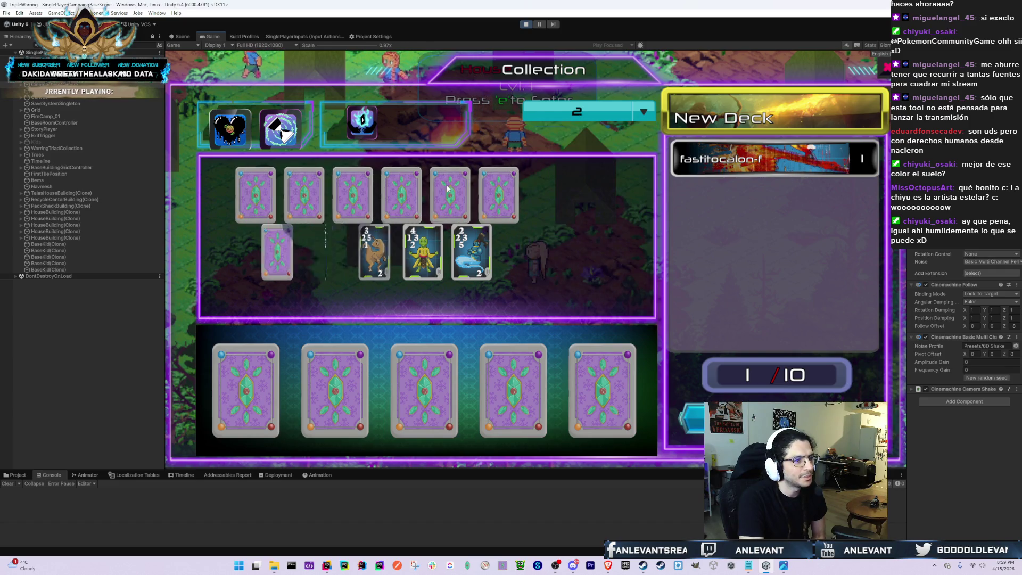
left_click(586, 111)
left_click(551, 150)
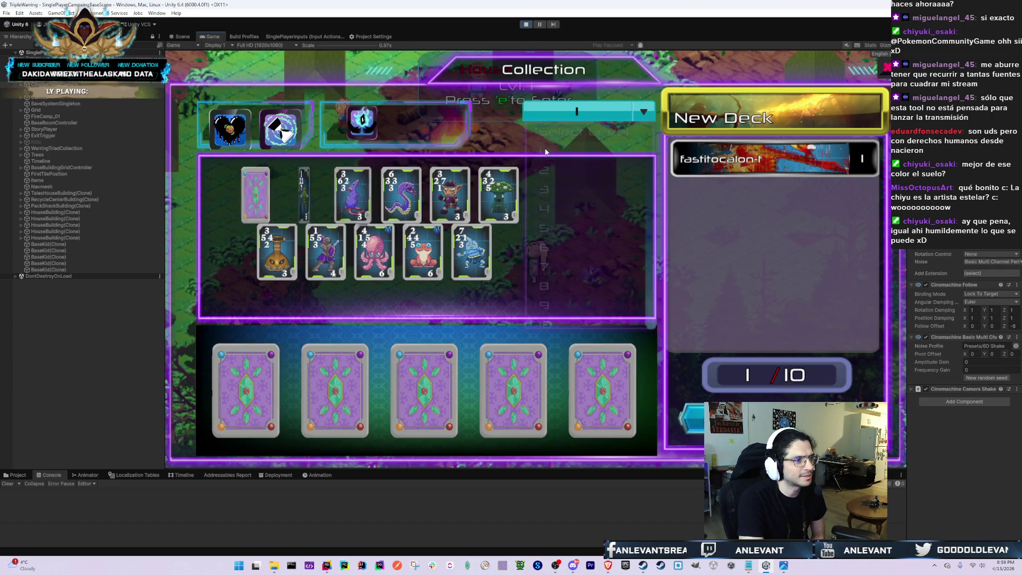
left_click(276, 258)
key("Escape")
left_click(411, 246)
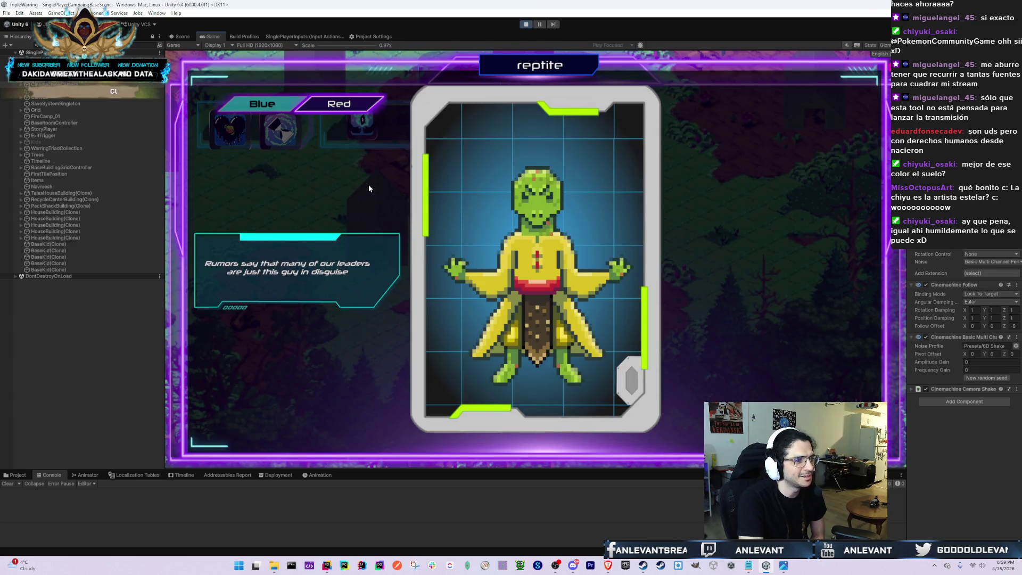
key("Escape")
left_click(375, 245)
key("Escape")
Step: Inspect level 2's beetle, then level 5's Alien, ogre and metalmute cards
left_click(577, 112)
left_click(577, 174)
left_click(576, 113)
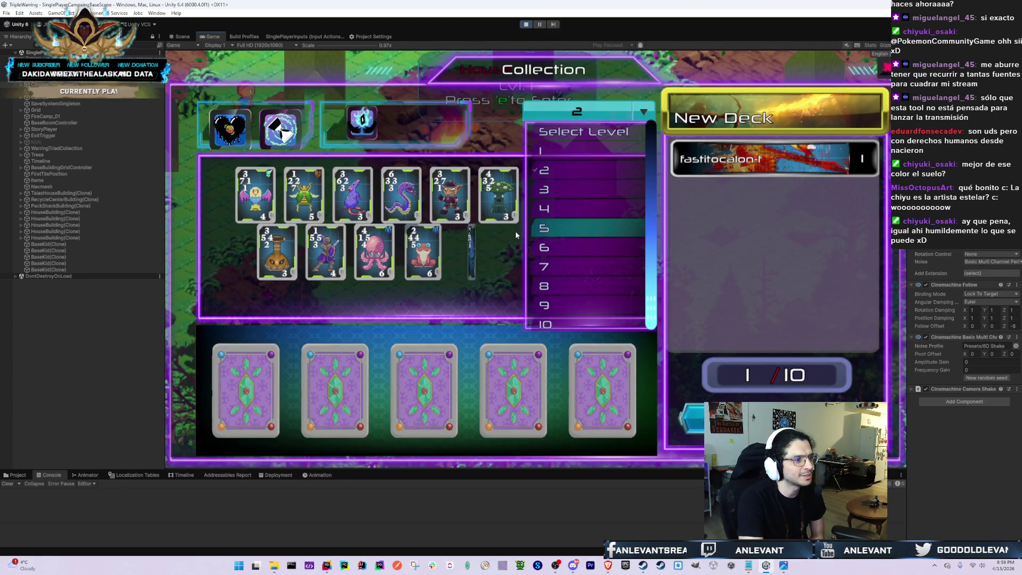
left_click(310, 196)
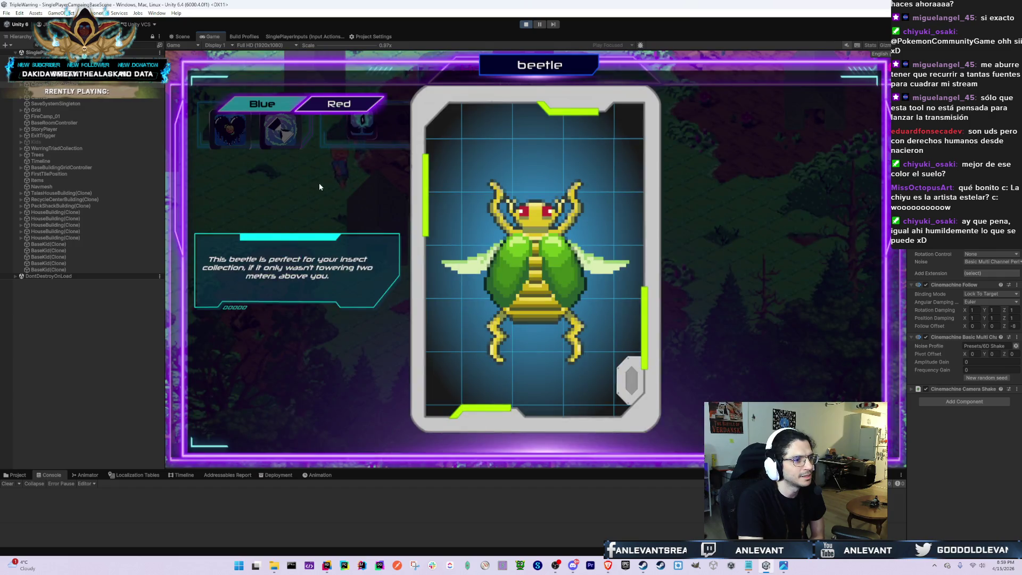
key("Escape")
left_click(565, 228)
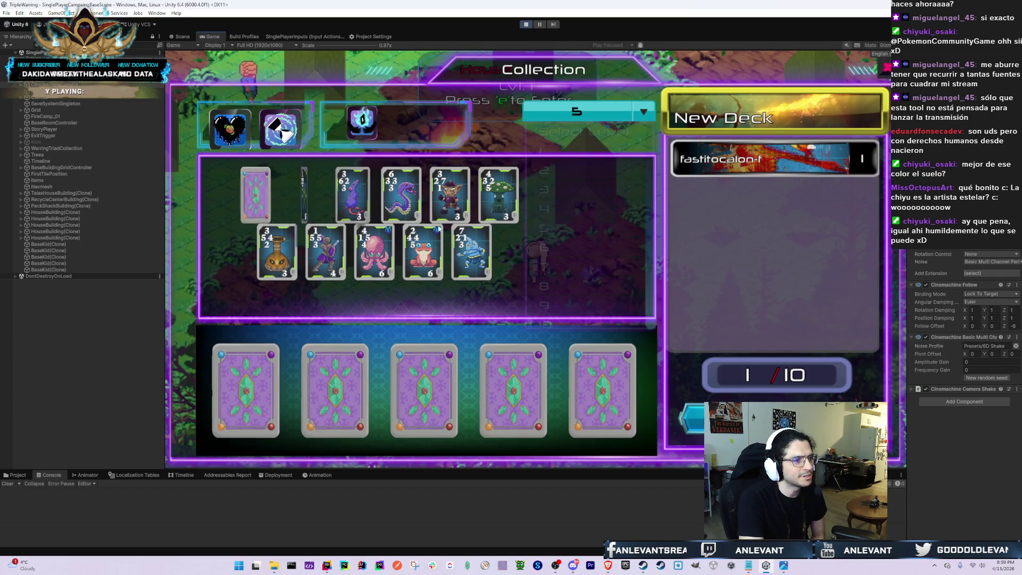
left_click(306, 200)
key("Escape")
left_click(291, 242)
key("Escape")
left_click(505, 204)
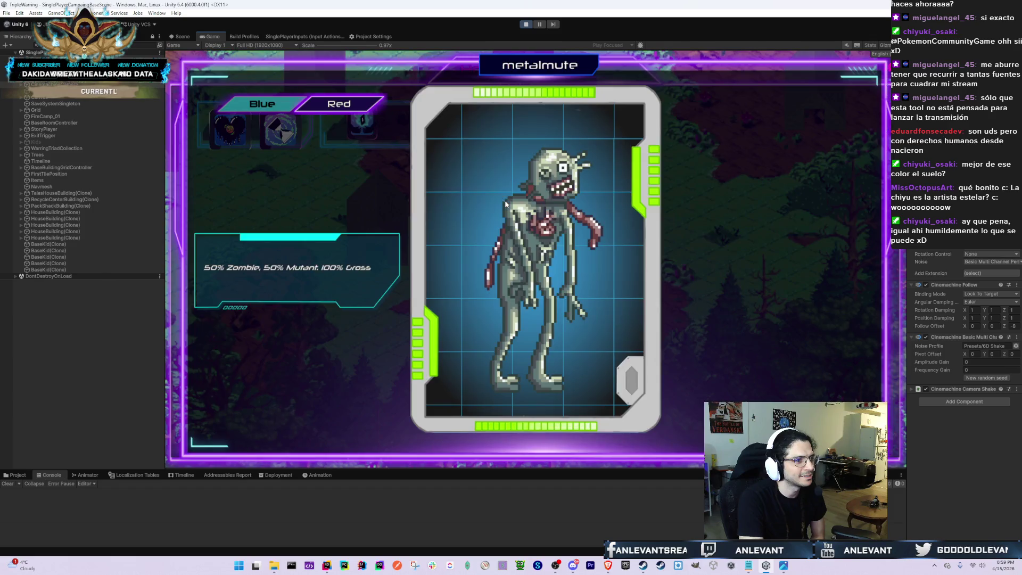
left_click(750, 234)
Step: Step through levels 6 and 7, inspecting megamutant, and end on level 8
left_click(558, 113)
left_click(562, 223)
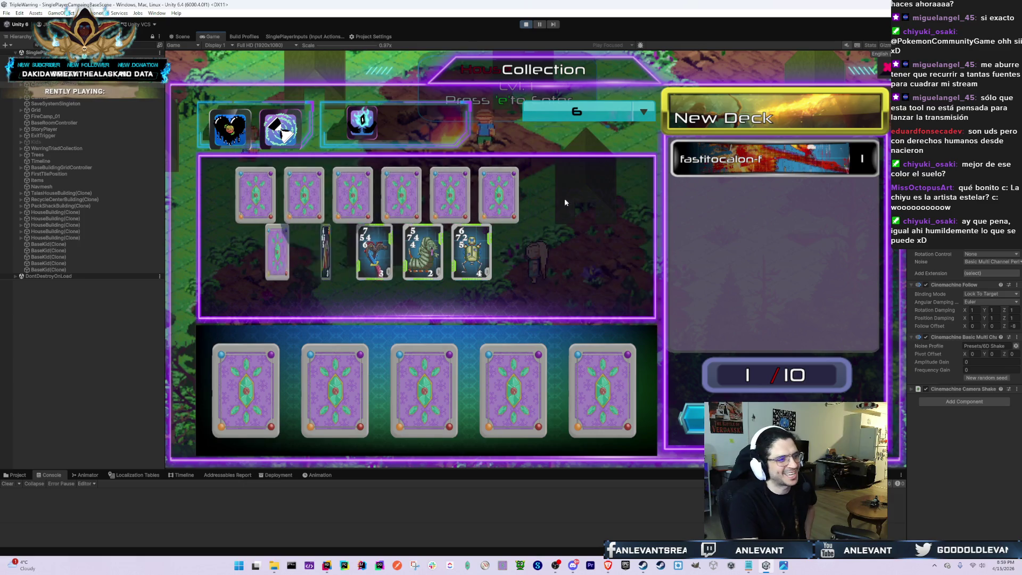
left_click(585, 114)
left_click(541, 266)
left_click(520, 224)
left_click(772, 307)
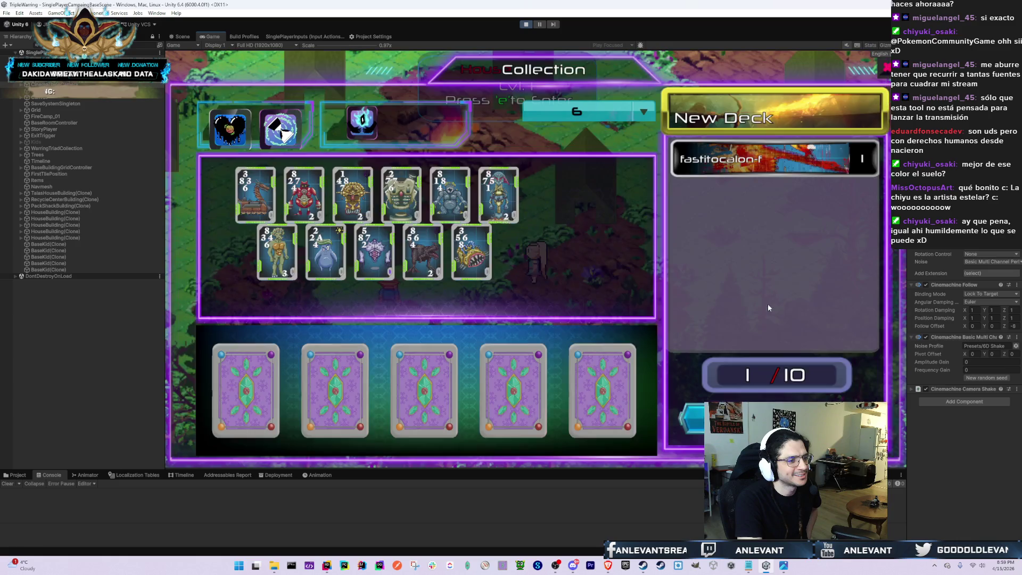
left_click(596, 121)
left_click(554, 286)
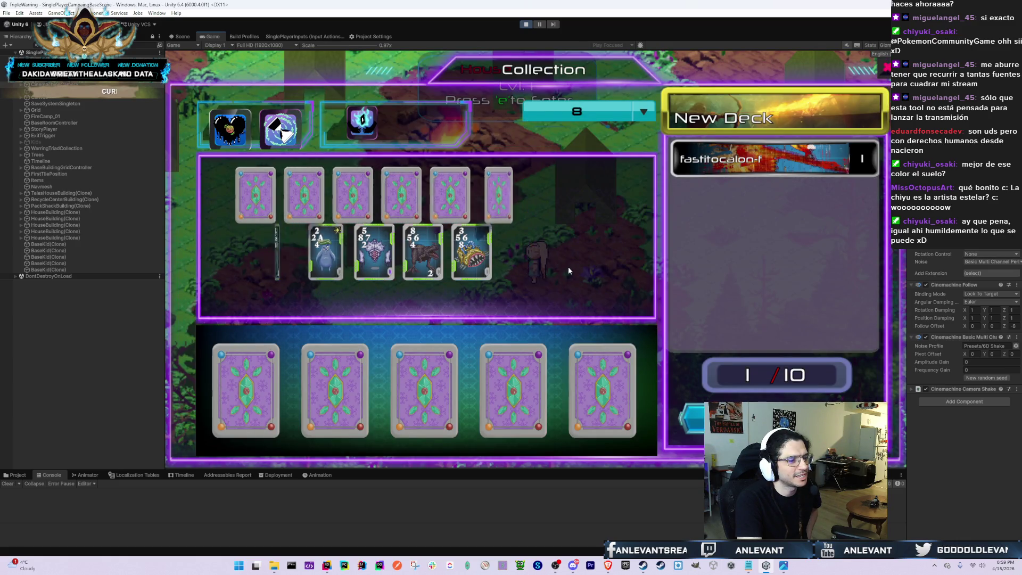
Step: At level 7, preview Ieene (adding it to the deck), motherbrain, atropos and one more card
key("Return")
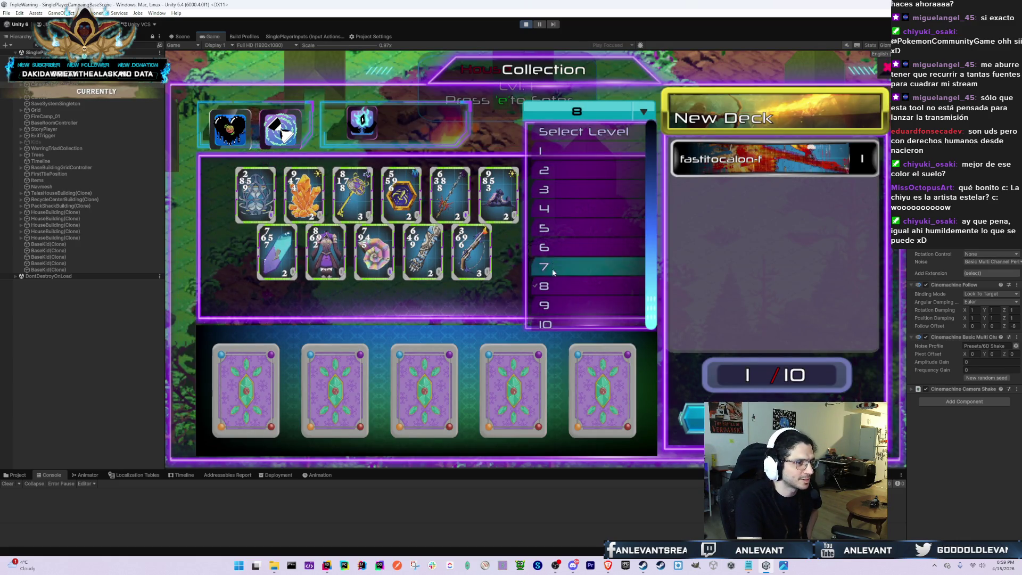
left_click(548, 276)
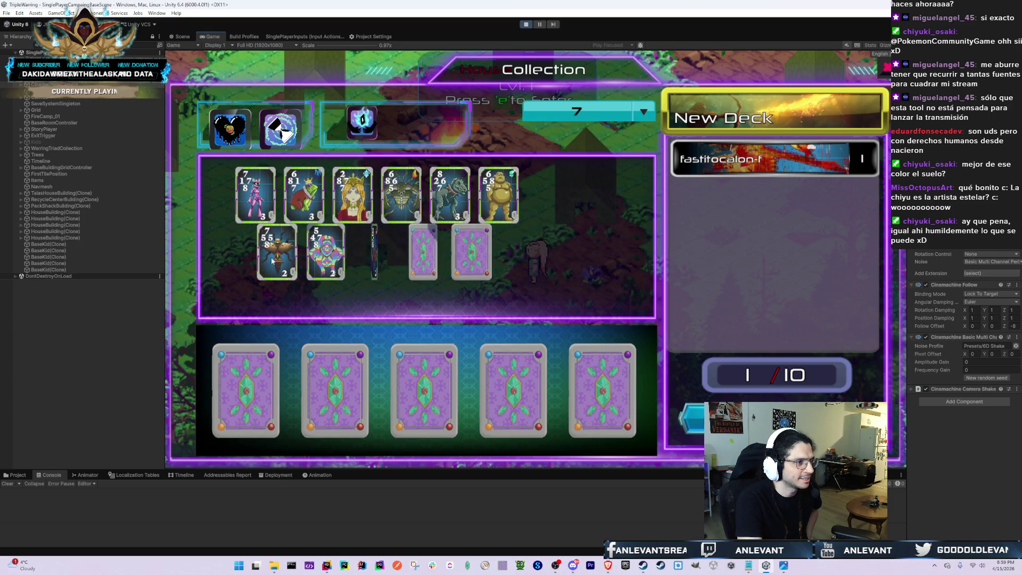
left_click(345, 198)
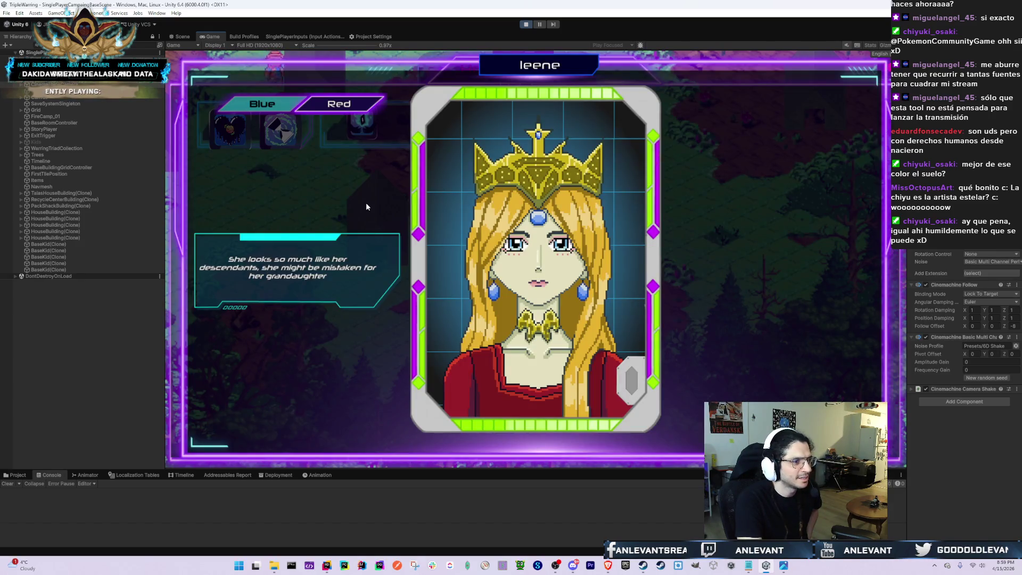
left_click(367, 209)
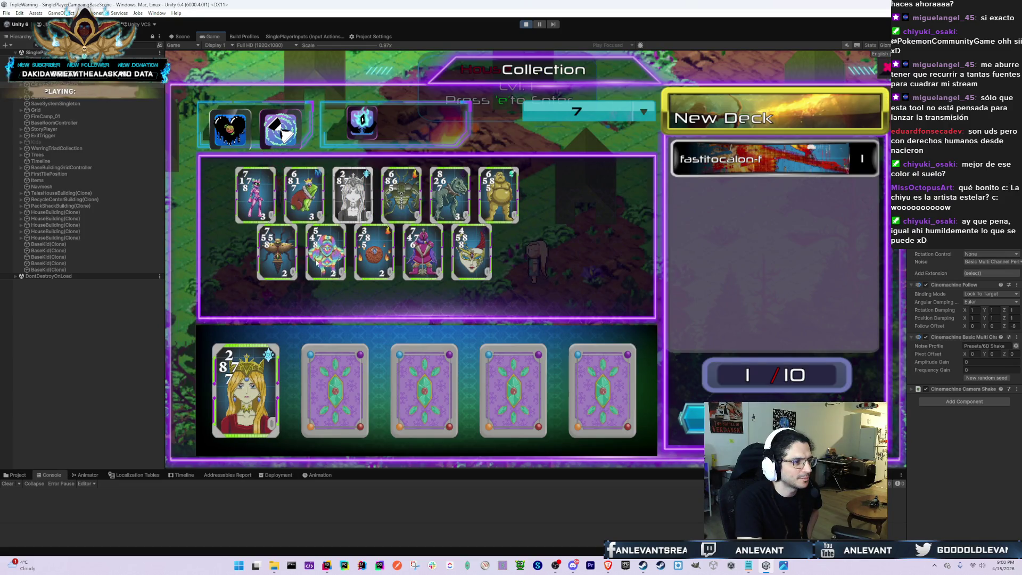
left_click(320, 265)
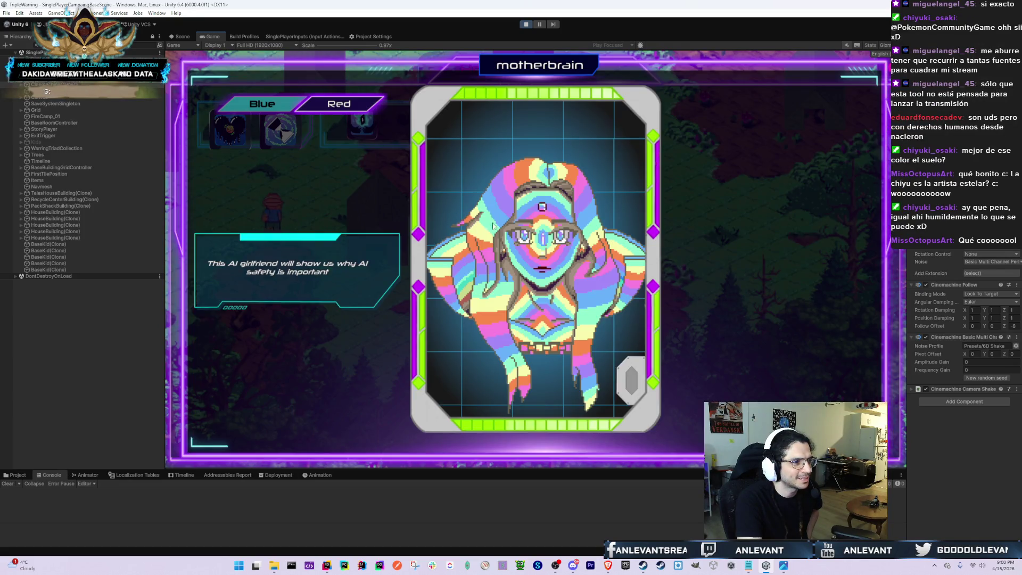
left_click(319, 205)
left_click(247, 204)
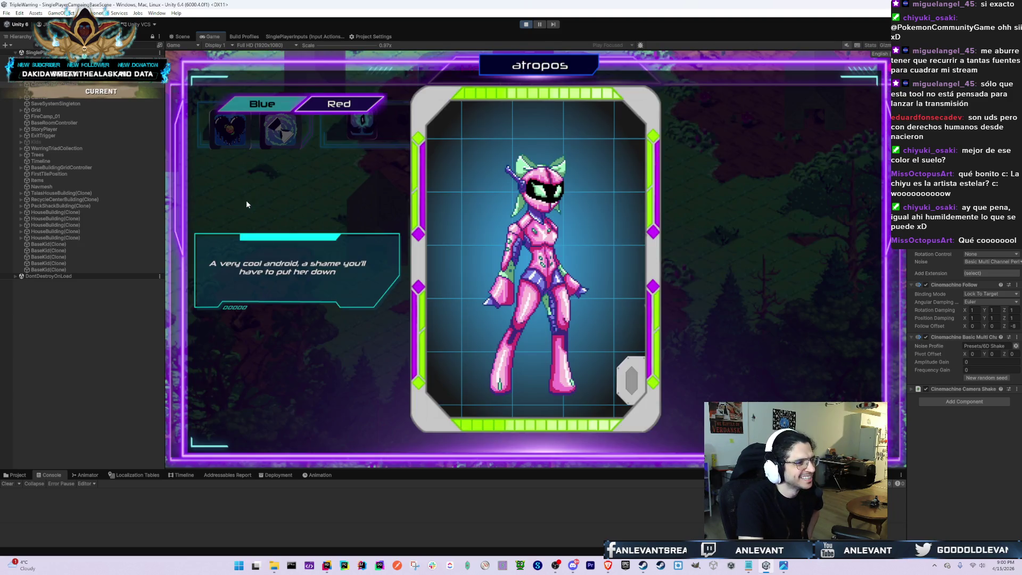
left_click(357, 190)
left_click(507, 196)
left_click(508, 196)
Step: Switch to level 8, preview chronotrigger, and add then remove the prismdress card
left_click(586, 112)
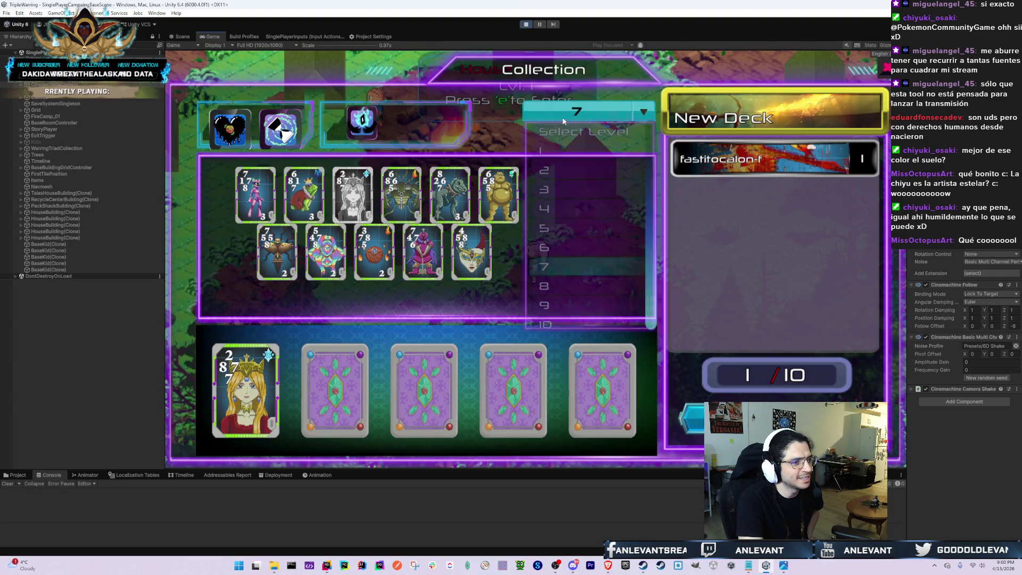
left_click(558, 289)
left_click(266, 397)
left_click(261, 198)
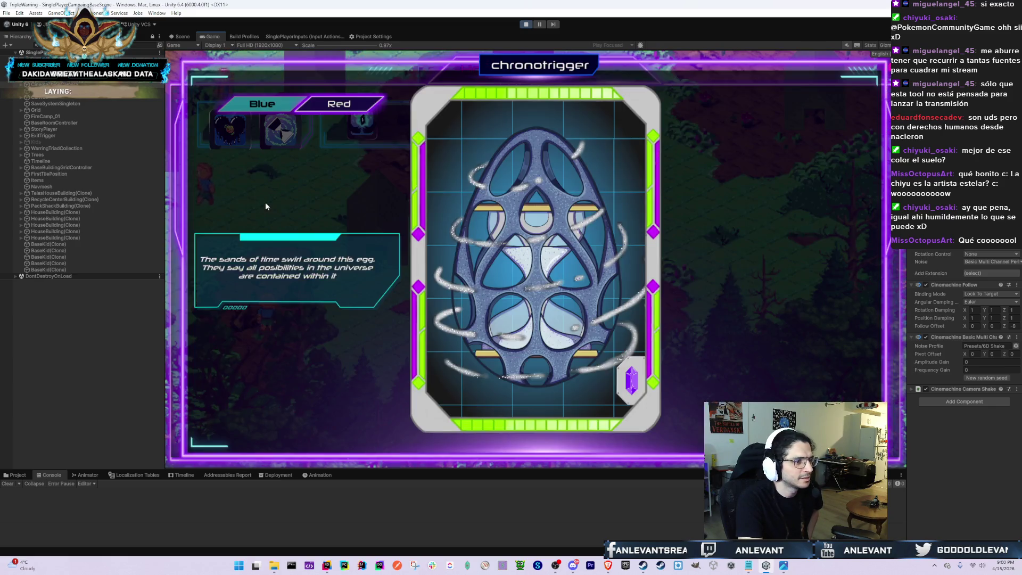
left_click(759, 244)
left_click(332, 254)
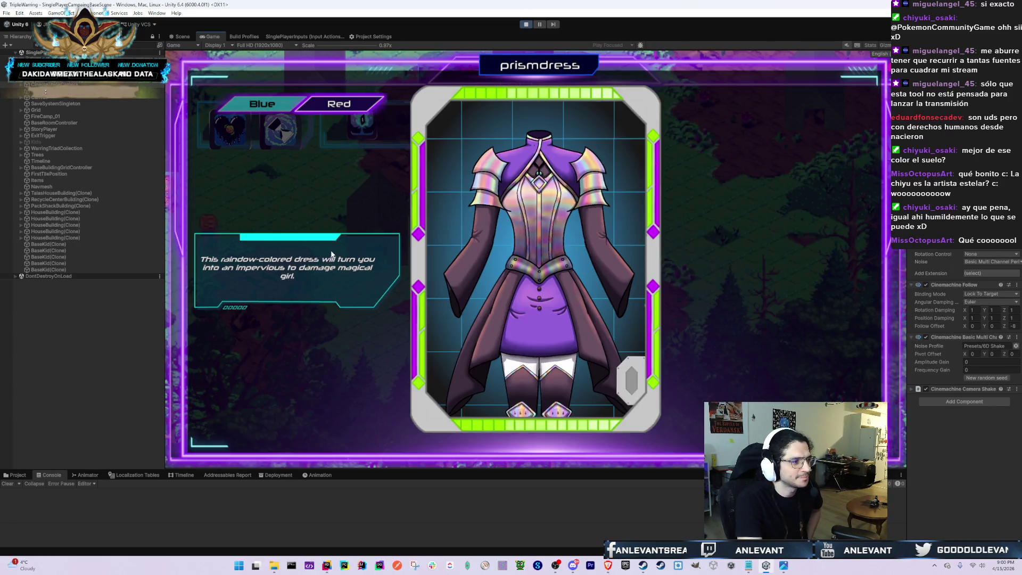
left_click(715, 230)
left_click(336, 254)
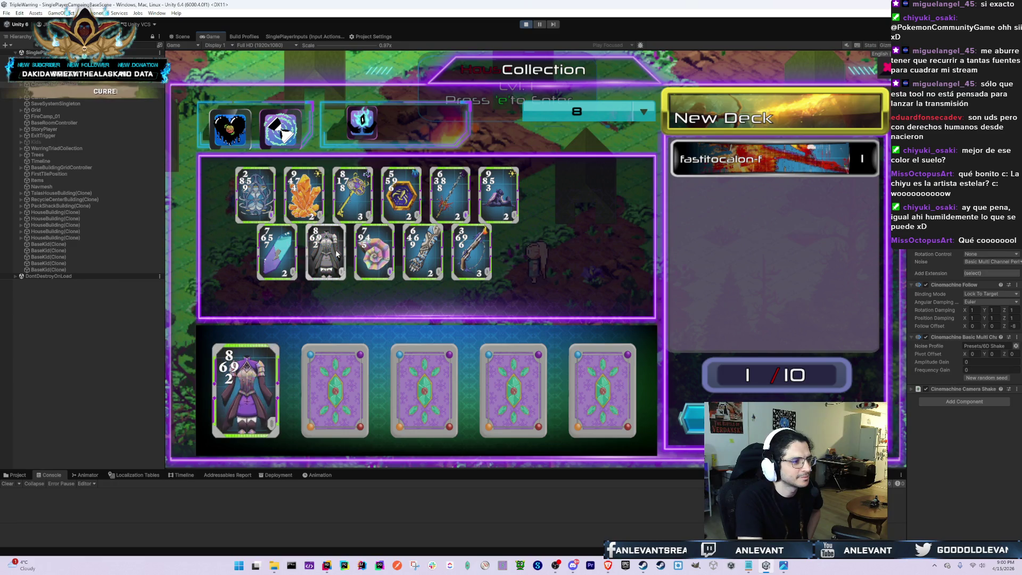
left_click(335, 254)
left_click(344, 225)
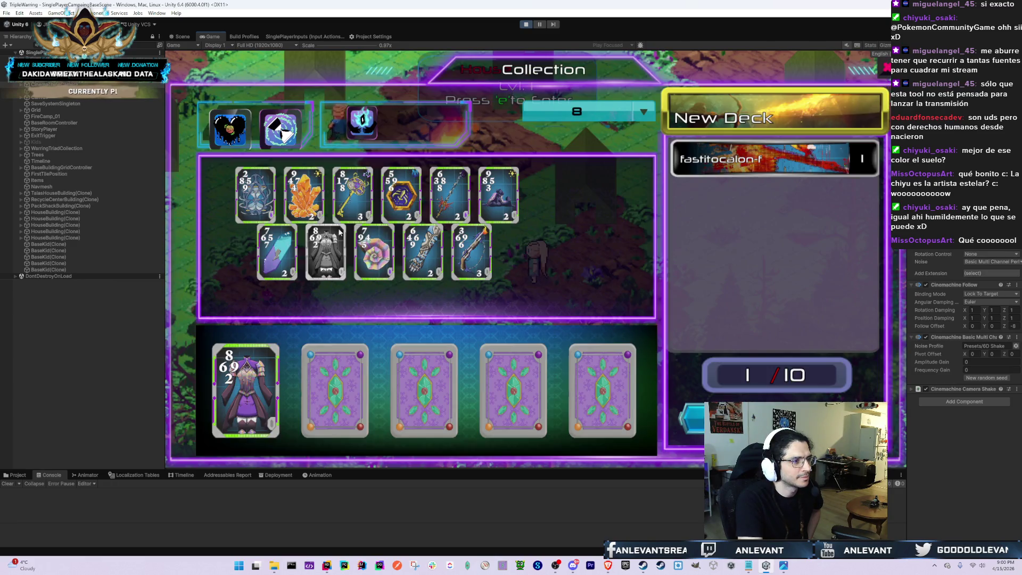
left_click(274, 346)
Step: Preview the tetraarm, heromedal, moonstone and masamune cards, then switch to level 9
left_click(424, 252)
left_click(355, 190)
left_click(355, 190)
left_click(363, 187)
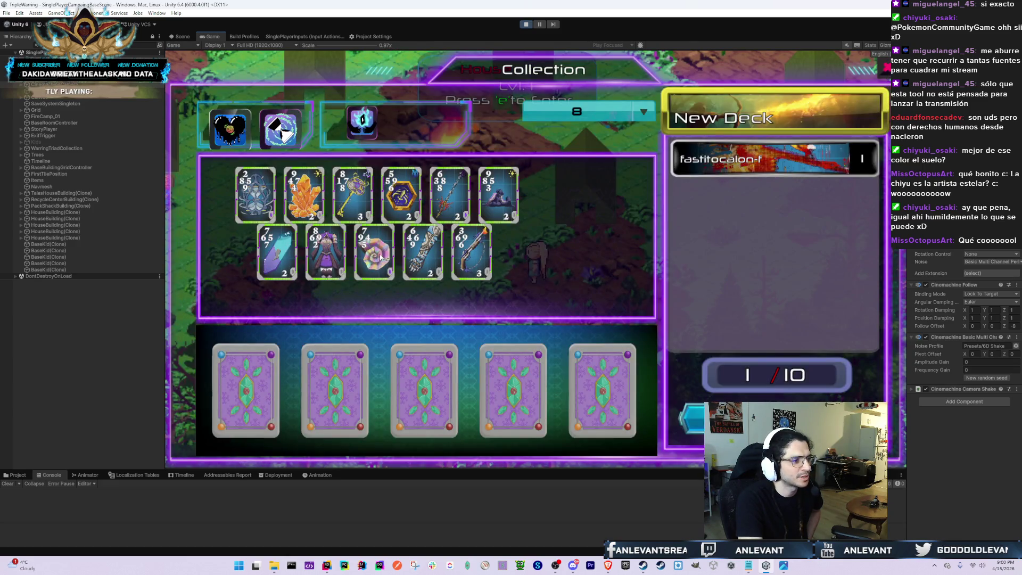
left_click(414, 193)
left_click(328, 173)
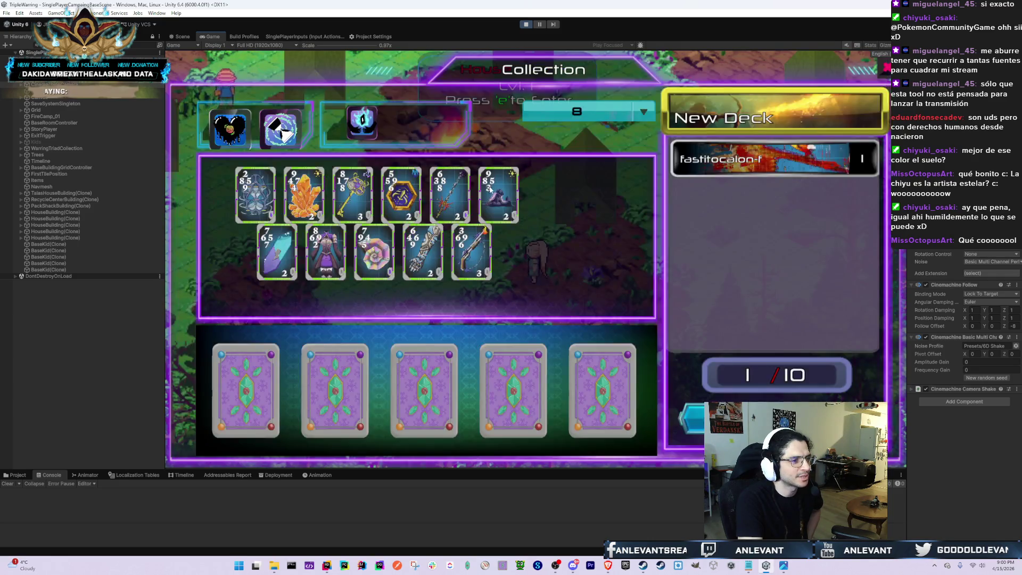
left_click(352, 171)
left_click(356, 177)
left_click(466, 186)
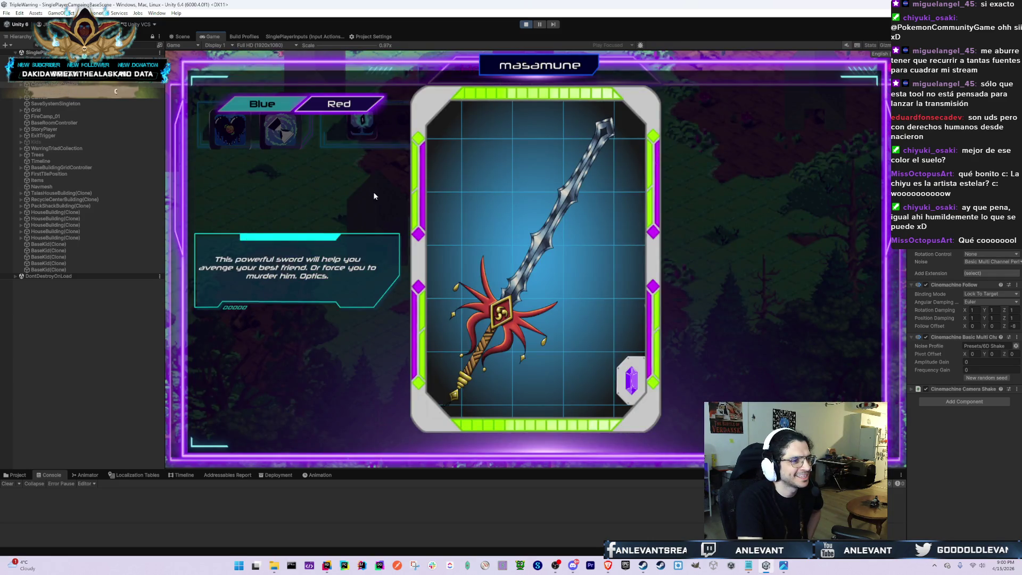
left_click(374, 196)
left_click(586, 111)
left_click(559, 301)
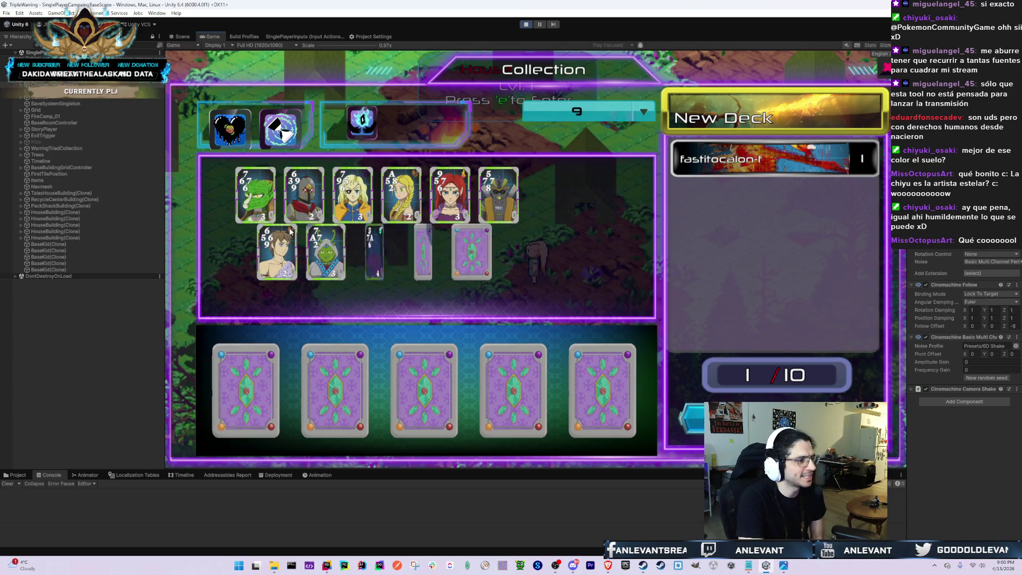
Step: Preview the red-haired Flea card twice and then the knight card
left_click(451, 193)
left_click(340, 190)
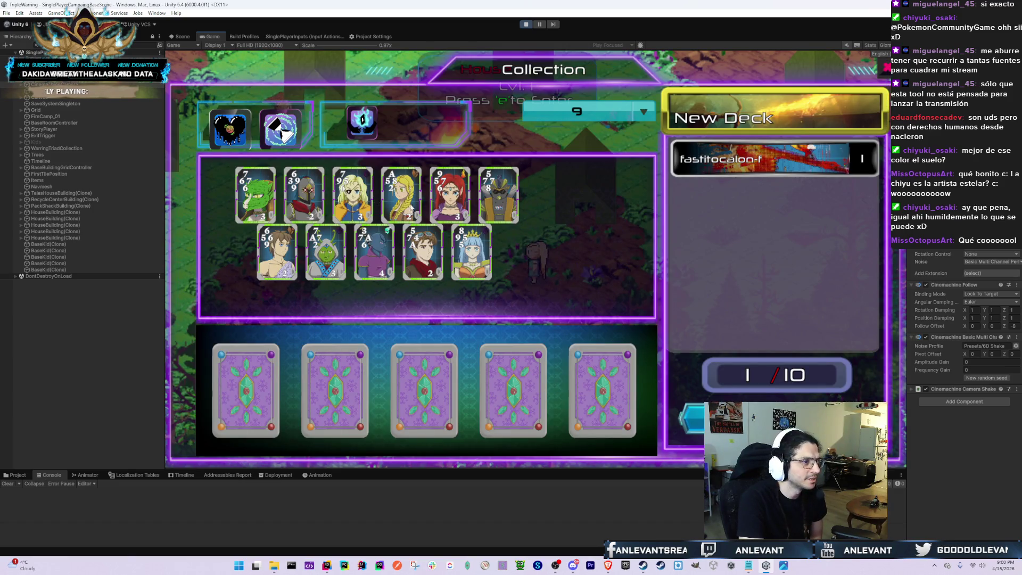
left_click(457, 205)
left_click(333, 175)
left_click(305, 217)
left_click(299, 181)
Step: Switch the Collection to level 10 and preview the first card, Magus and frog
left_click(586, 112)
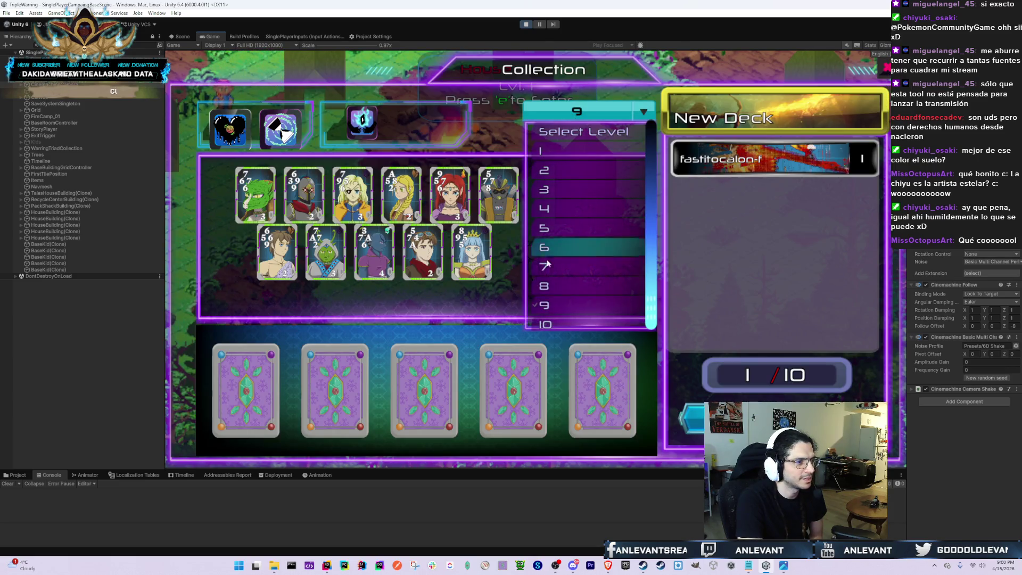
left_click(546, 323)
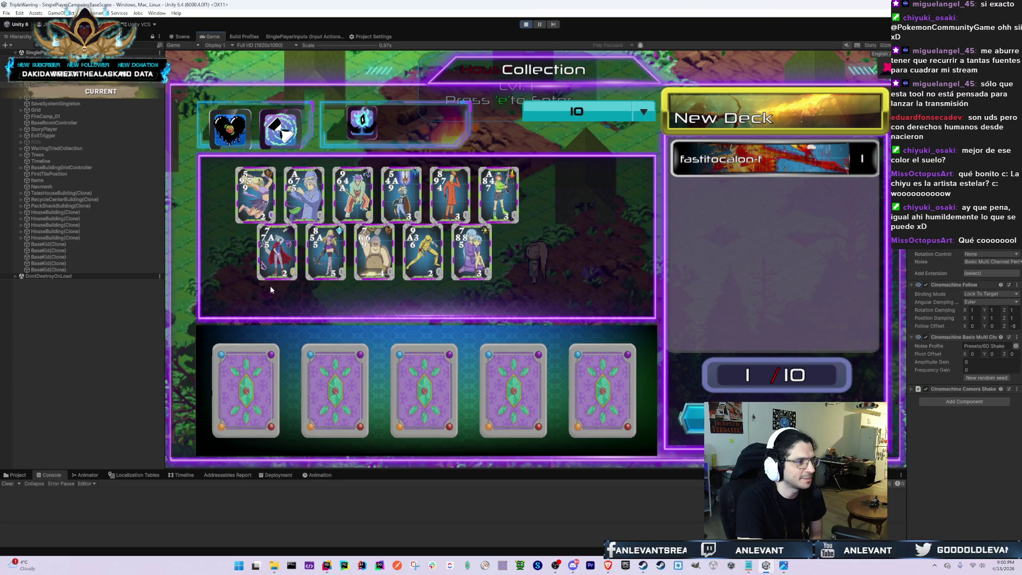
left_click(261, 187)
left_click(292, 202)
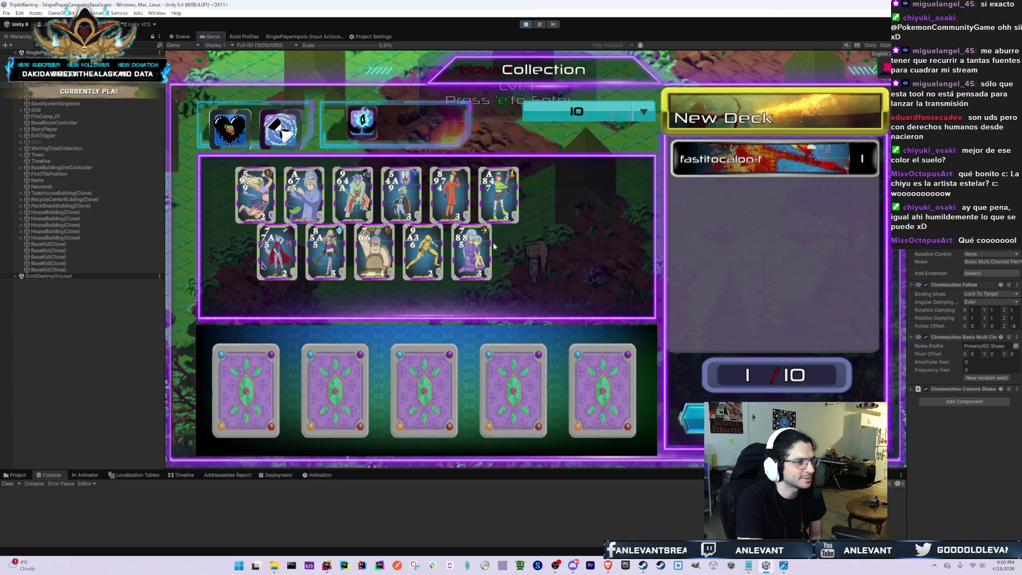
left_click(281, 254)
left_click(326, 201)
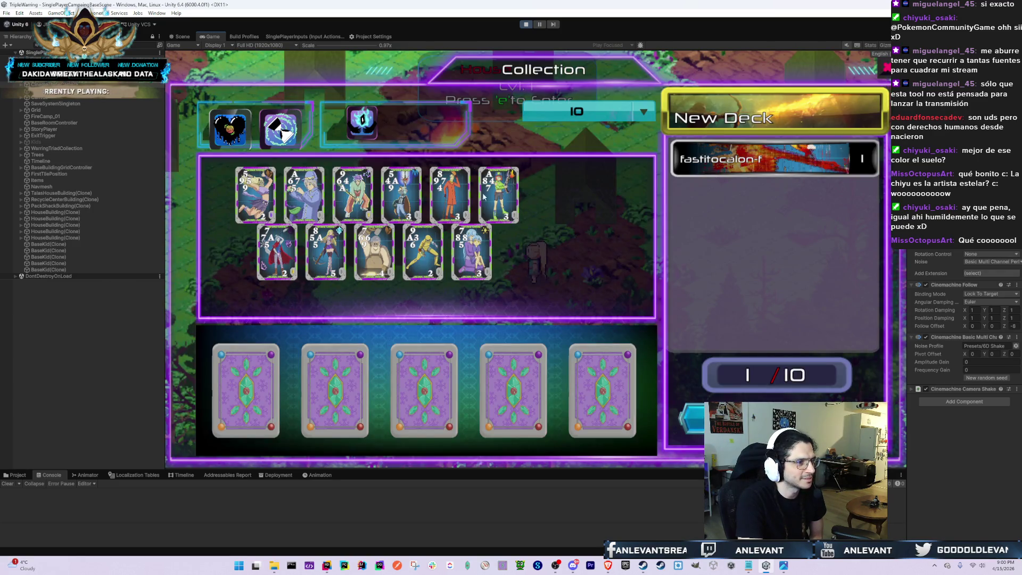
left_click(490, 194)
left_click(379, 177)
Step: Preview the level 10 crono, Belthazar, twins and robo cards
left_click(348, 193)
left_click(349, 194)
left_click(291, 182)
left_click(294, 159)
left_click(478, 260)
left_click(372, 197)
left_click(408, 243)
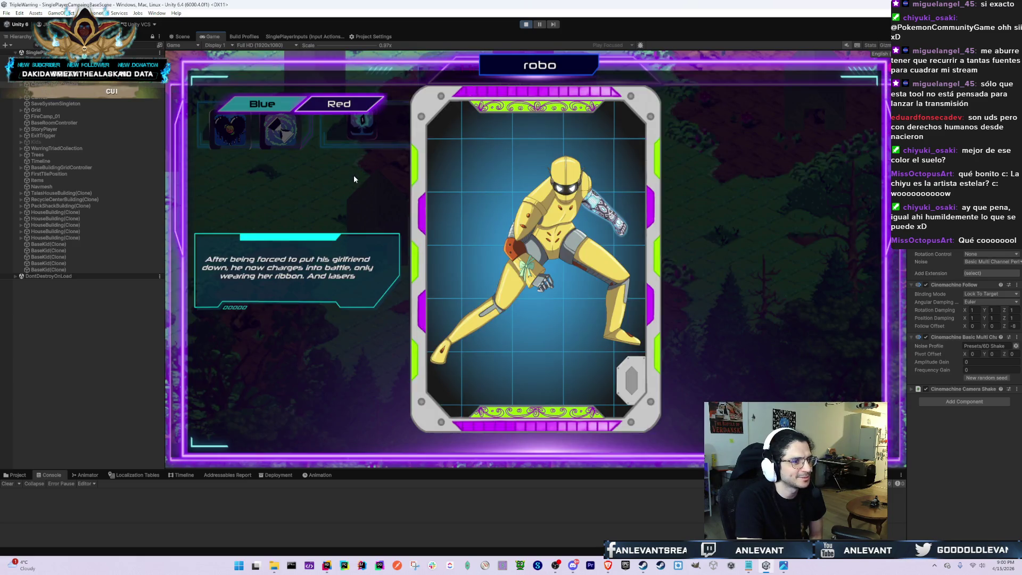
left_click(354, 179)
Step: Leave the Collection for the base and walk the character toward the campfire
mouse_move(377, 261)
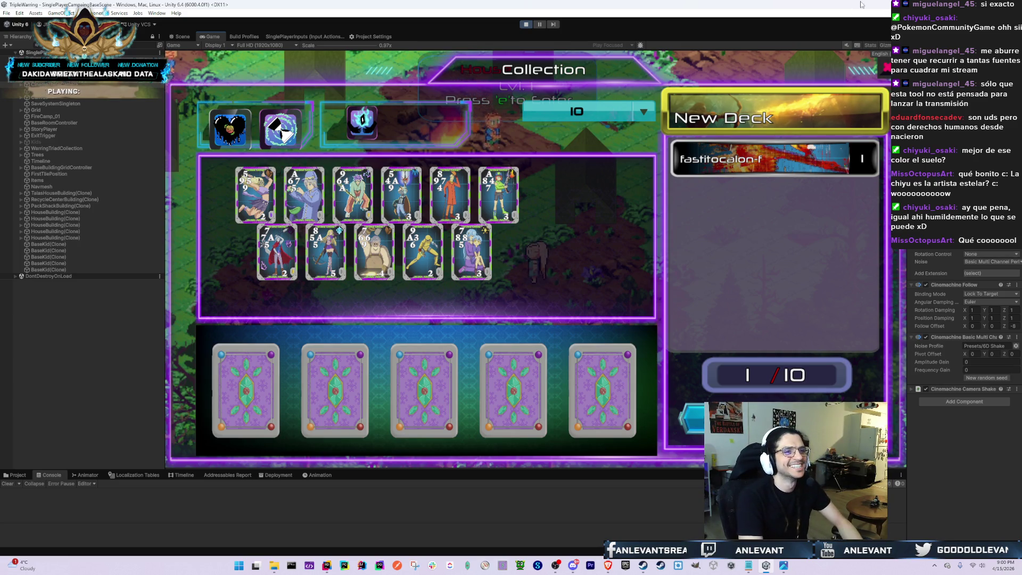
left_click(881, 69)
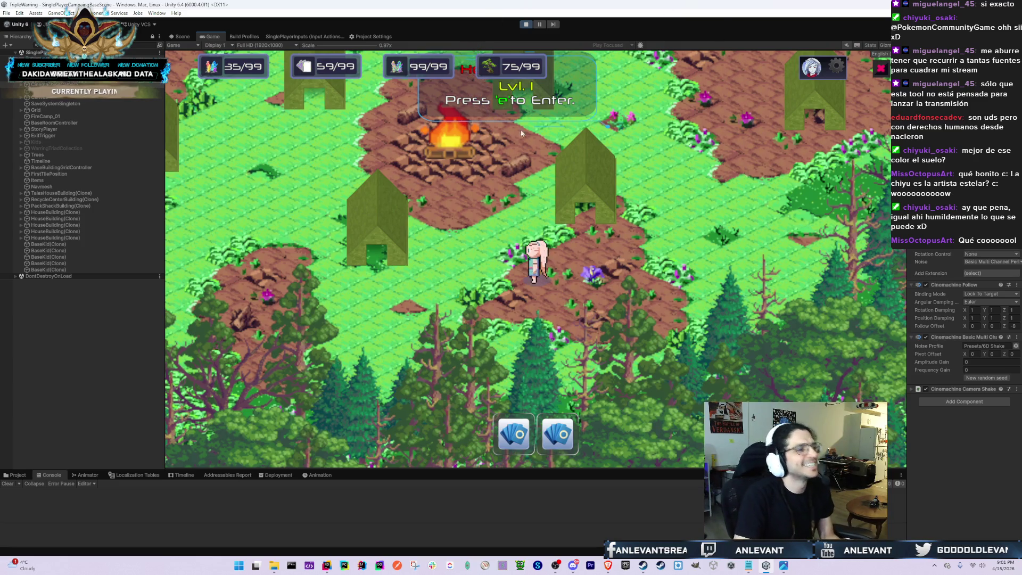
key("w")
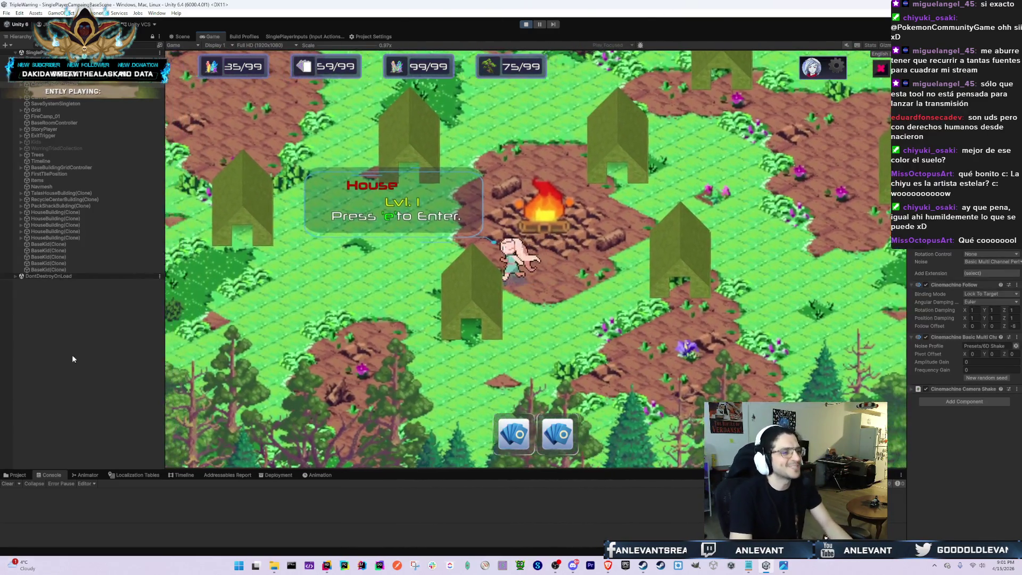
Step: Bring up the building grid with B and walk the character around the tents using WASD
key("b")
key("w")
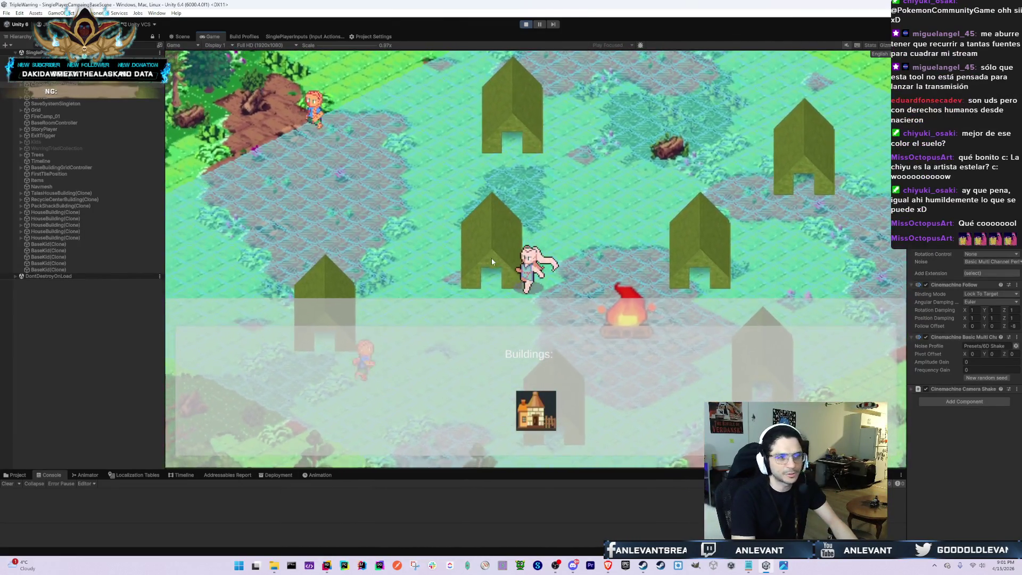
key("a")
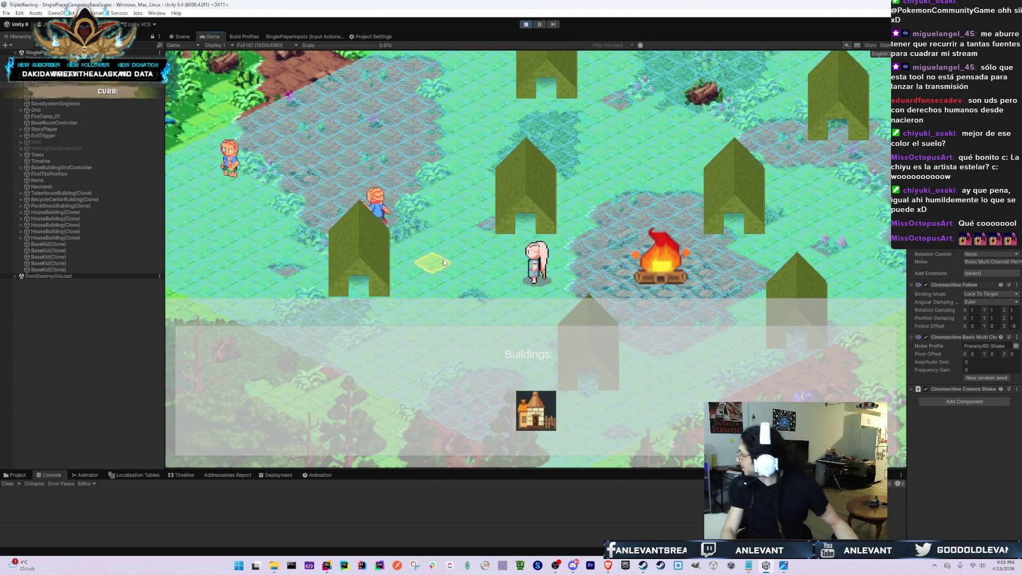
key("w")
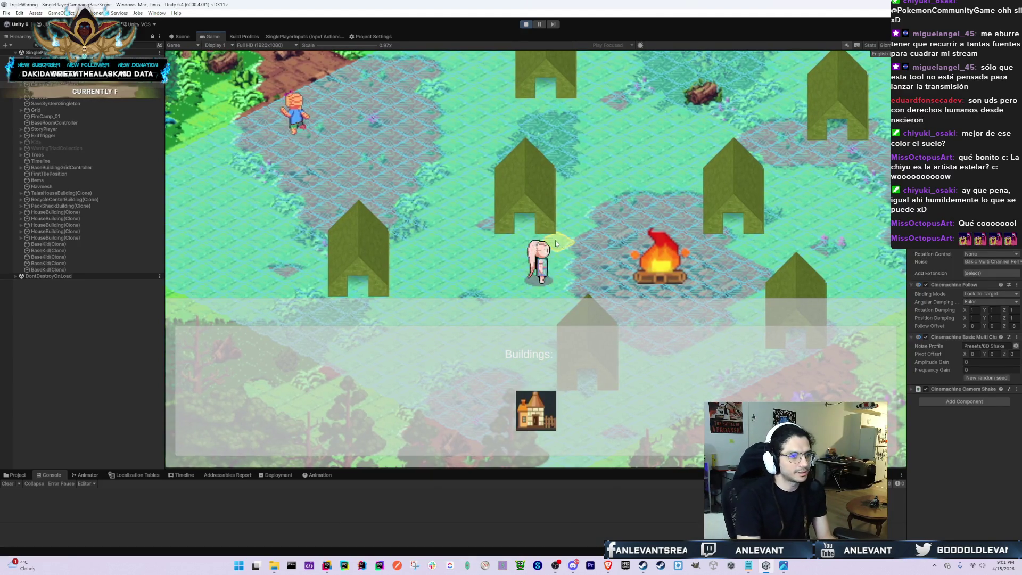
key("w")
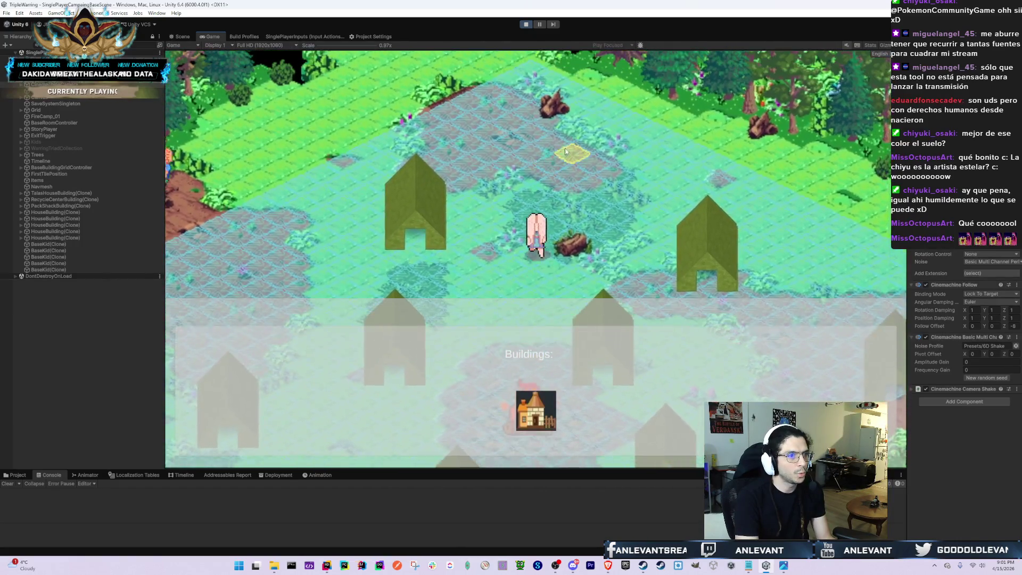
key("s")
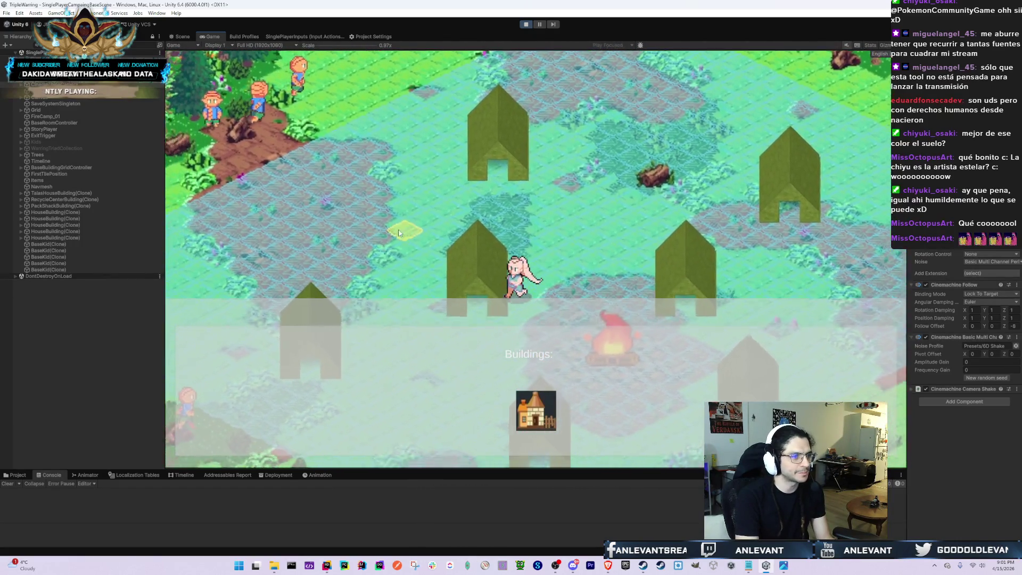
key("a")
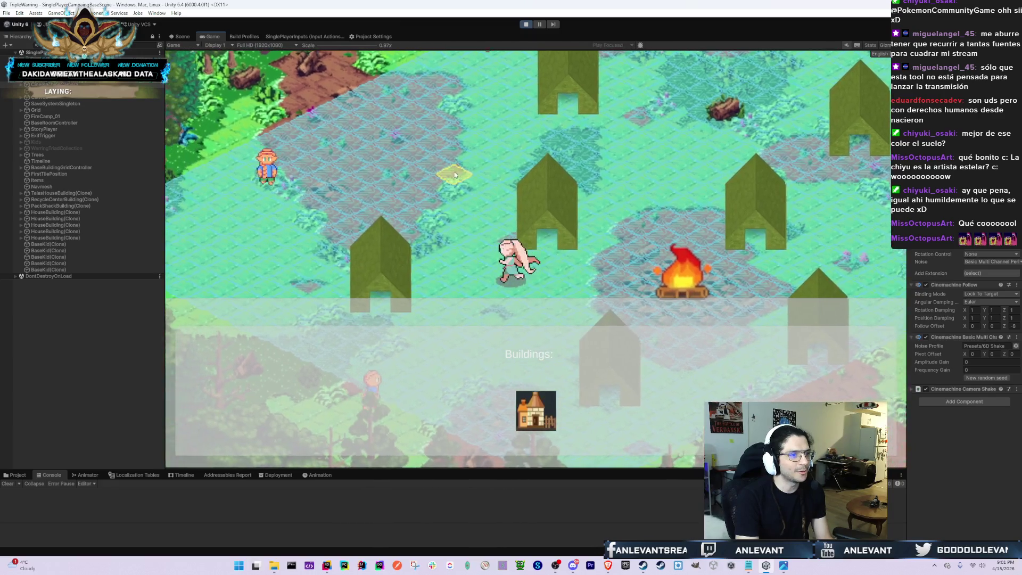
key("w")
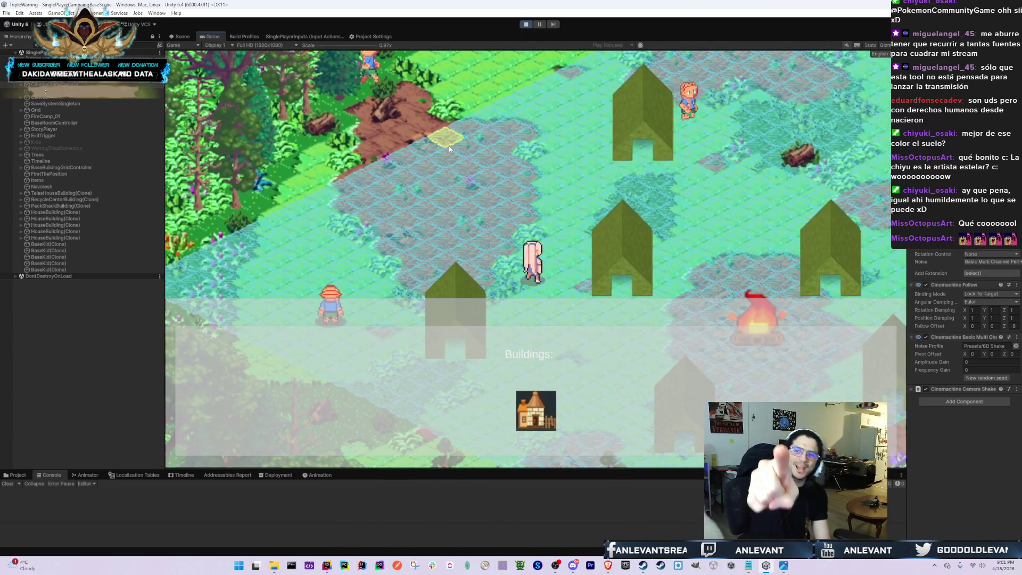
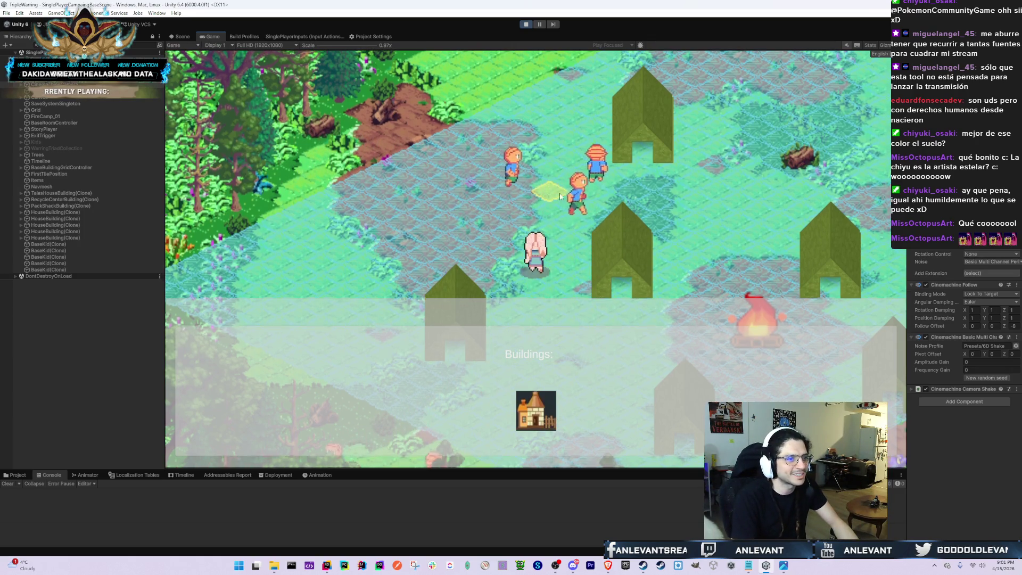
Step: Walk the girl right, down, left and up around the campfire and tents
key("d")
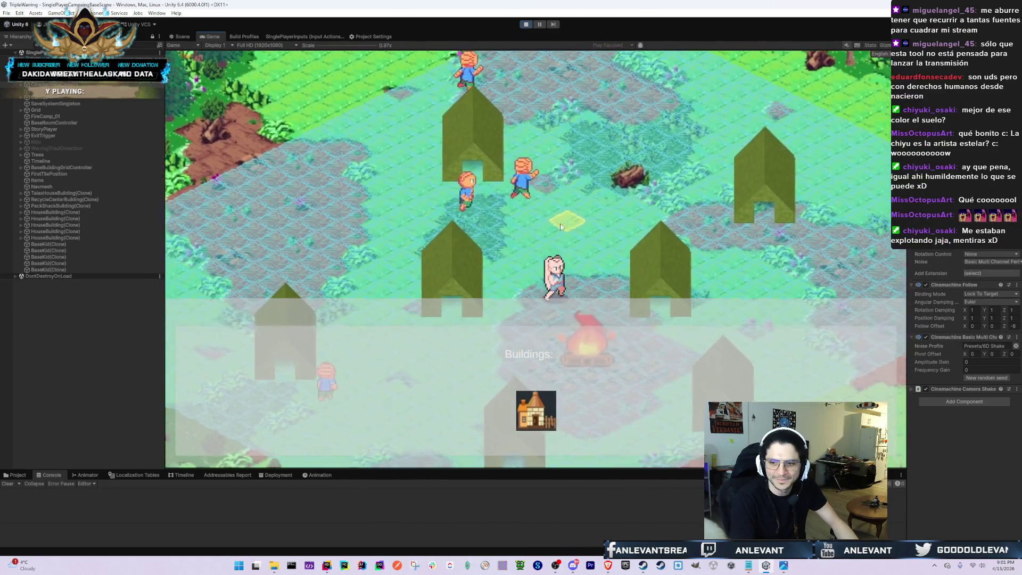
key("s")
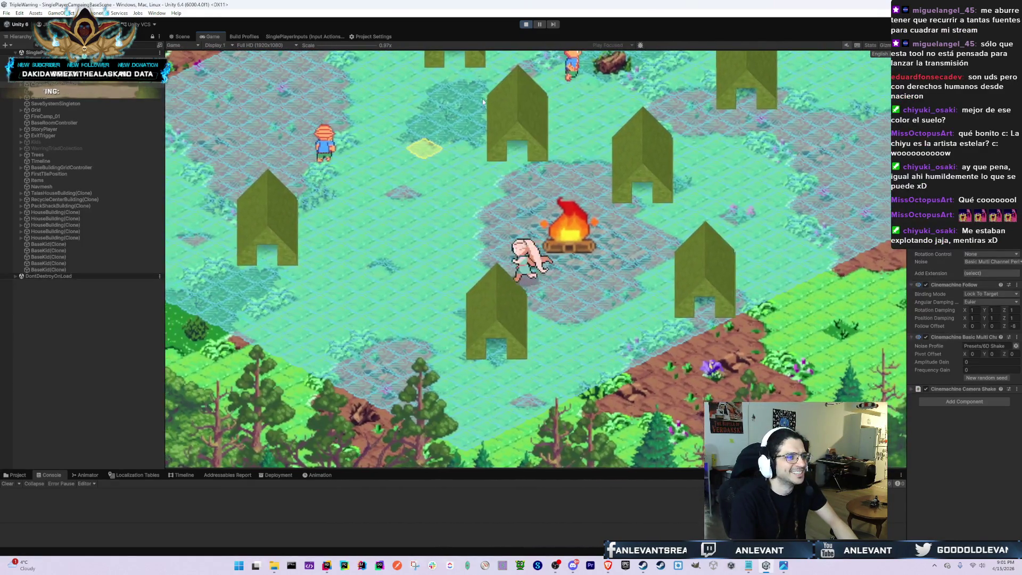
key("a")
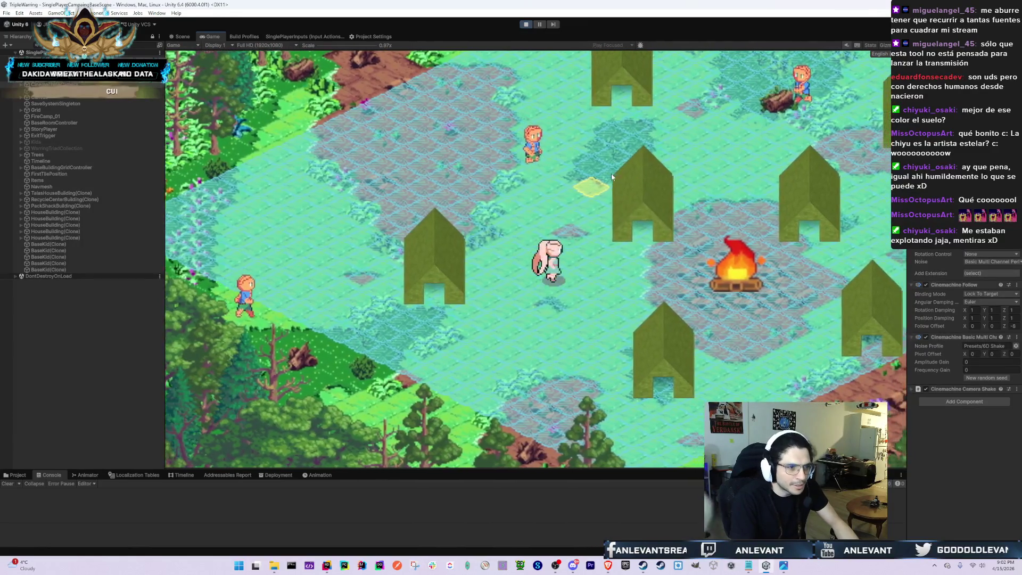
key("w")
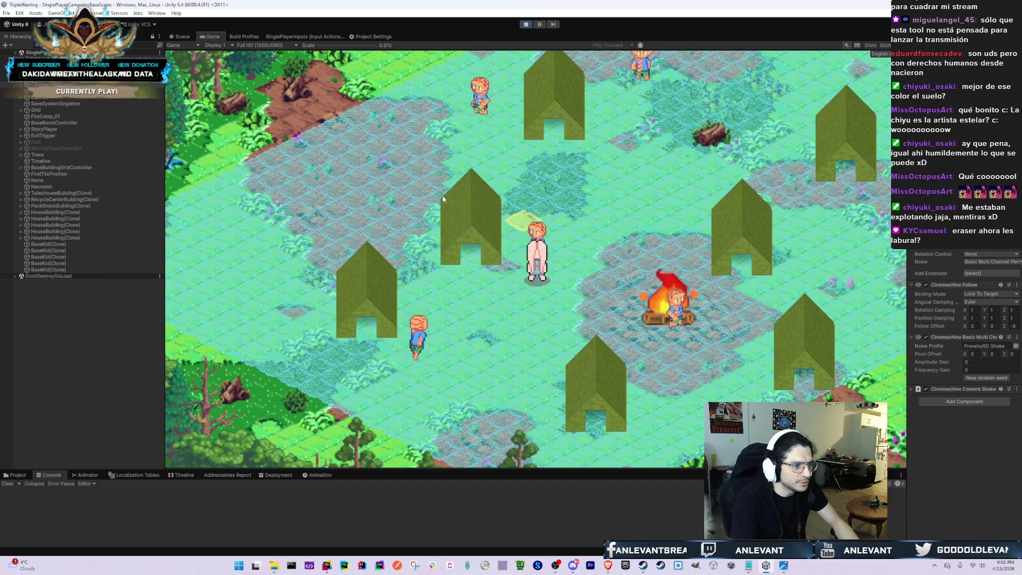
Step: Toggle the Buildings panel while walking down-left and pick a tent spot right of centre
key("b")
key("s")
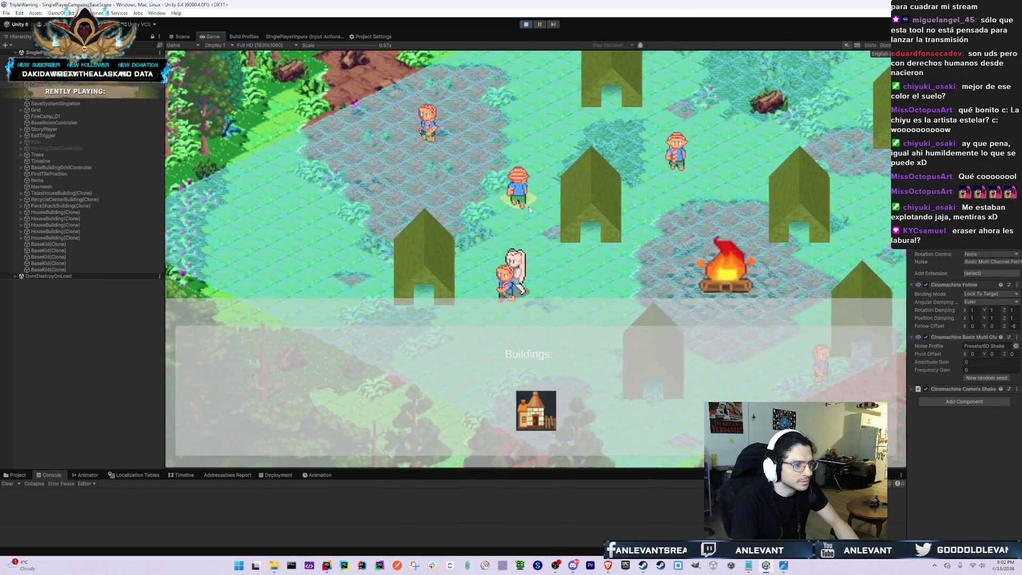
key("s")
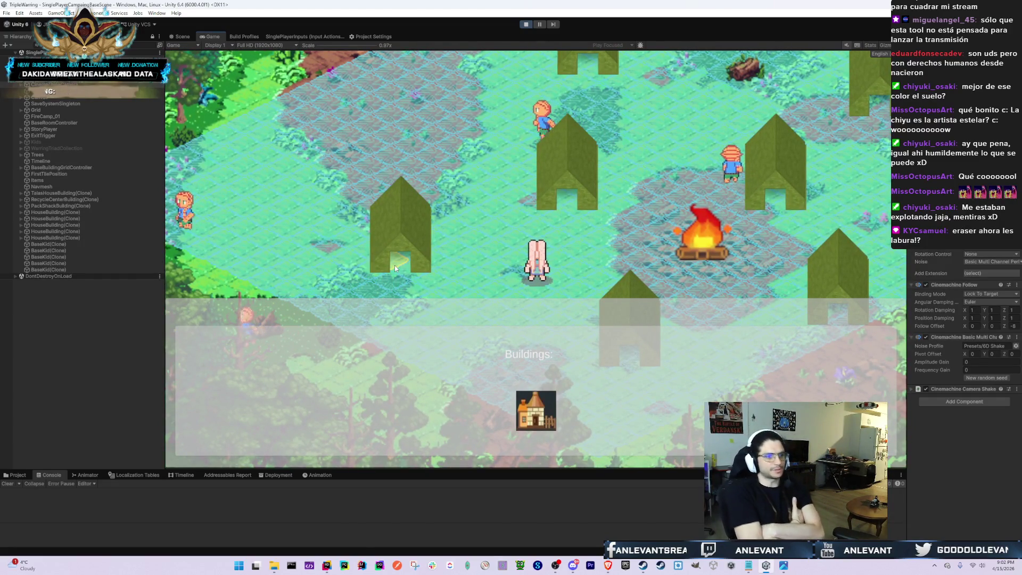
key("b")
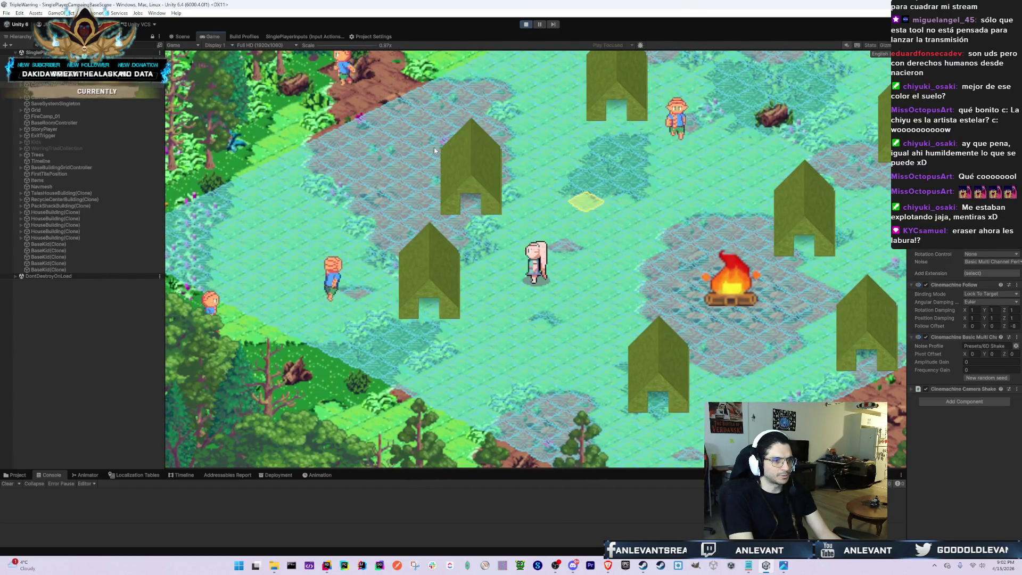
left_click(589, 175)
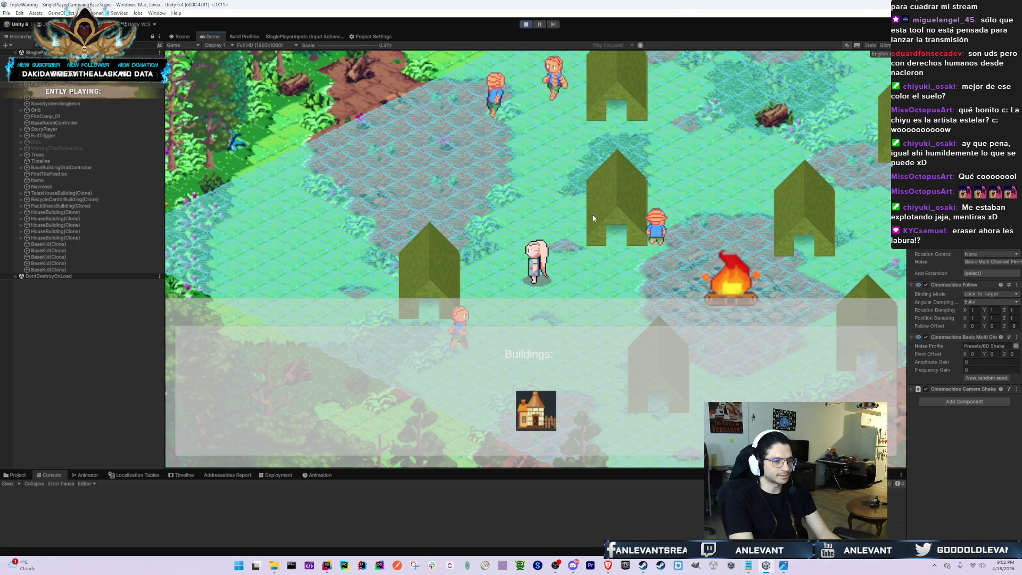
Step: Walk the girl right, up and down, then close the Buildings panel
key("d")
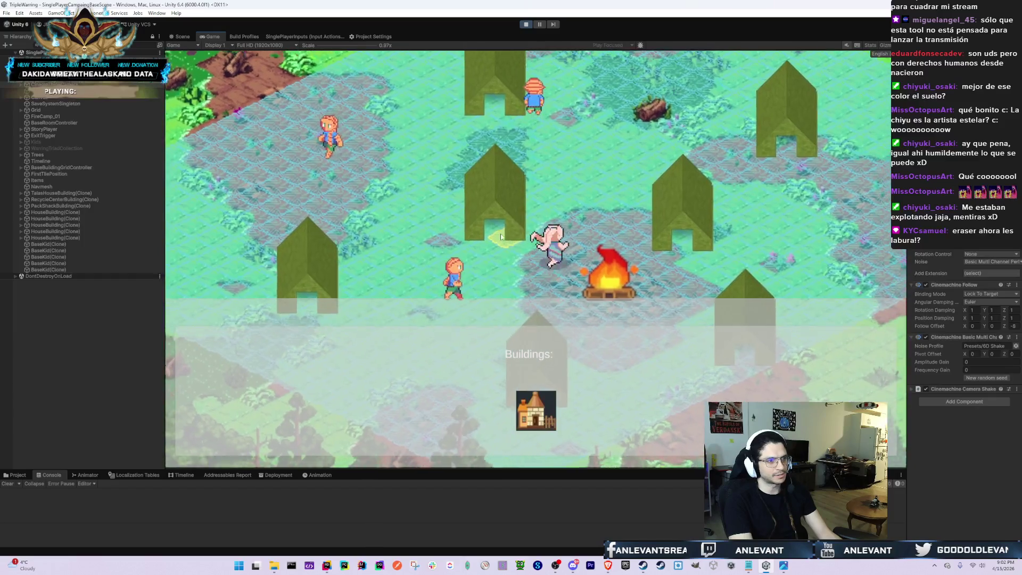
key("w")
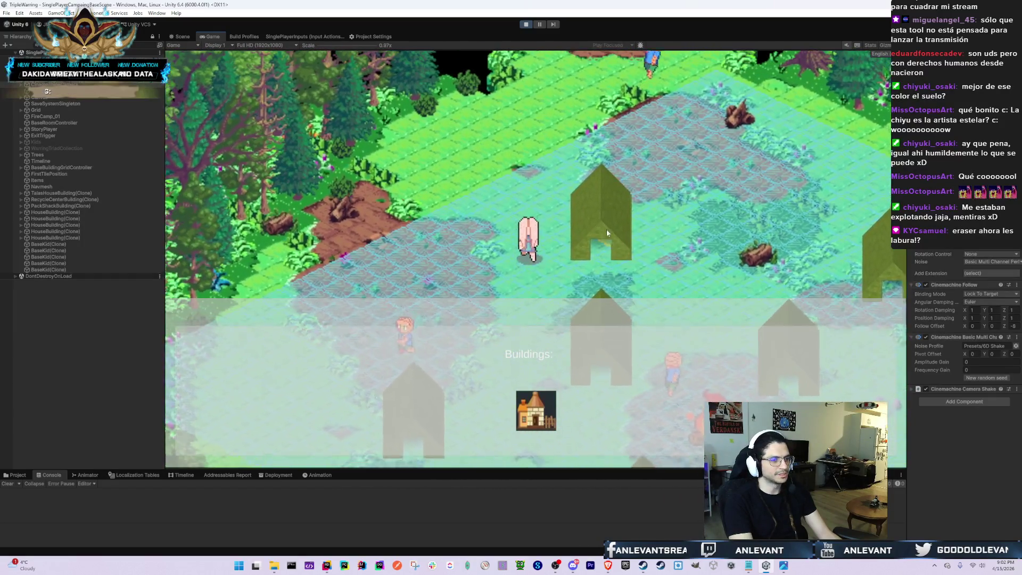
key("s")
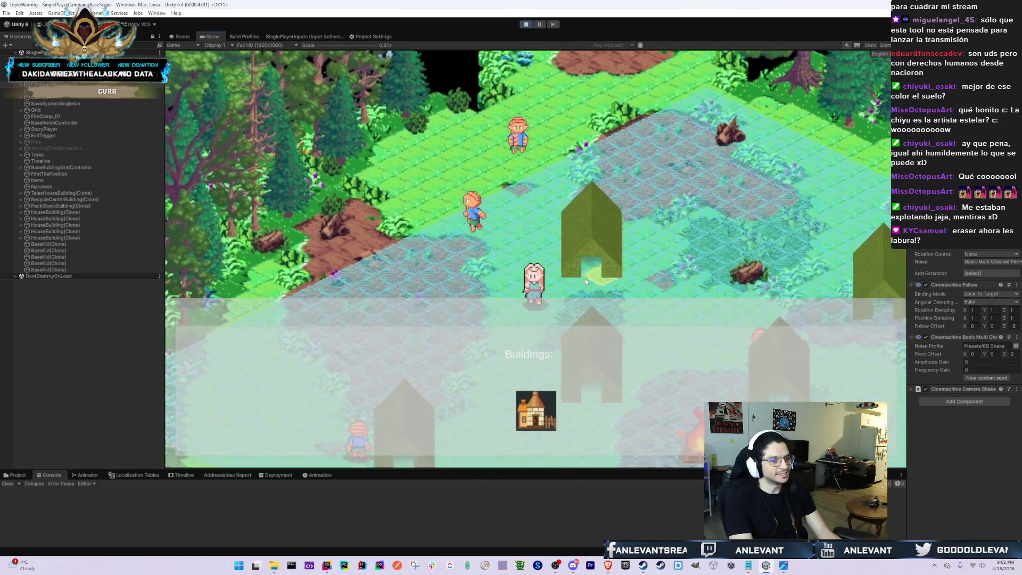
key("Escape")
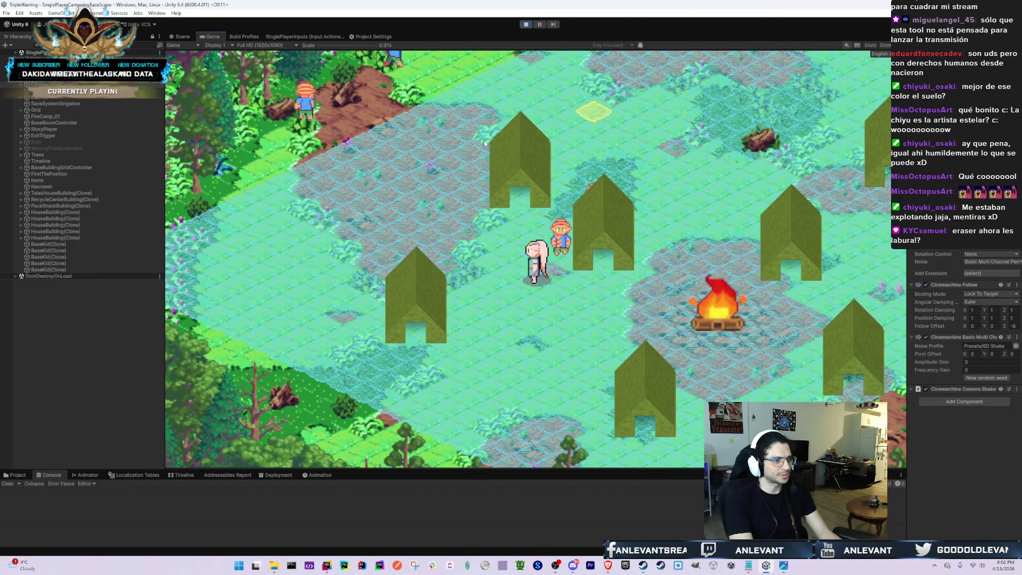
Step: Reopen Buildings, walk below the campfire, then close it to show counters 35/99, 59/99, 99/99, 75/99
key("b")
key("a")
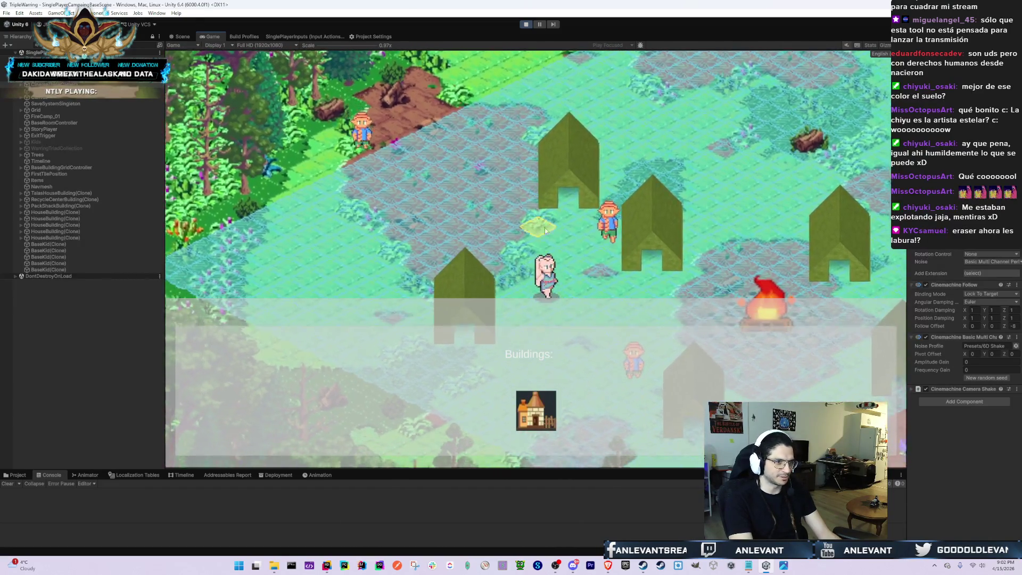
key("s")
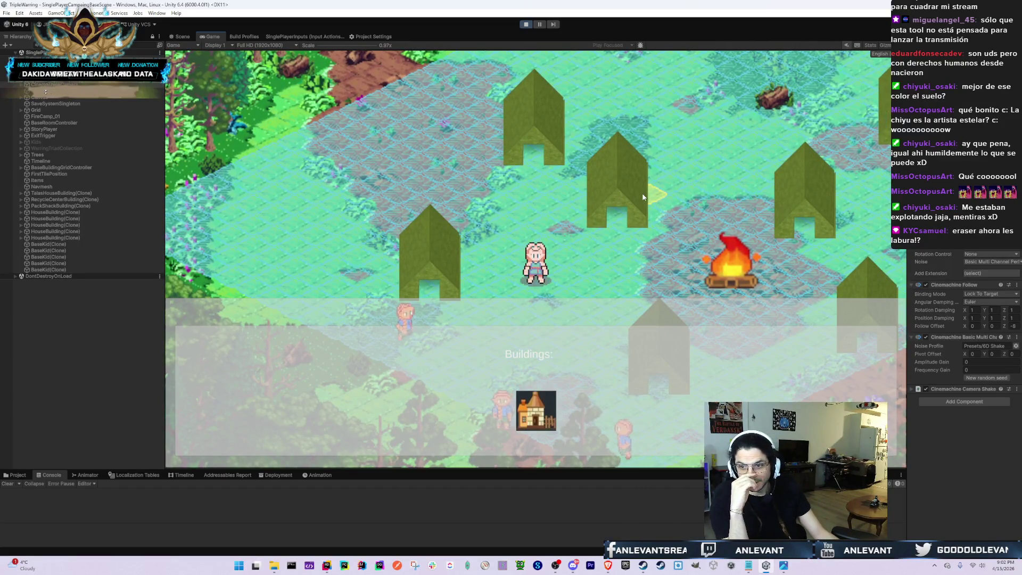
key("d")
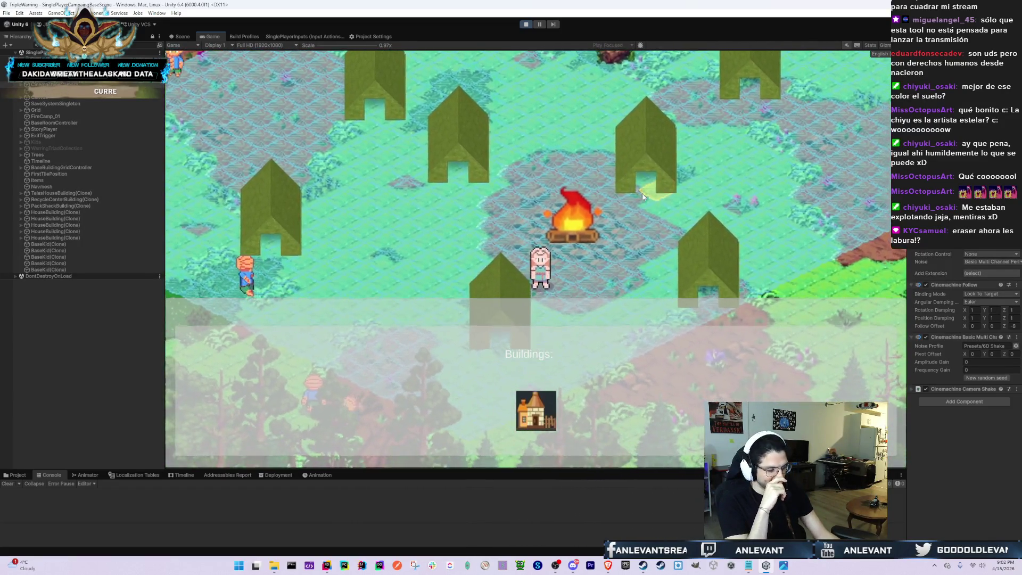
key("Escape")
Step: Walk the girl to the Pack Shack and open, then close, its shop
key("d")
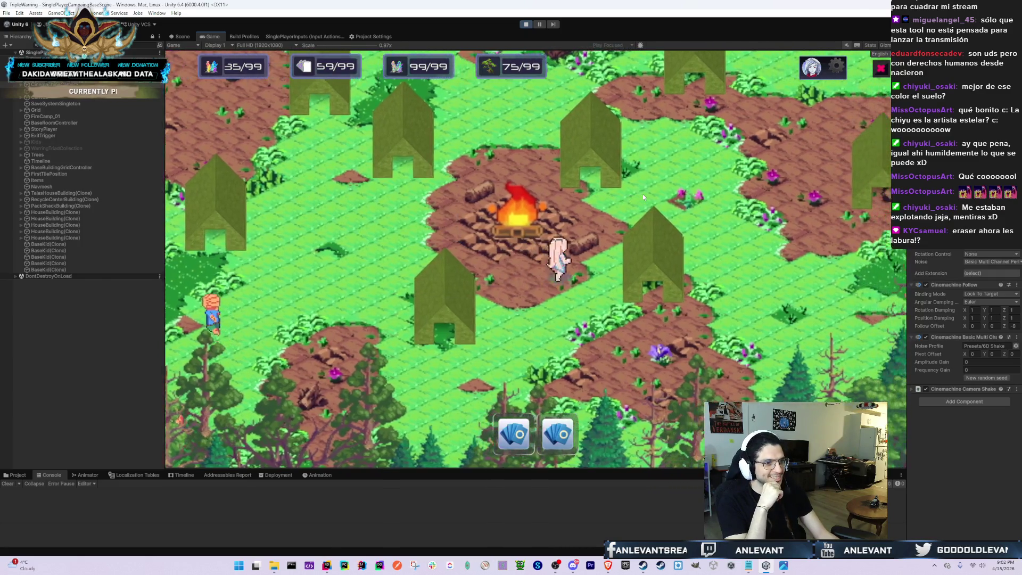
key("w")
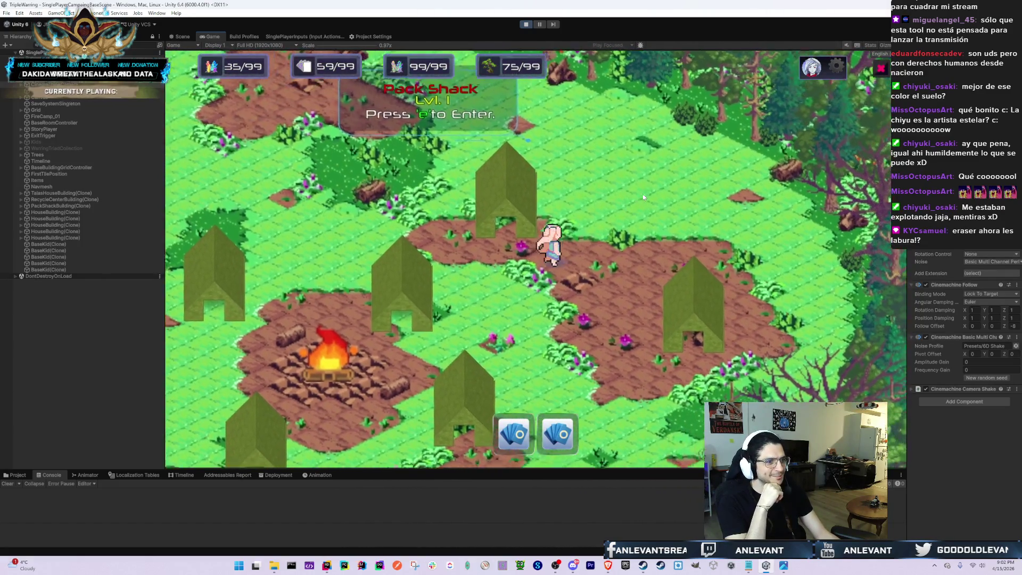
key("e")
key("Escape")
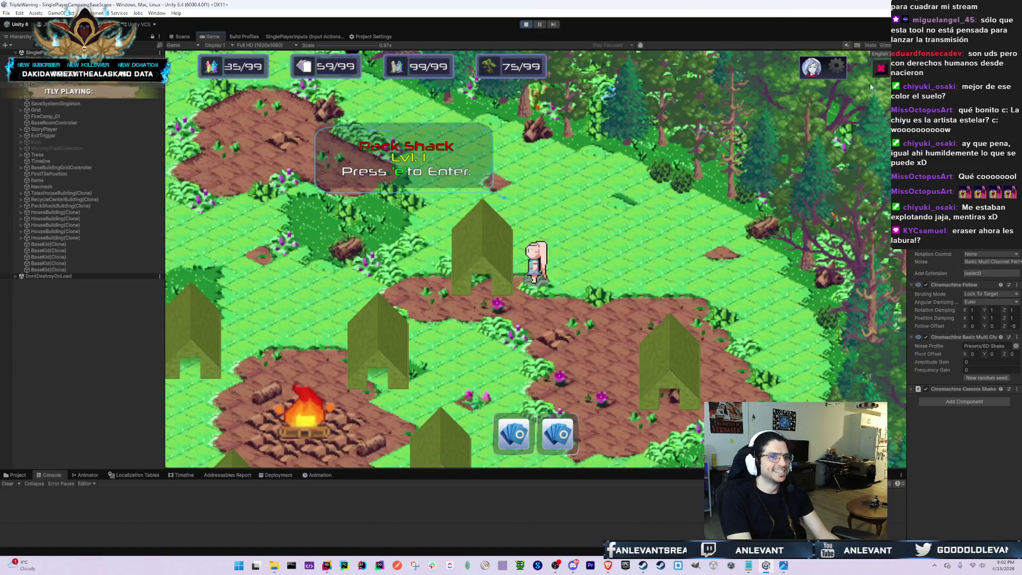
Step: Walk toward the House, open and close the game settings, then stop Play mode
key("a")
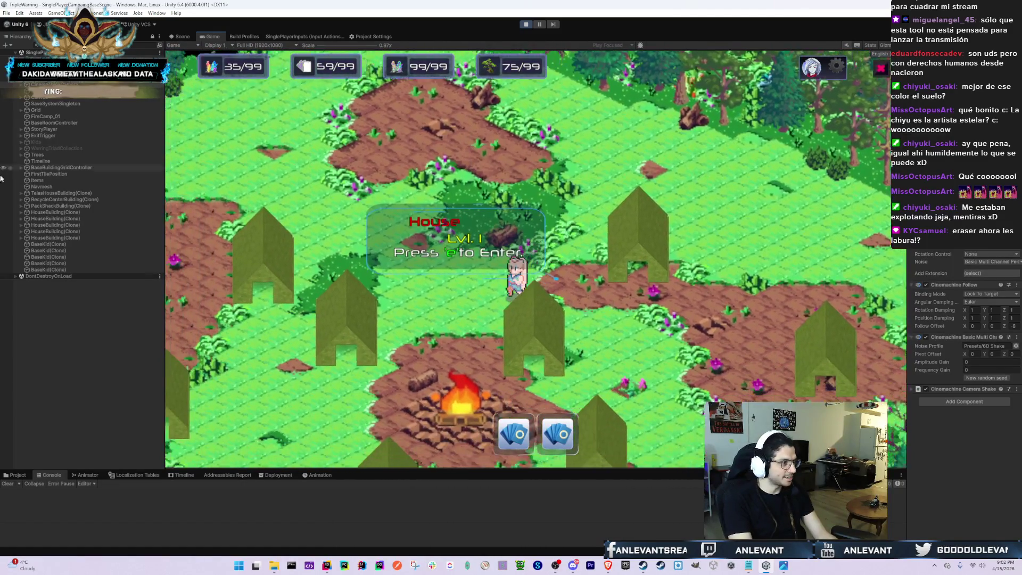
key("s")
left_click(817, 69)
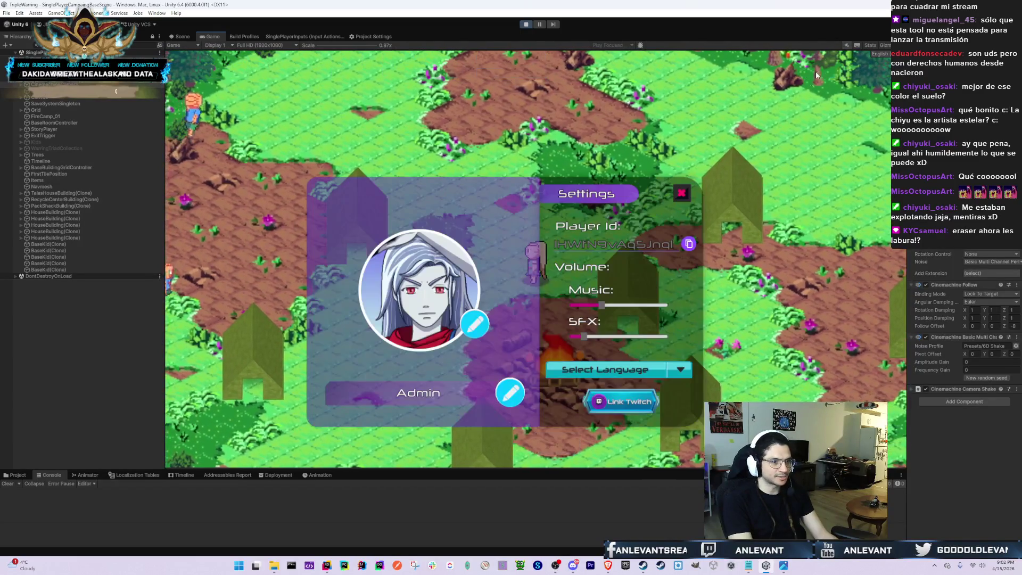
left_click(682, 194)
left_click(527, 25)
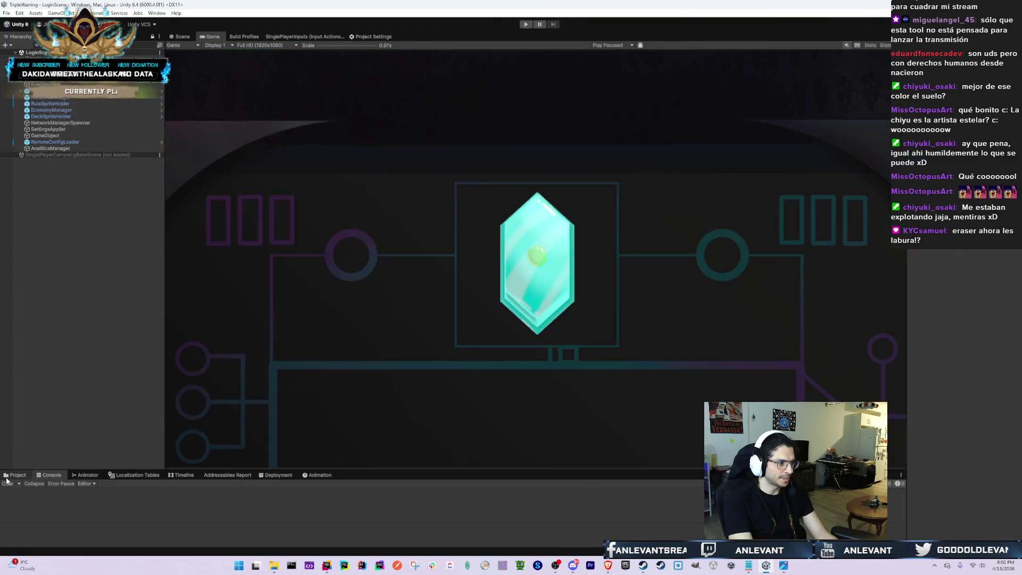
Step: Load SinglePlayerCampaingBaseScene and inspect StoryPlayer, WarringTriadCollection and Canvas in the Hierarchy
right_click(55, 155)
left_click(82, 160)
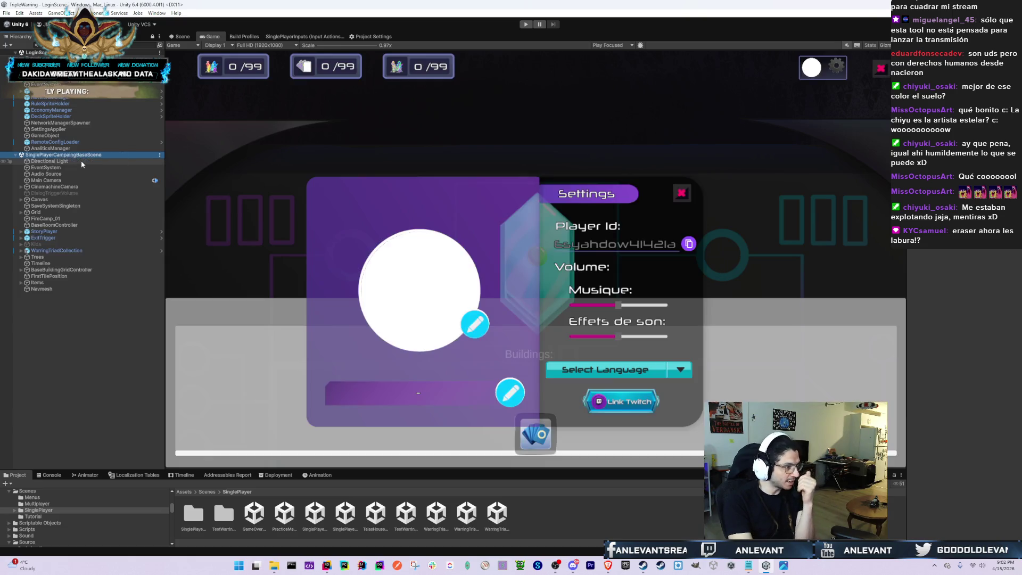
key("Down")
key("Down")
key("Down")
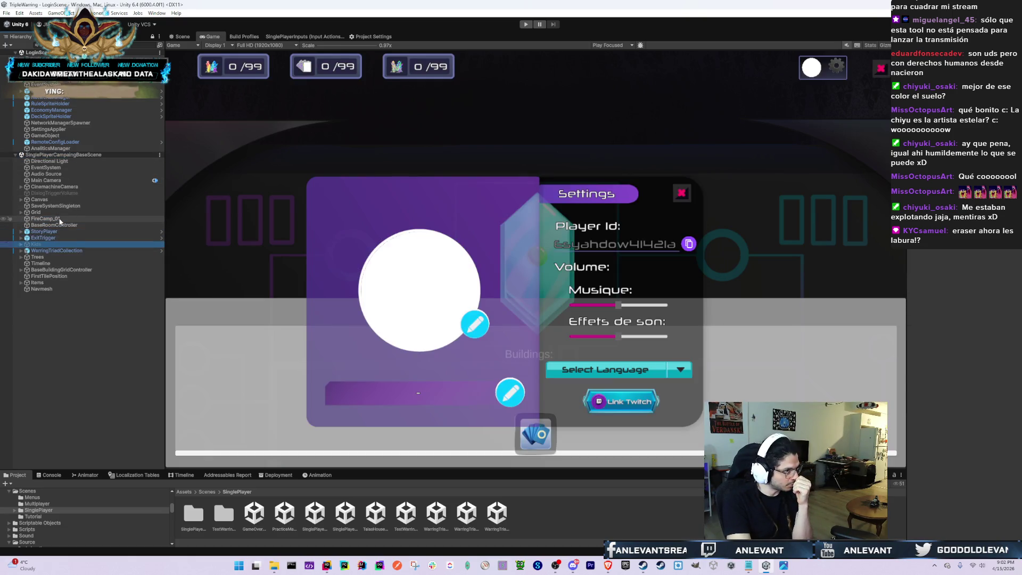
key("Up")
key("Up")
key("Up")
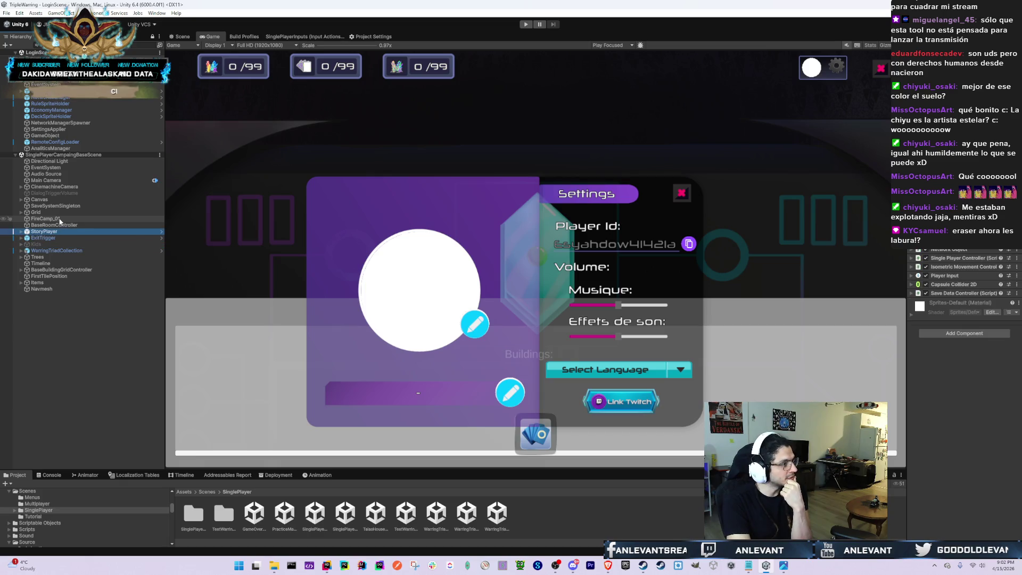
key("Down")
key("Down")
key("Down")
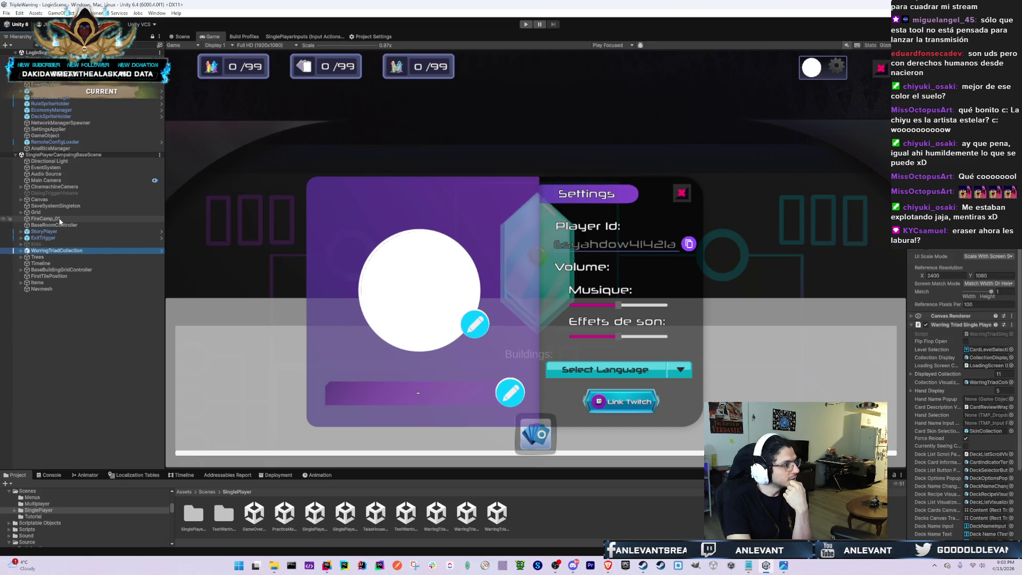
key("Left")
key("Up")
key("Up")
key("Up")
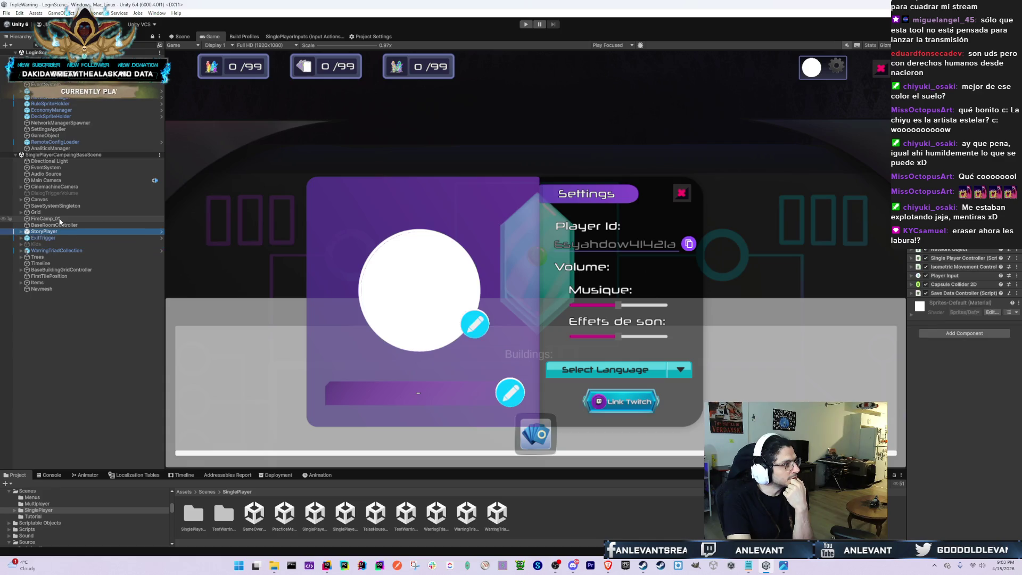
key("Down")
key("Down")
key("Down")
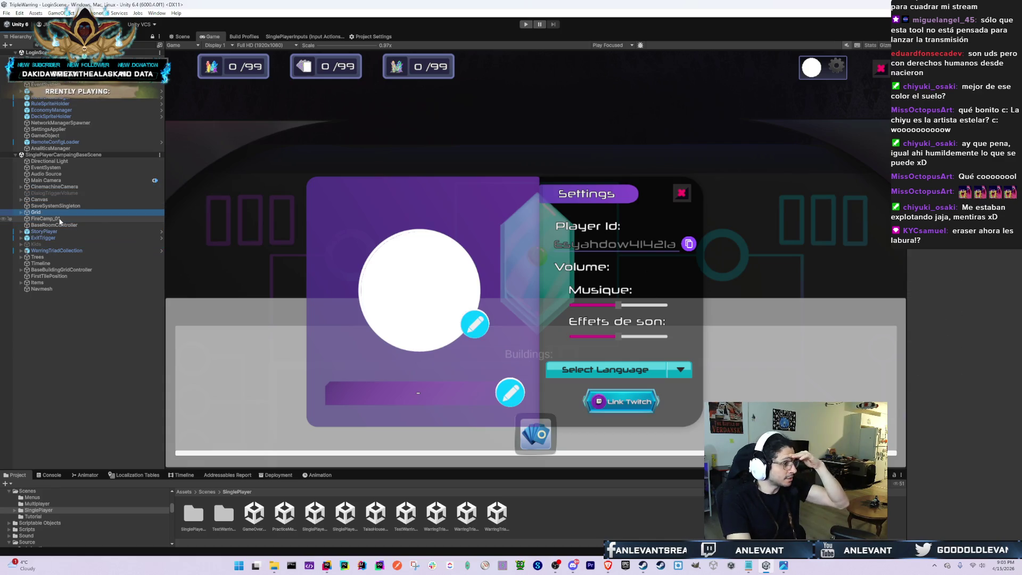
key("Up")
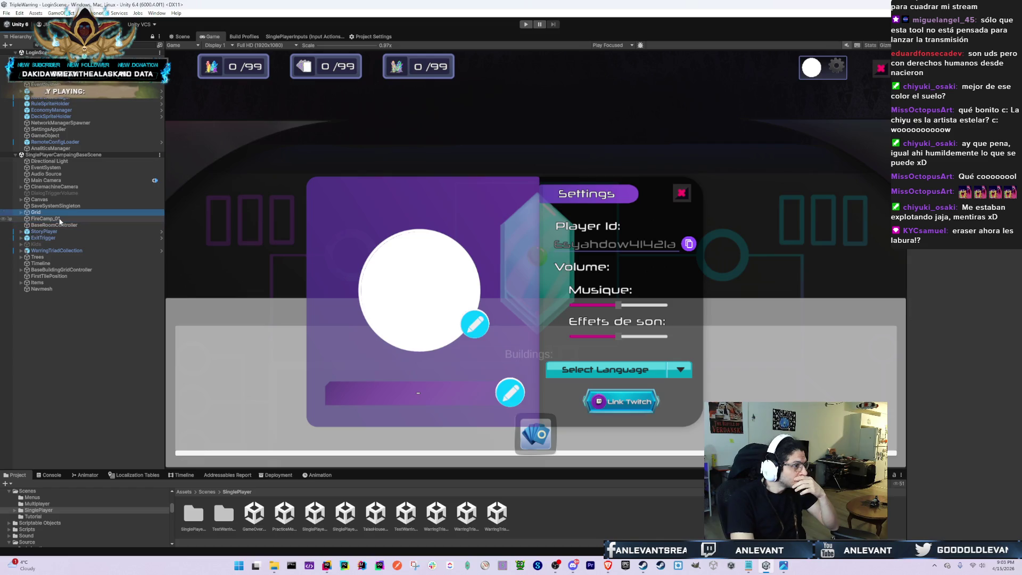
Step: Expand Canvas and RunHUD to browse SettingsPanel, its ContentPanel and SettingsButton
key("Right")
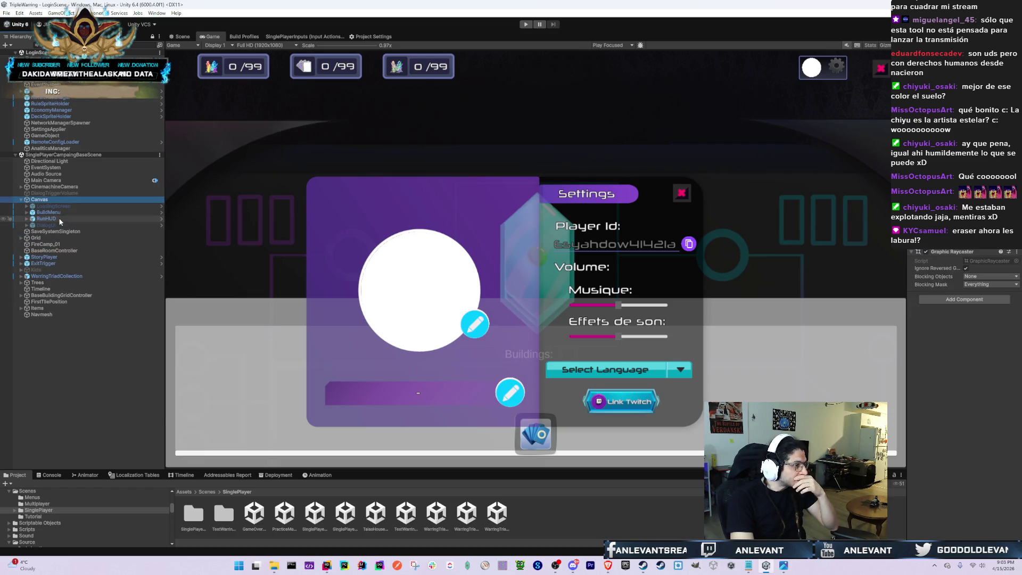
key("Down")
key("Down")
key("Down")
key("Right")
key("Down")
key("Down")
key("Down")
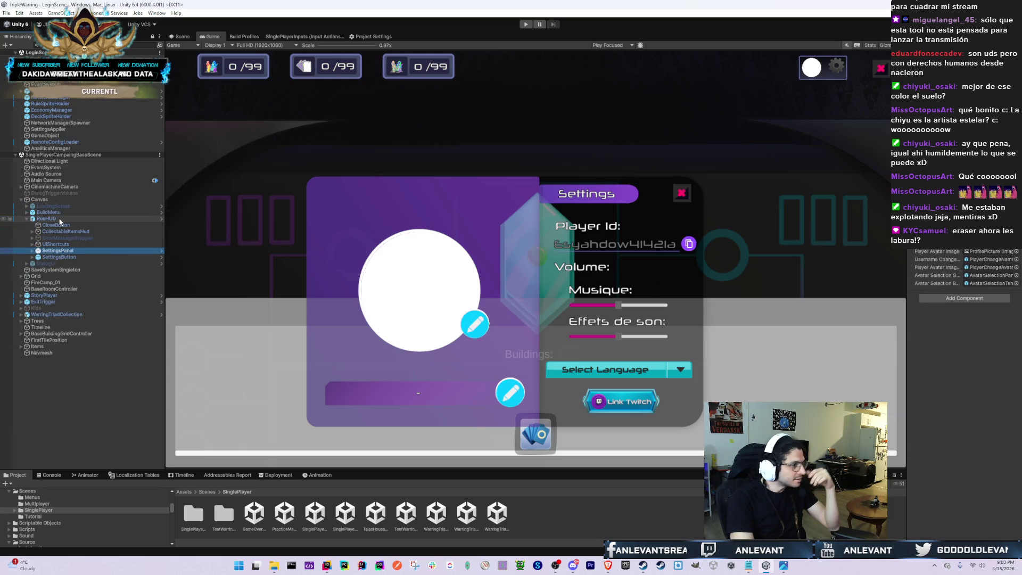
key("Right")
key("Down")
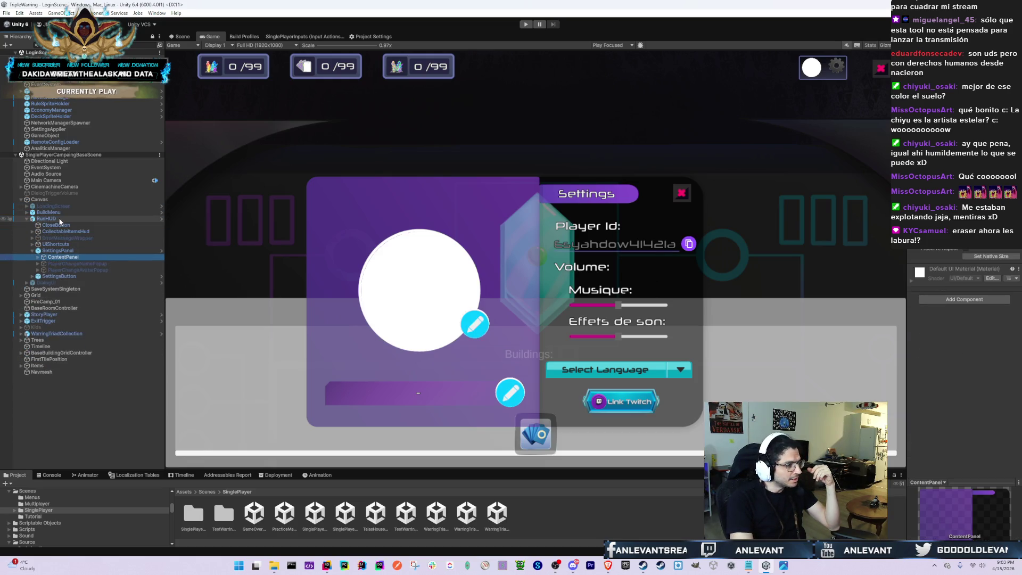
key("Left")
key("Left")
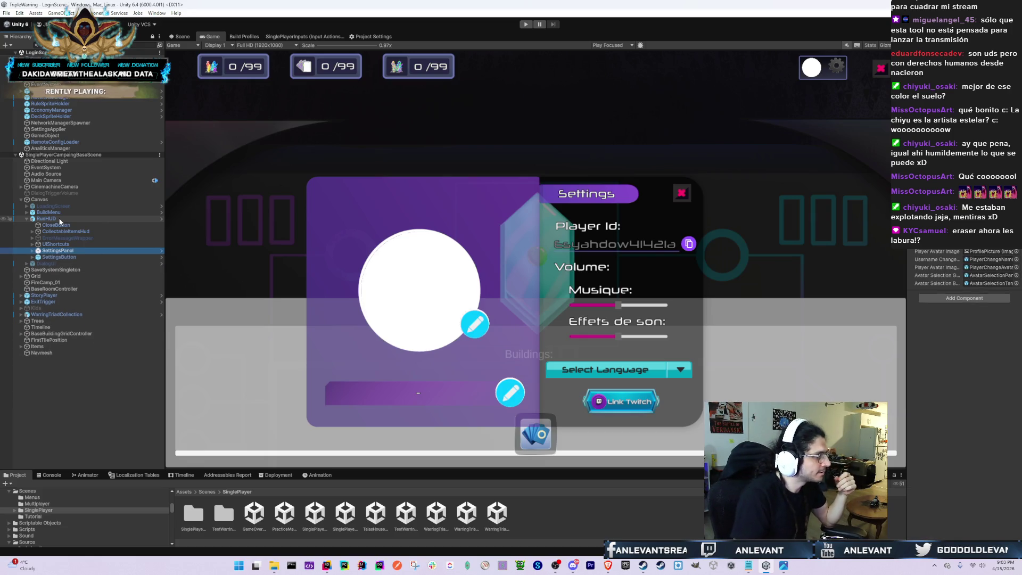
key("Right")
key("Down")
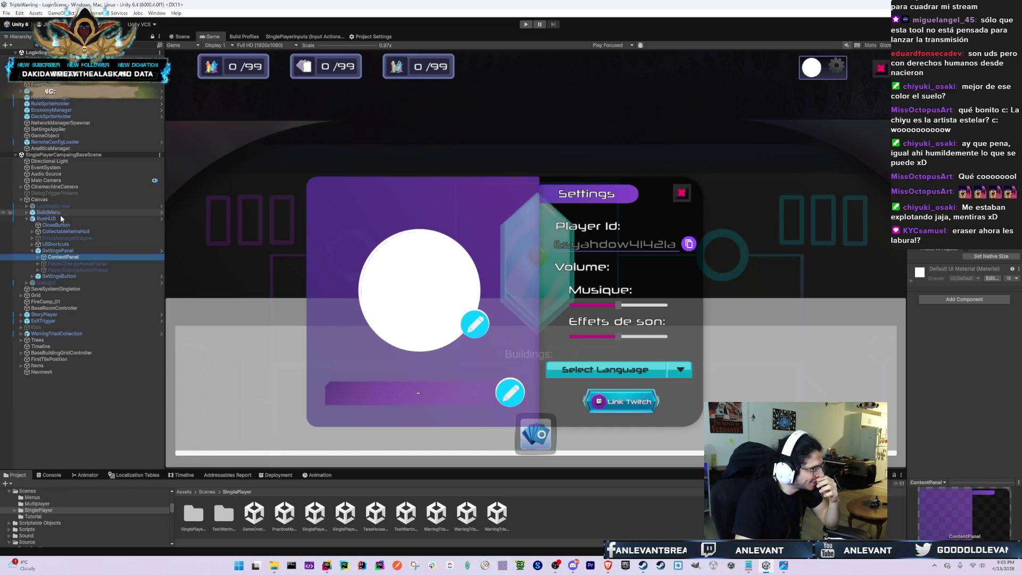
key("Down")
key("Down")
key("Down")
key("Up")
key("Up")
key("Up")
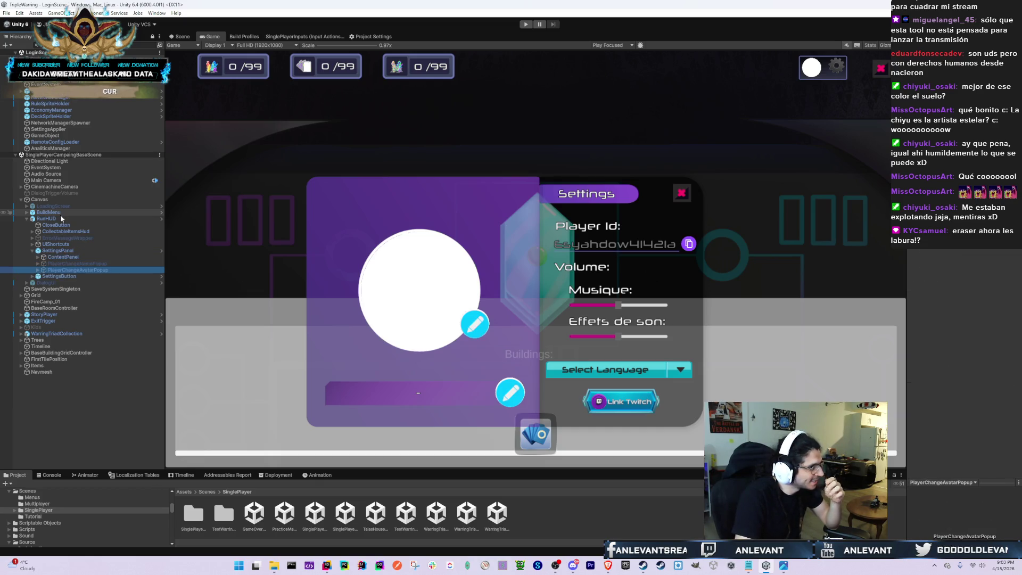
Step: Expand ContentPanel down to its Button child, then fold SettingsPanel back up
key("Down")
key("Right")
key("Down")
key("Down")
key("Down")
key("Right")
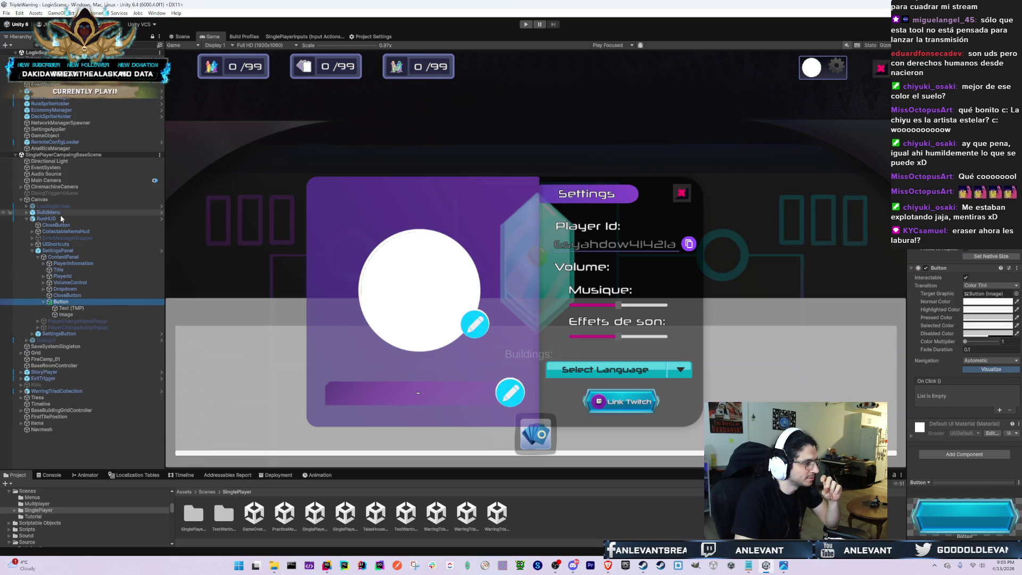
key("Left")
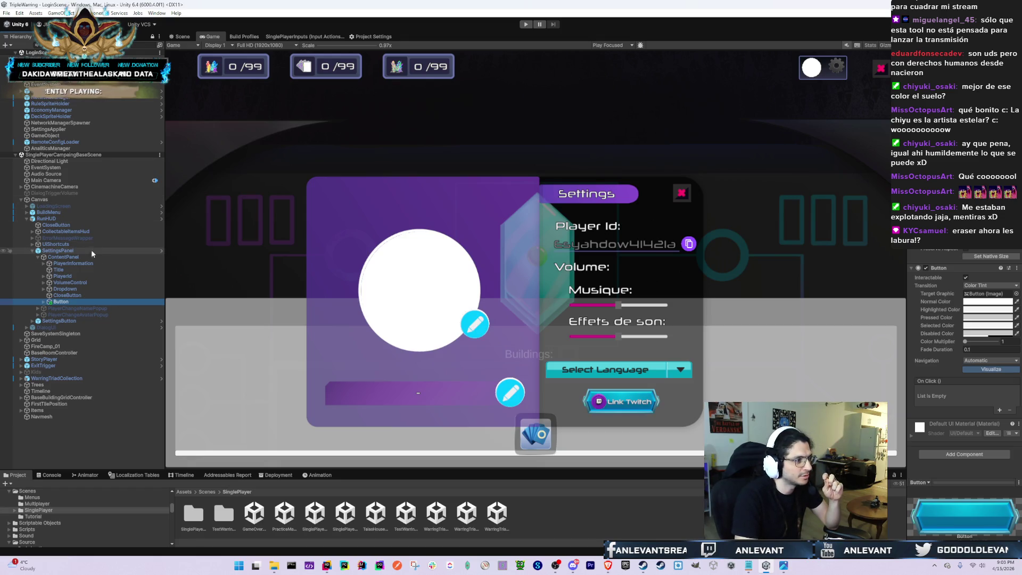
left_click(92, 250)
key("Left")
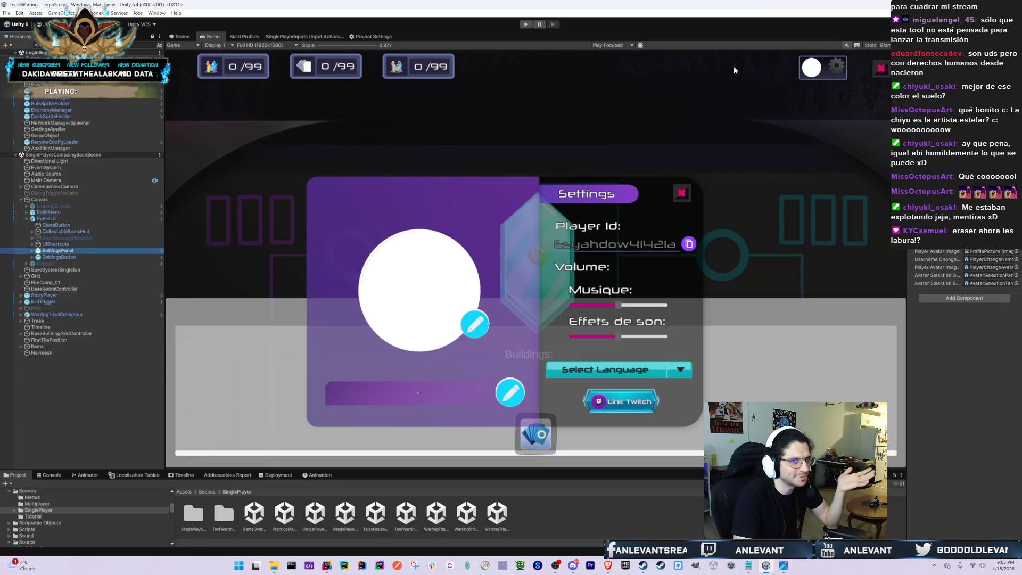
Step: Close the in-game settings panel and unload SinglePlayerCampaingBaseScene from the Hierarchy
left_click(878, 66)
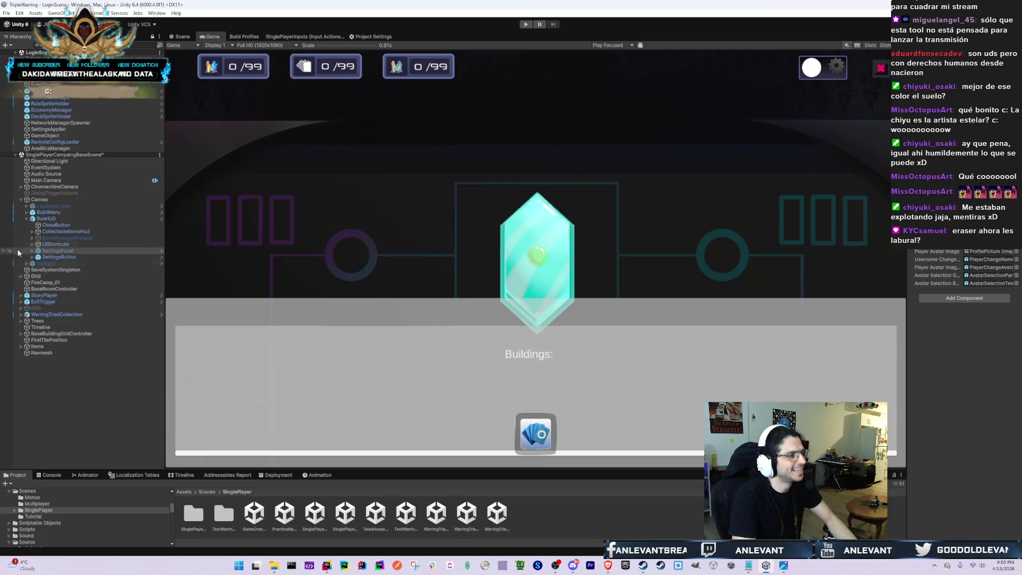
right_click(75, 155)
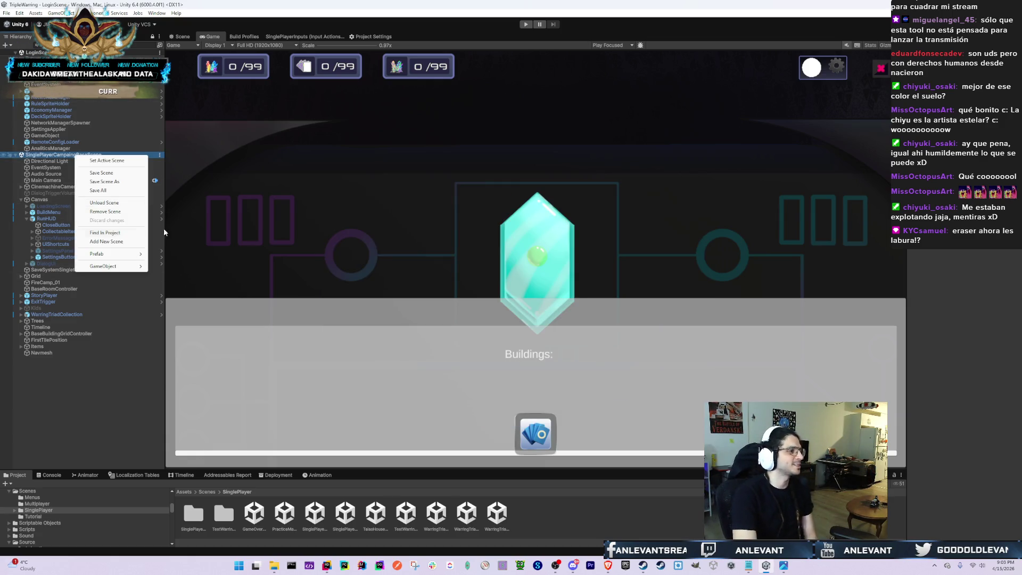
left_click(105, 203)
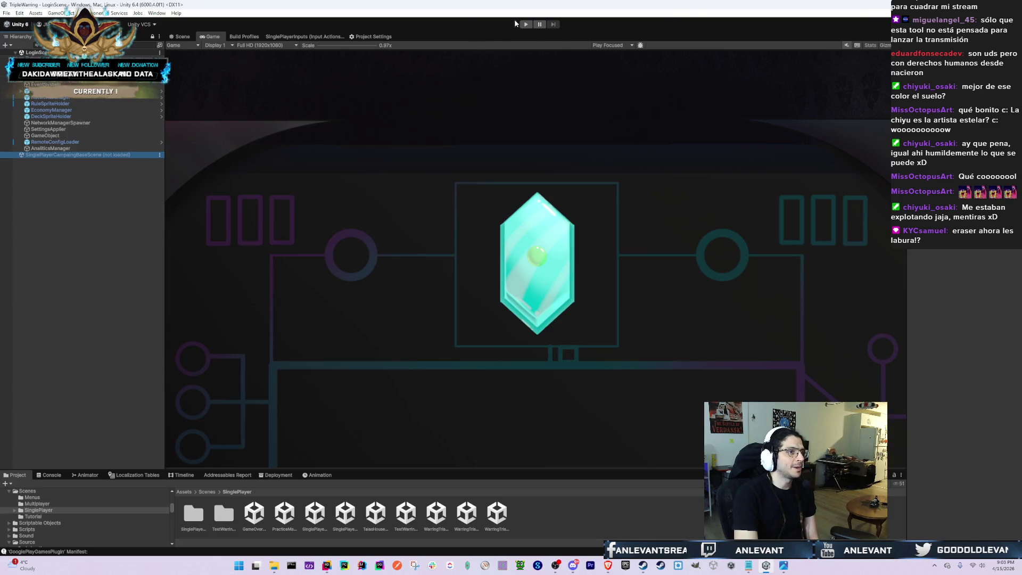
key("alt+Tab")
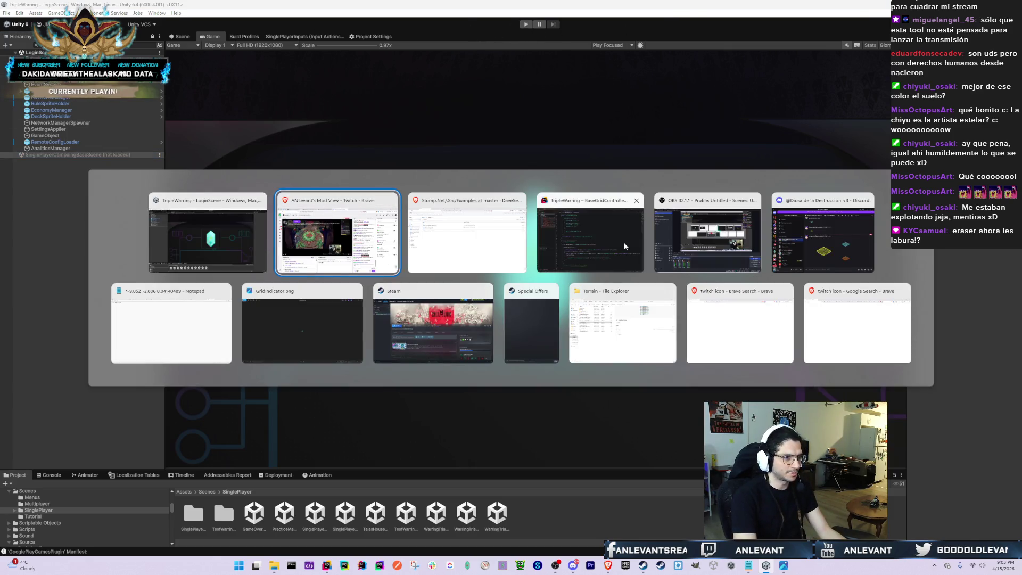
Step: Jump to saveDataController's declaration and review the Building.meta and AddressableAssetSettings.asset commit diffs
left_click(624, 241)
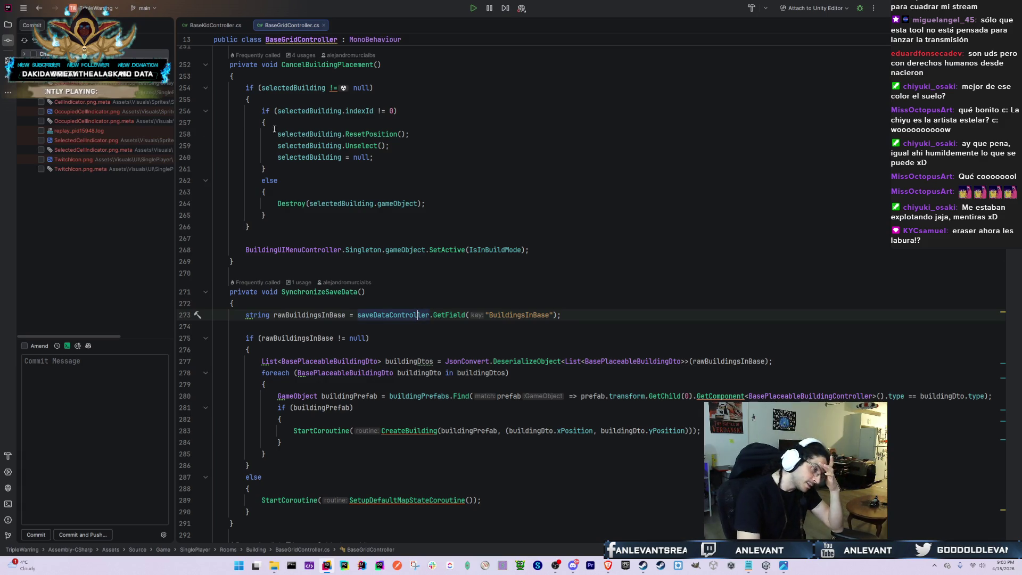
key("F12")
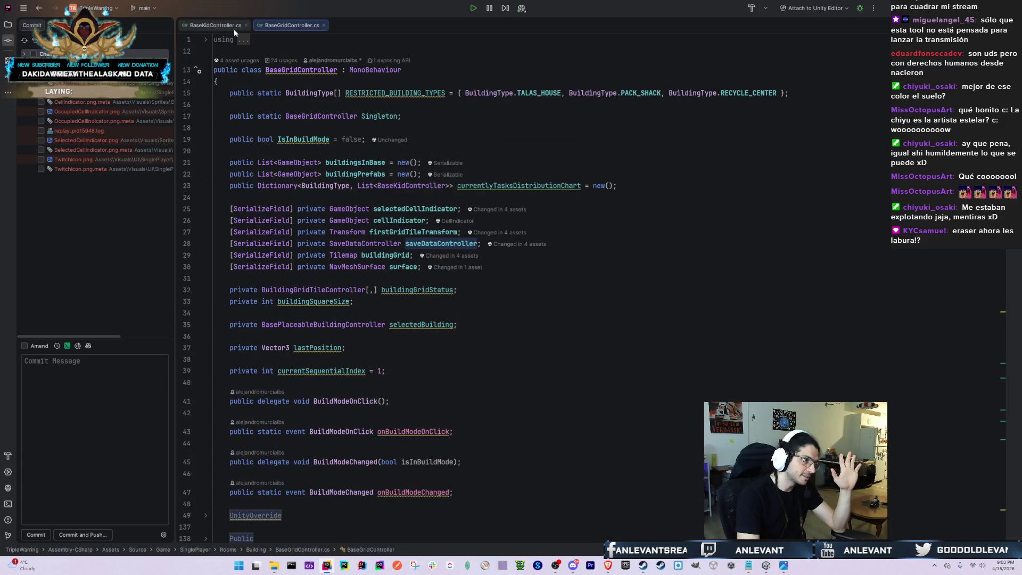
key("ctrl+d")
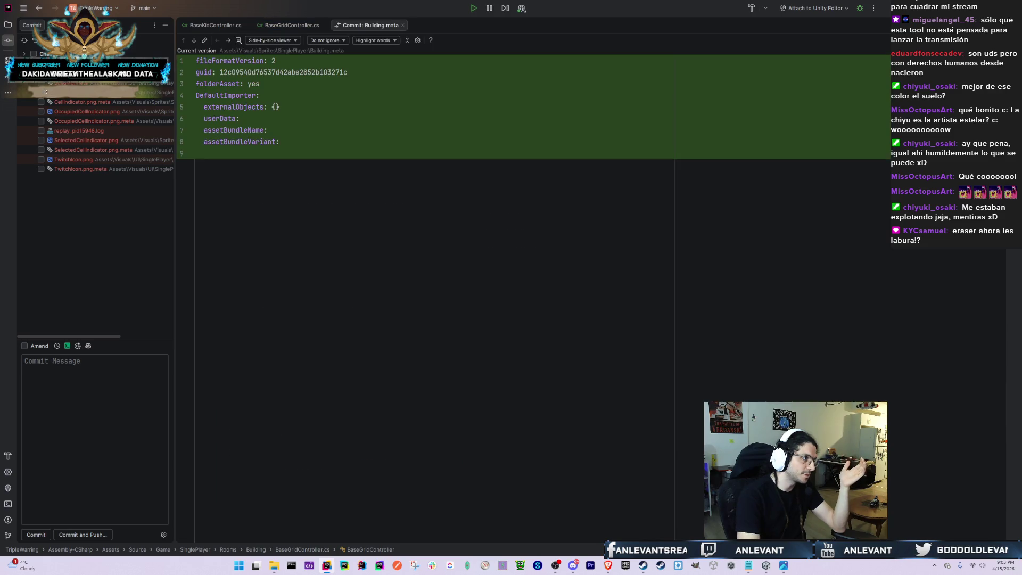
left_click(98, 416)
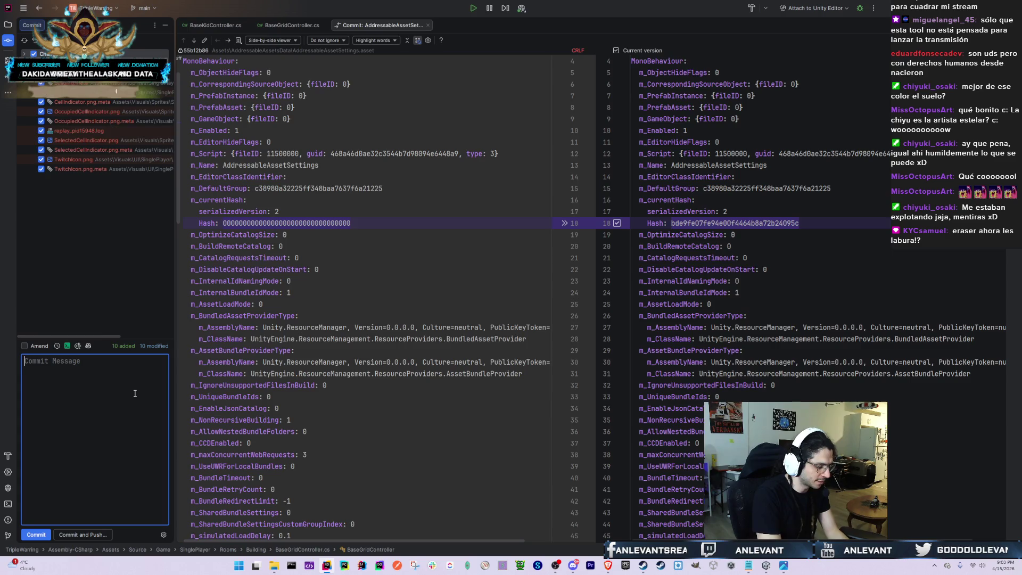
key("alt+Tab")
key("alt+Tab")
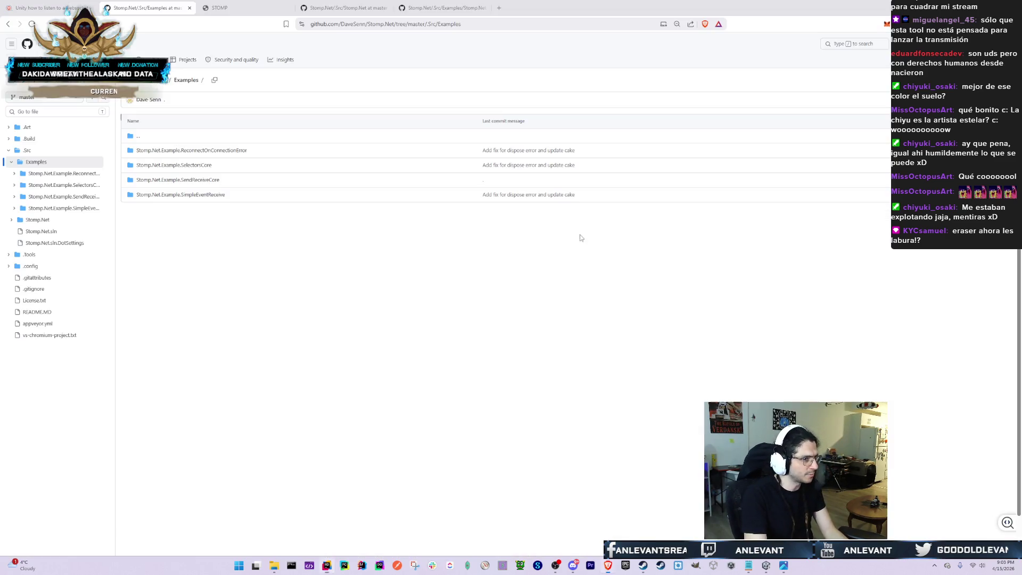
Step: Search Brave for 'websocket unity' and open the 'WebSocket (Server & Client) using NodeJS & Unity C#' video
key("ctrl+t")
type("webs")
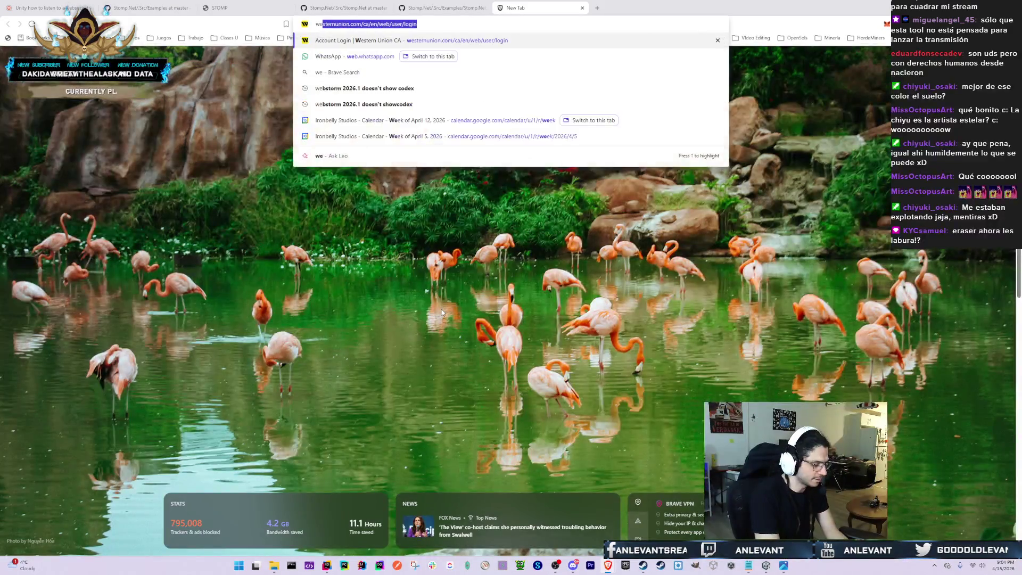
type("ocket")
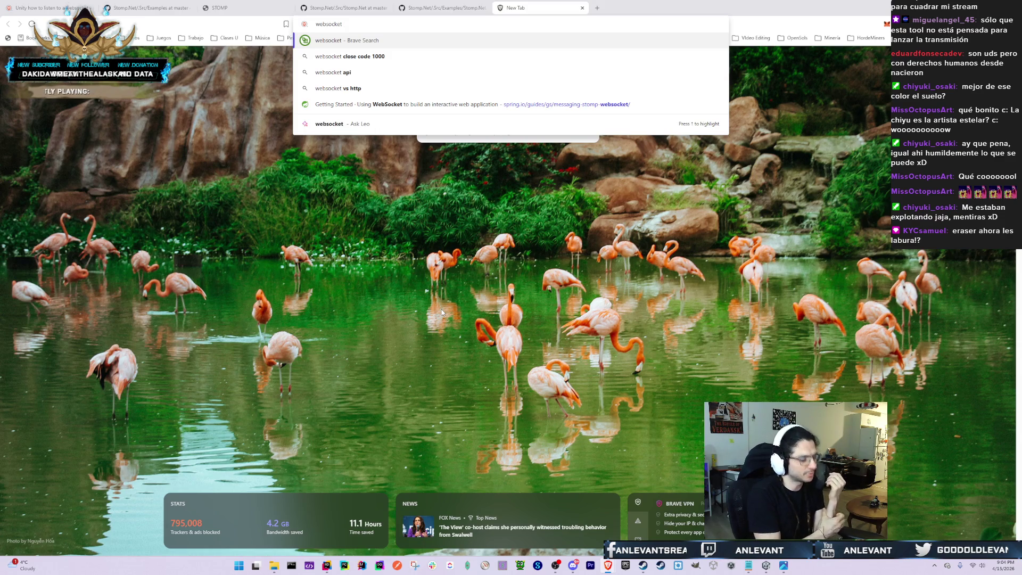
type(" unity")
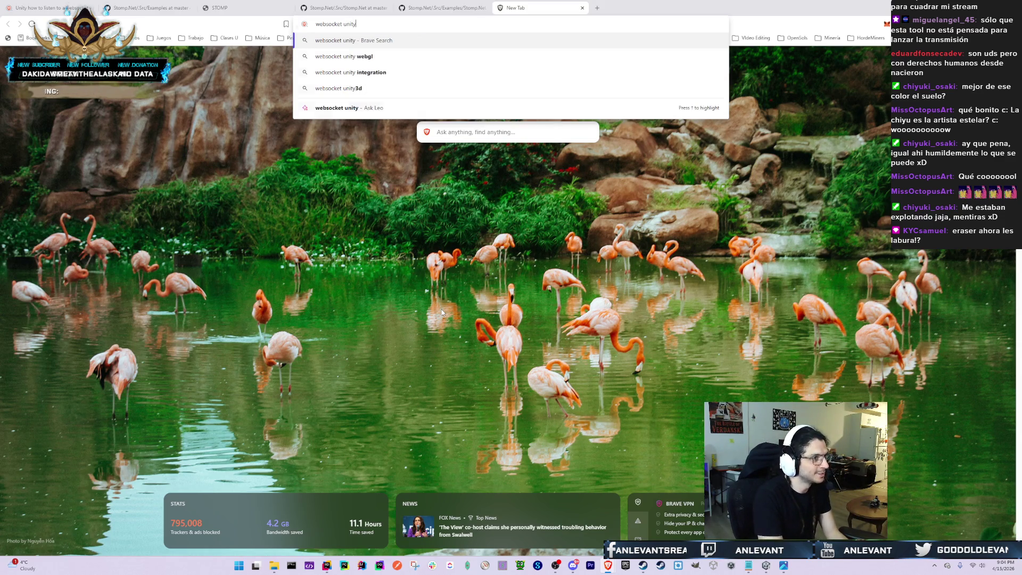
key("Return")
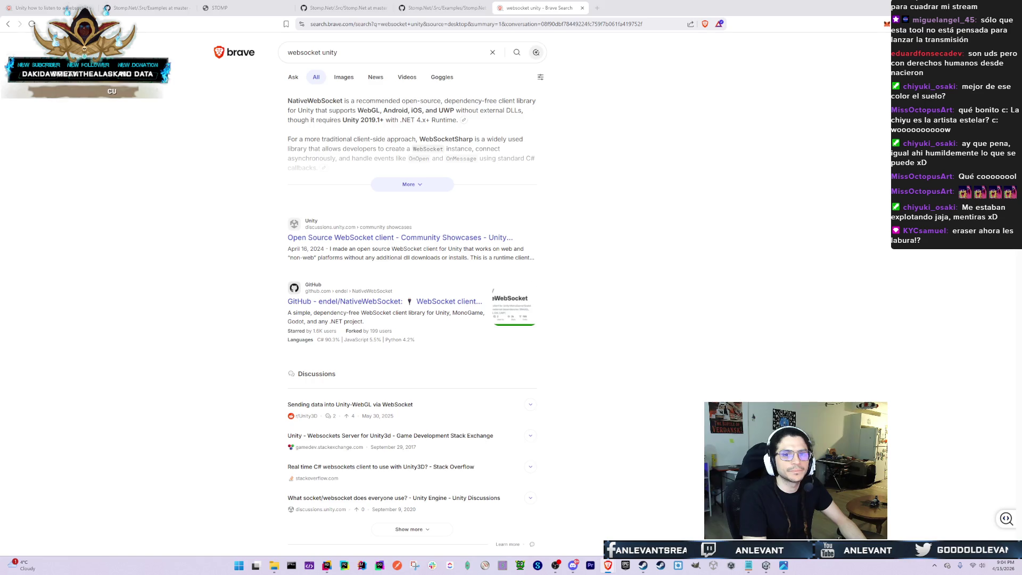
scroll(680, 256, "down", 5)
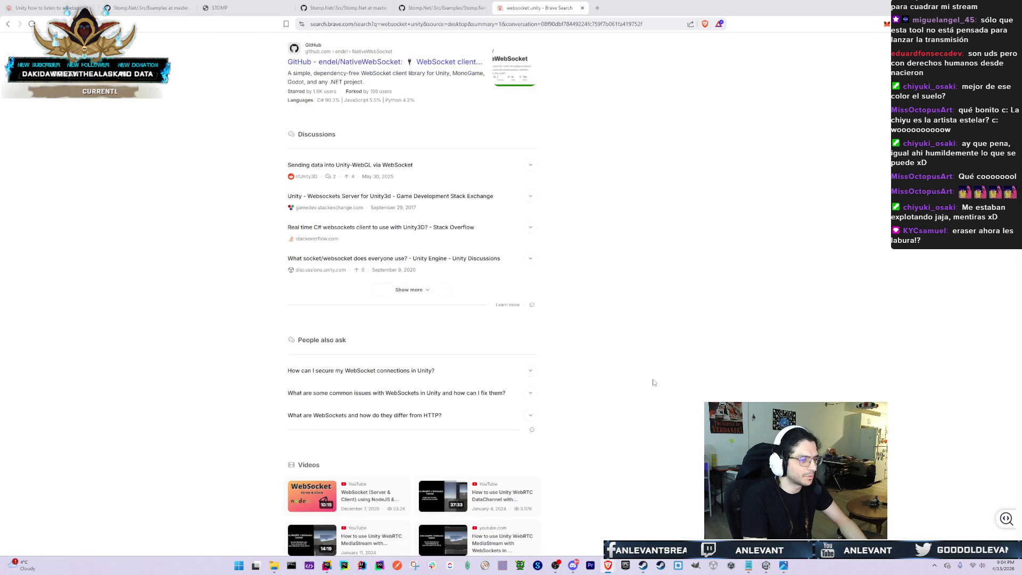
scroll(654, 383, "down", 2)
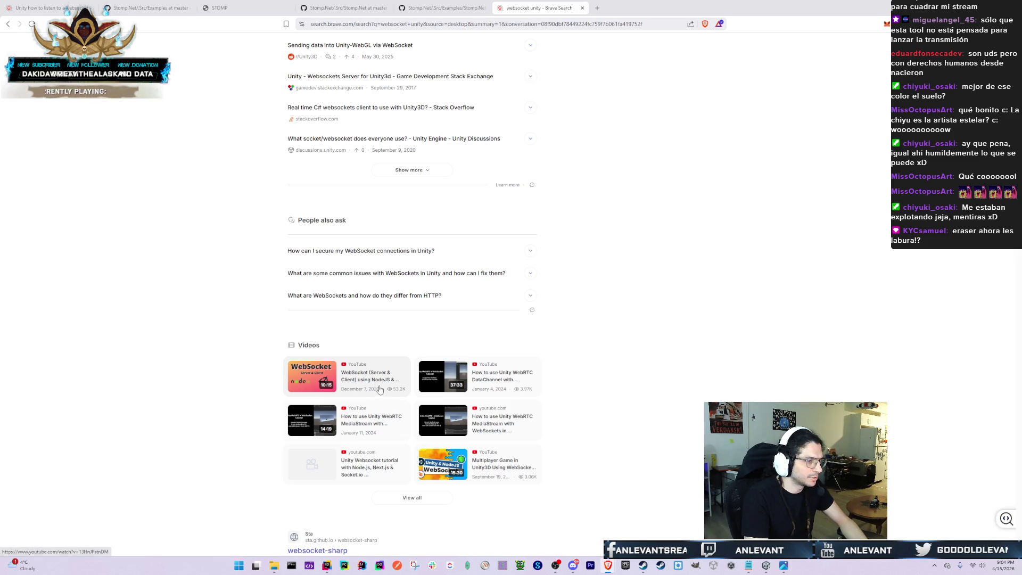
left_click(616, 7)
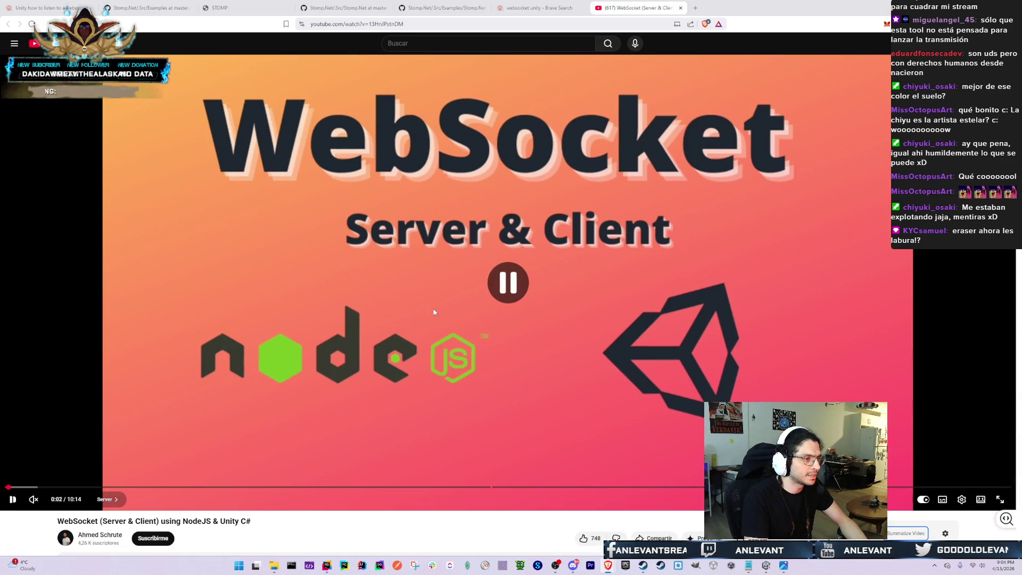
key("alt+Tab")
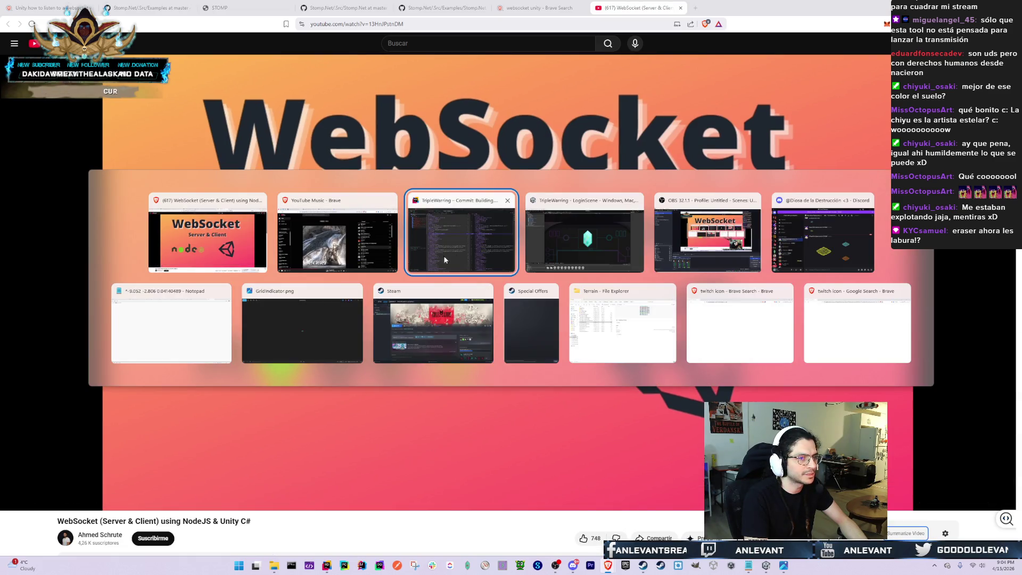
Step: Enter commit message 'Update grid art, add twitch button to ui Add elenerua animations' and choose Commit and Push
left_click(442, 257)
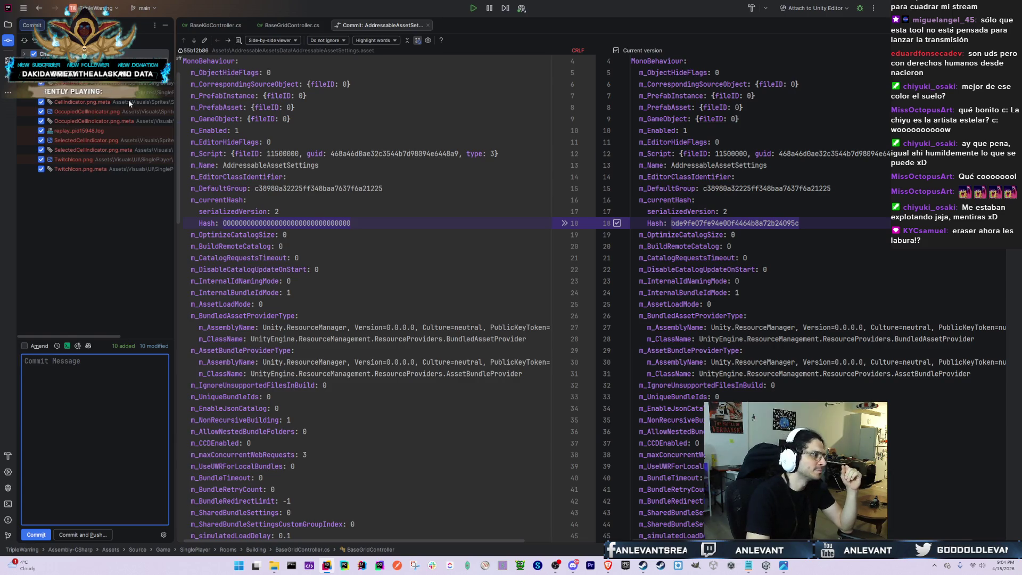
left_click(142, 84)
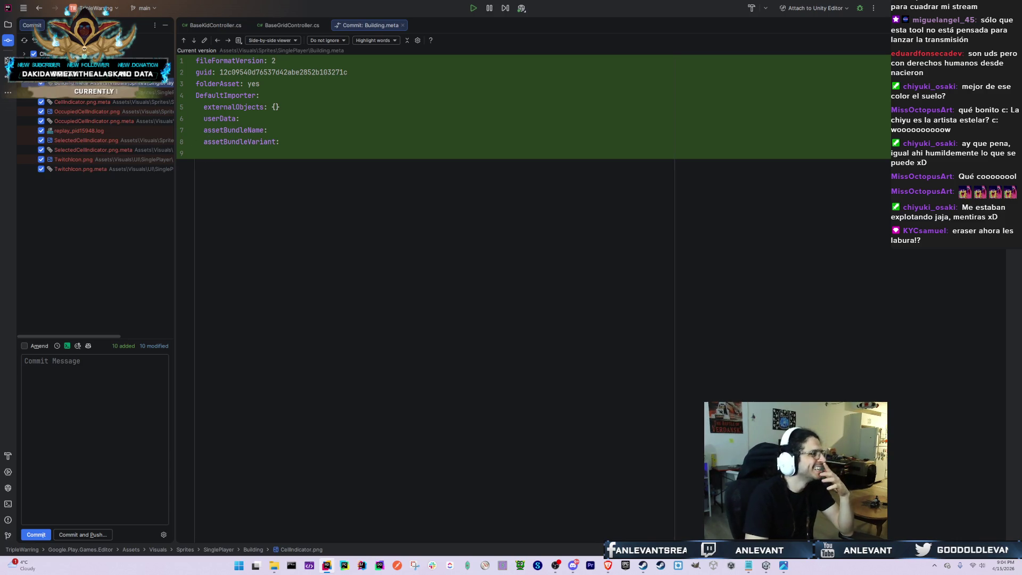
scroll(96, 213, "up", 3)
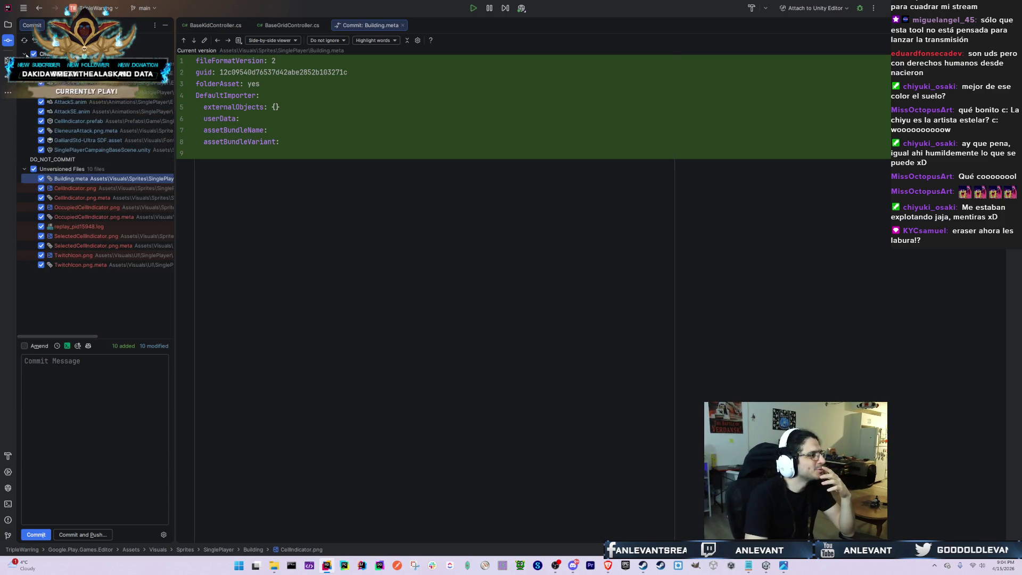
left_click(115, 471)
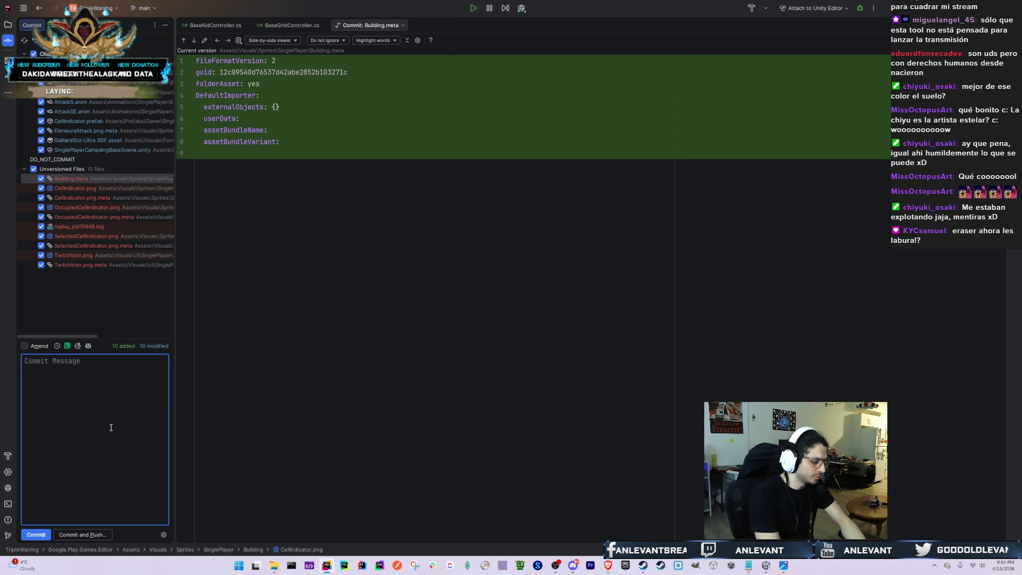
type("Update grid art, ")
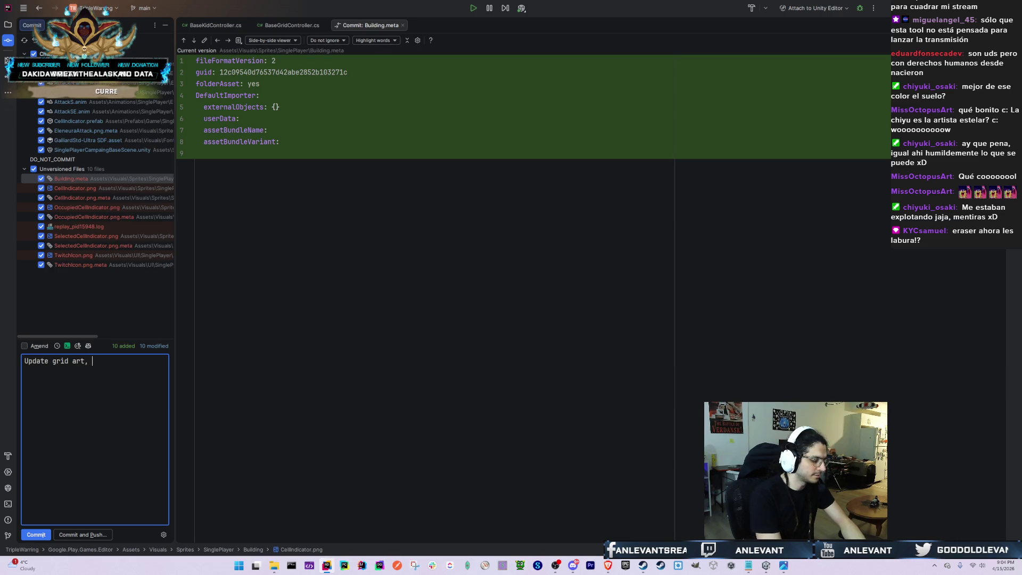
type("add twitch button to ui")
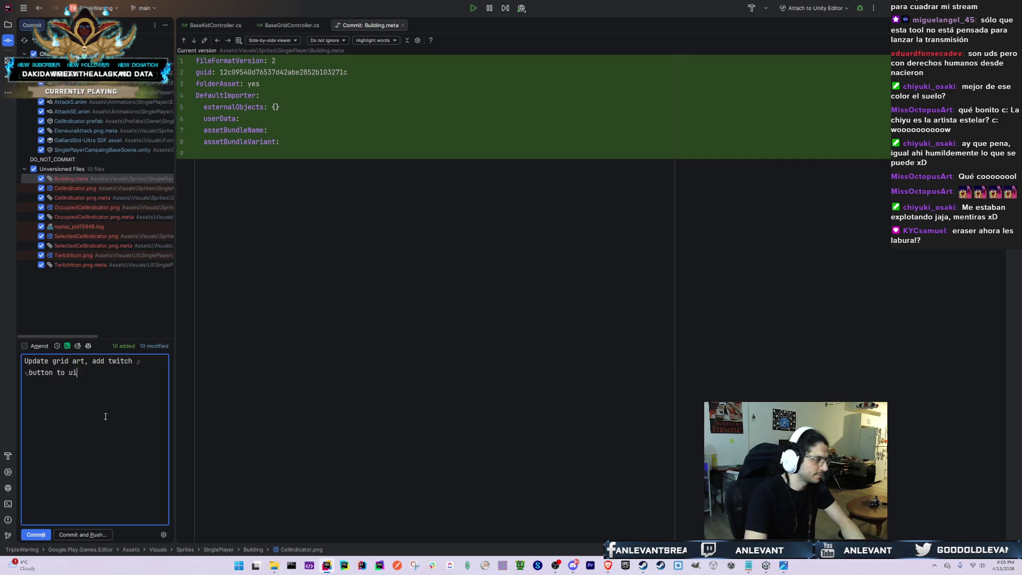
type(" Add elenerua ")
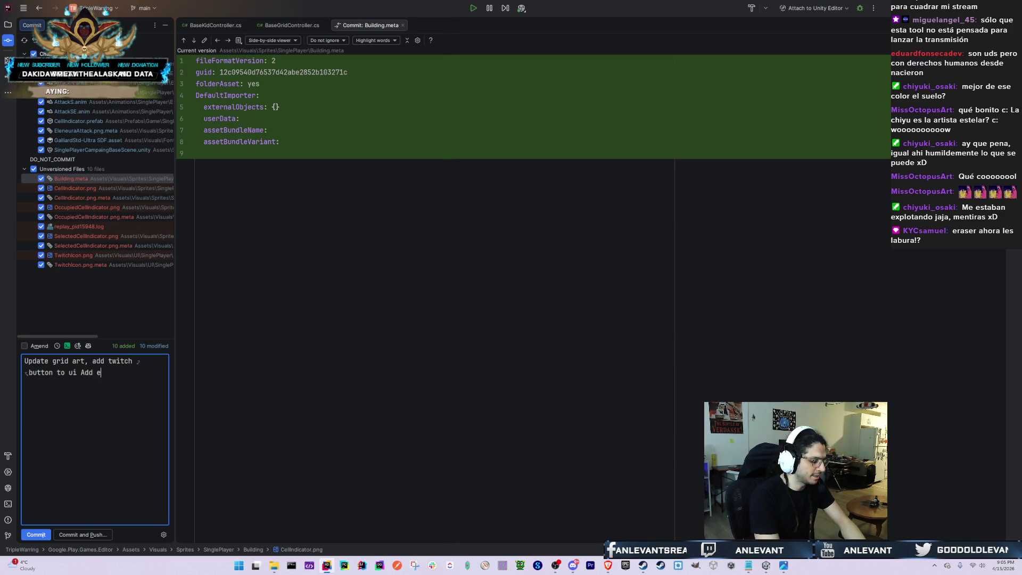
type("animations")
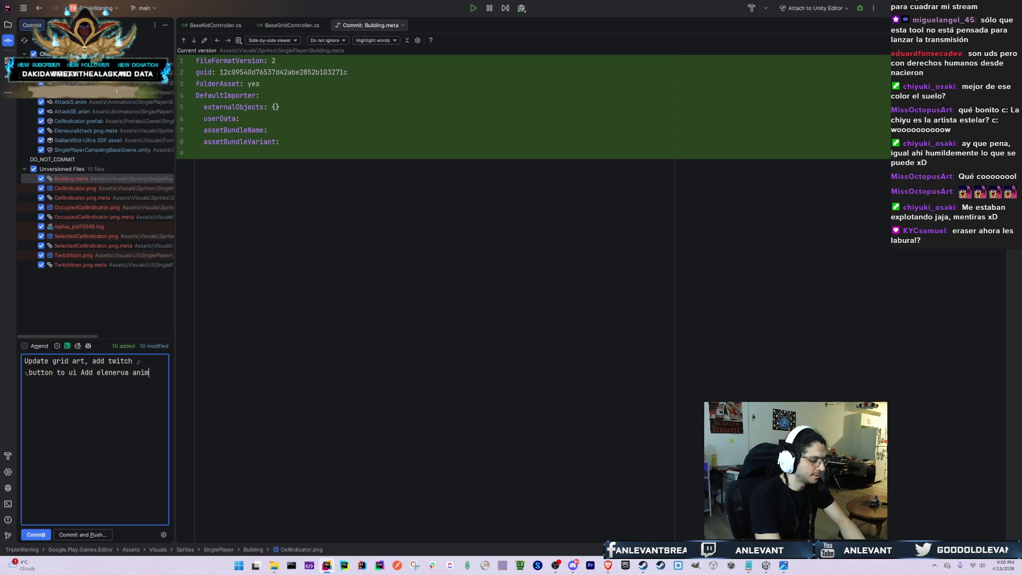
left_click(88, 536)
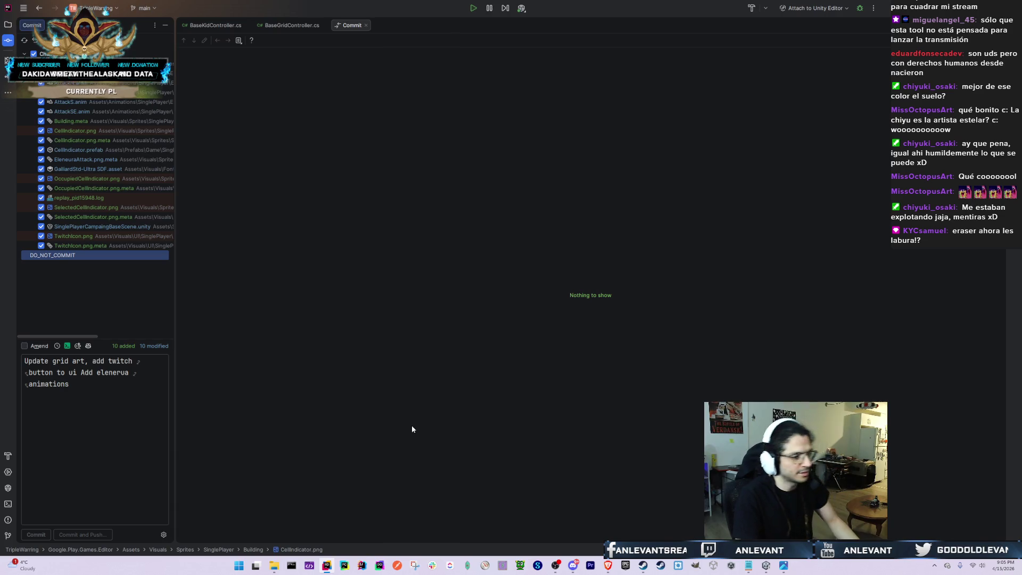
Step: Confirm the push to origin/main and supply the SSH key passphrase twice
left_click(558, 338)
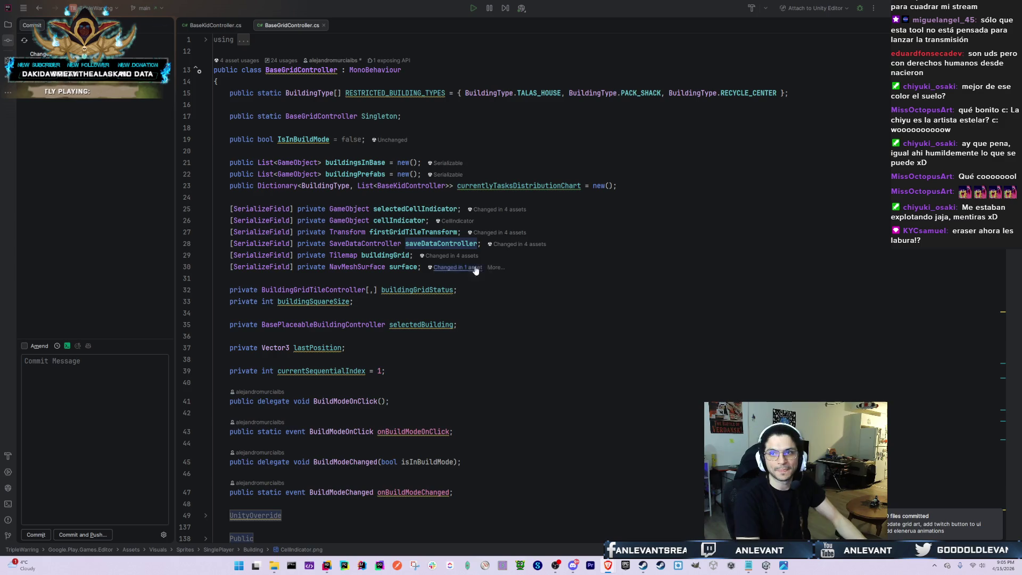
key("alt+Tab")
type("•••••••••••")
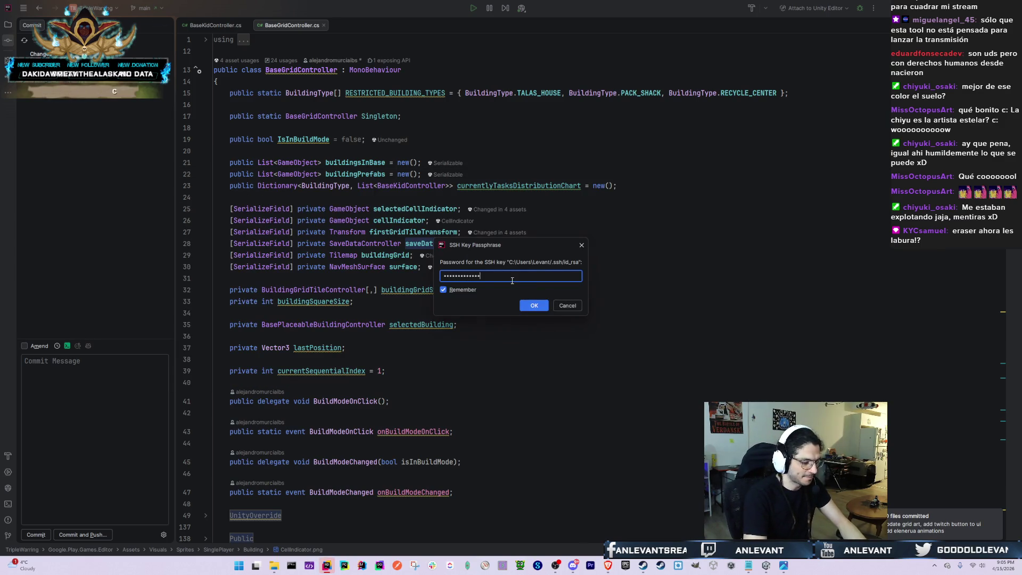
key("Return")
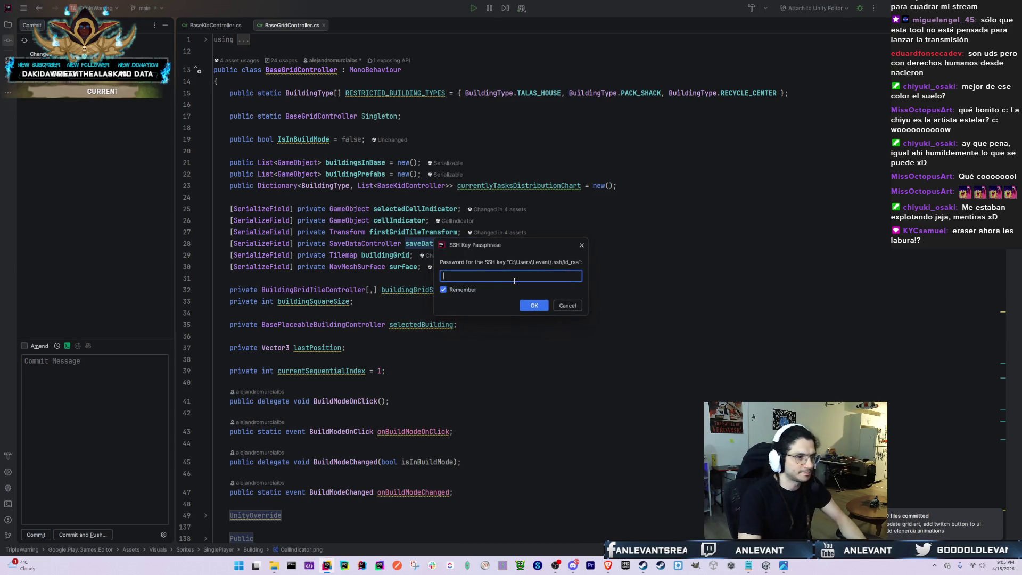
type("••••••••••••")
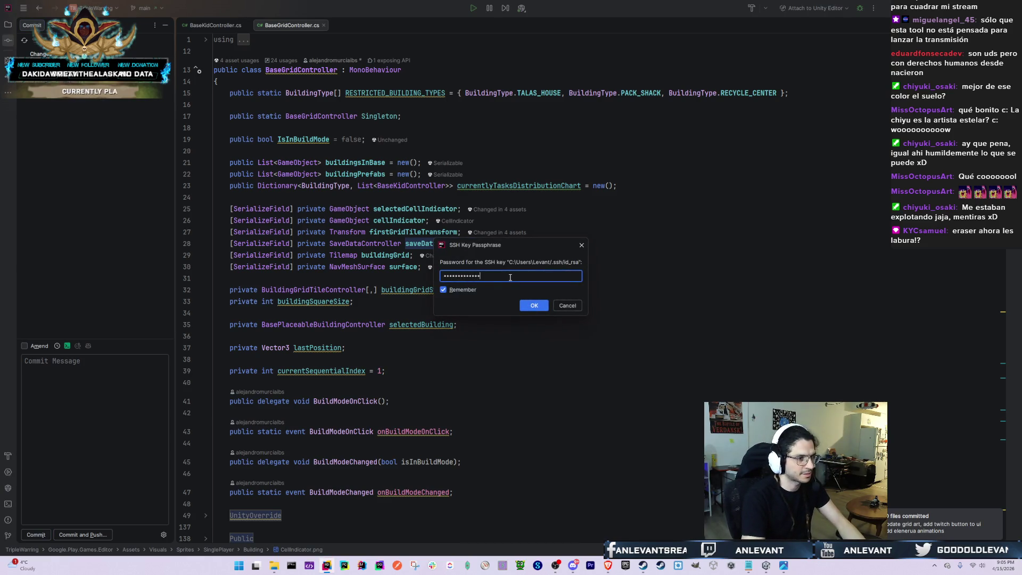
key("Return")
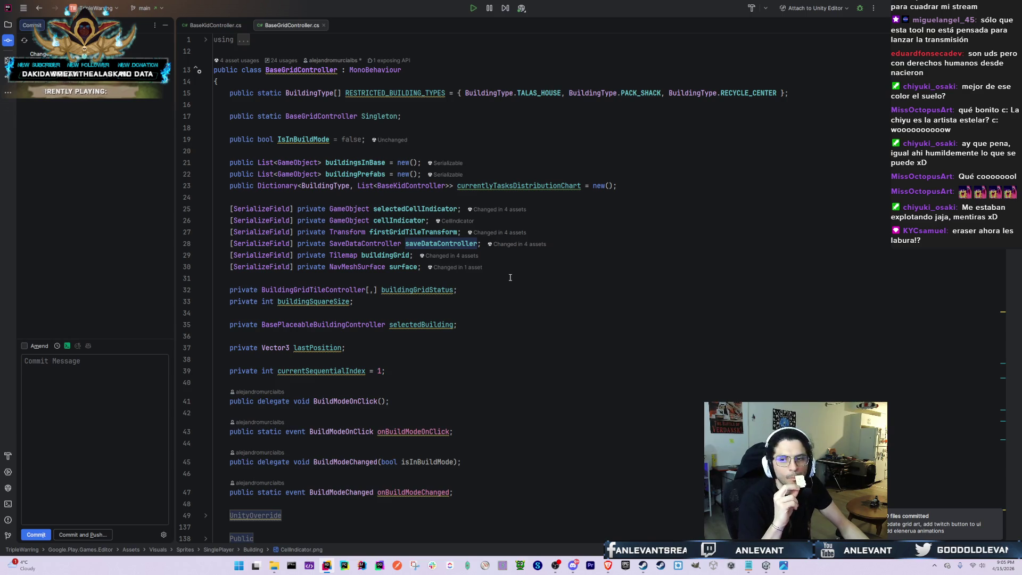
key("alt+Tab")
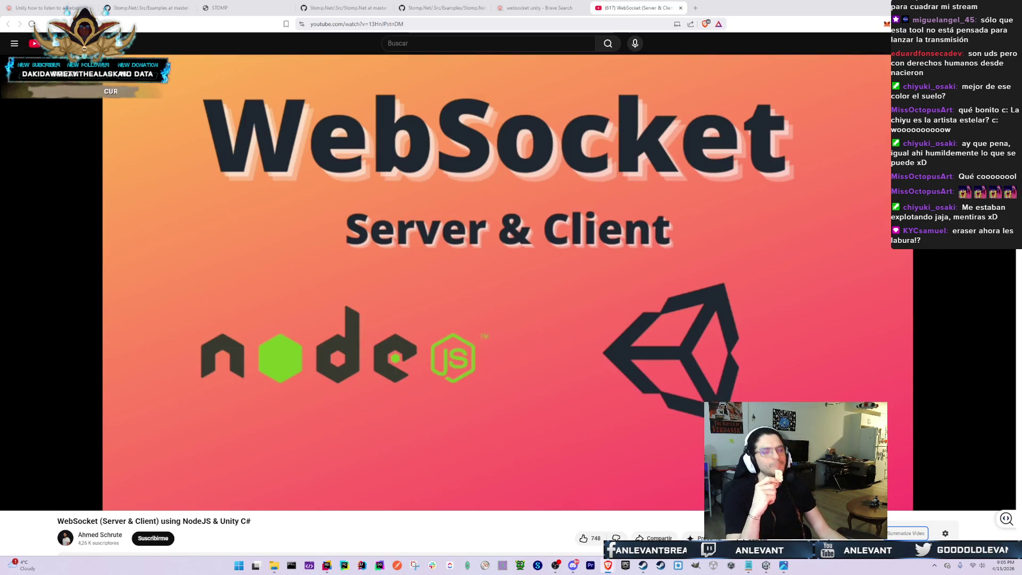
Step: Play the WebSocket tutorial, rewind it to 0:00, pause, then resume playback
left_click(510, 280)
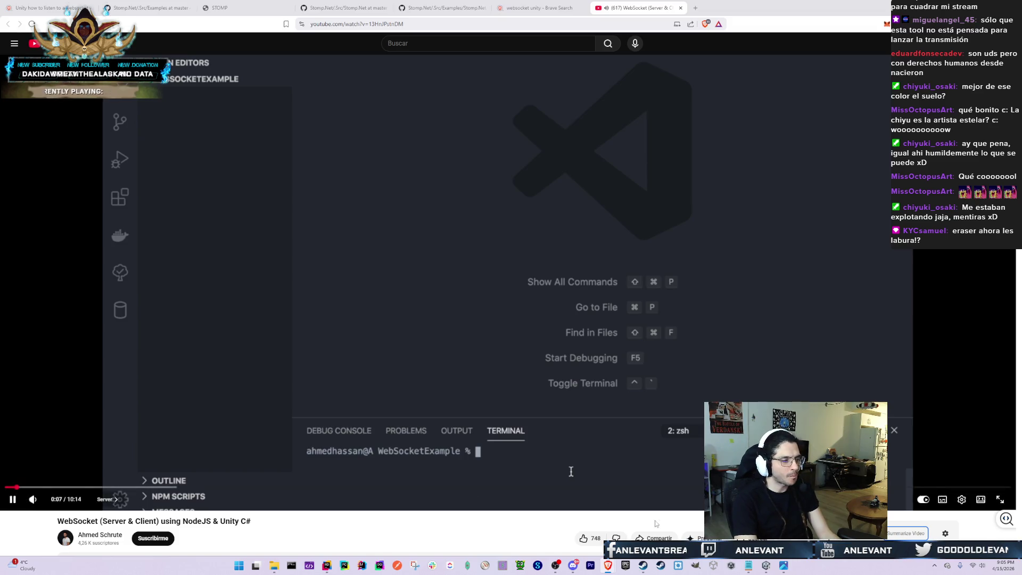
key("Left")
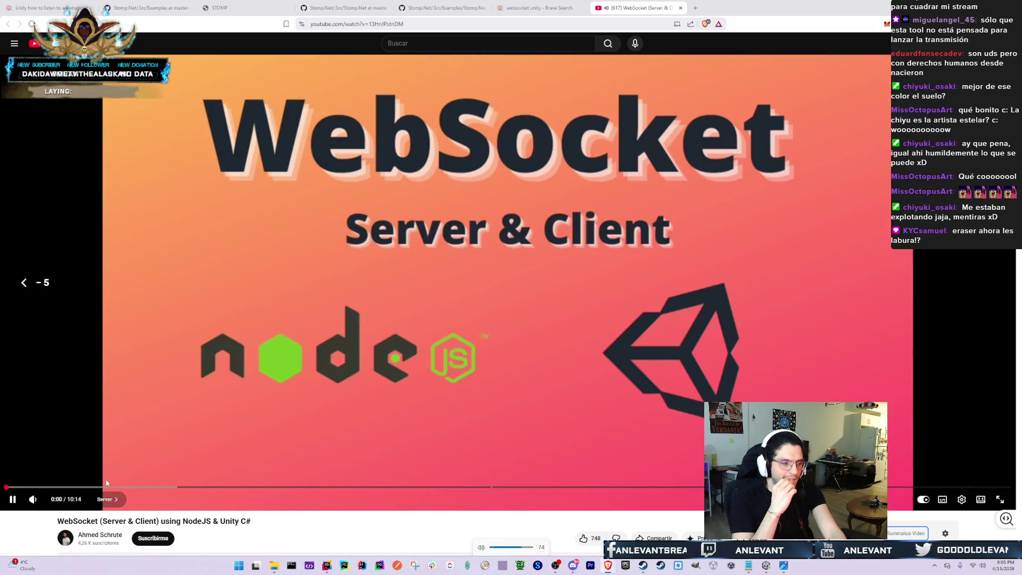
scroll(107, 483, "up", 5)
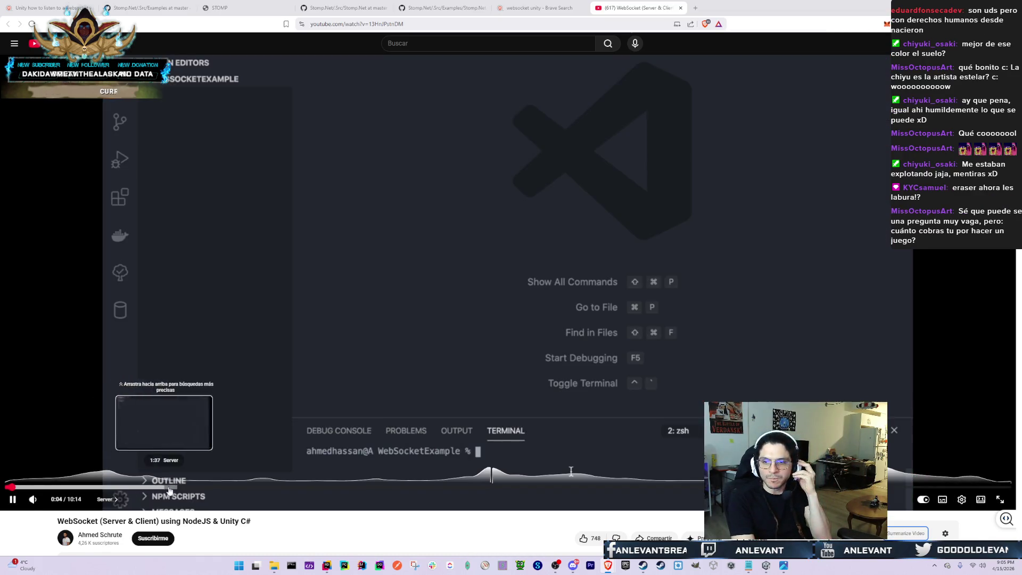
left_click(479, 389)
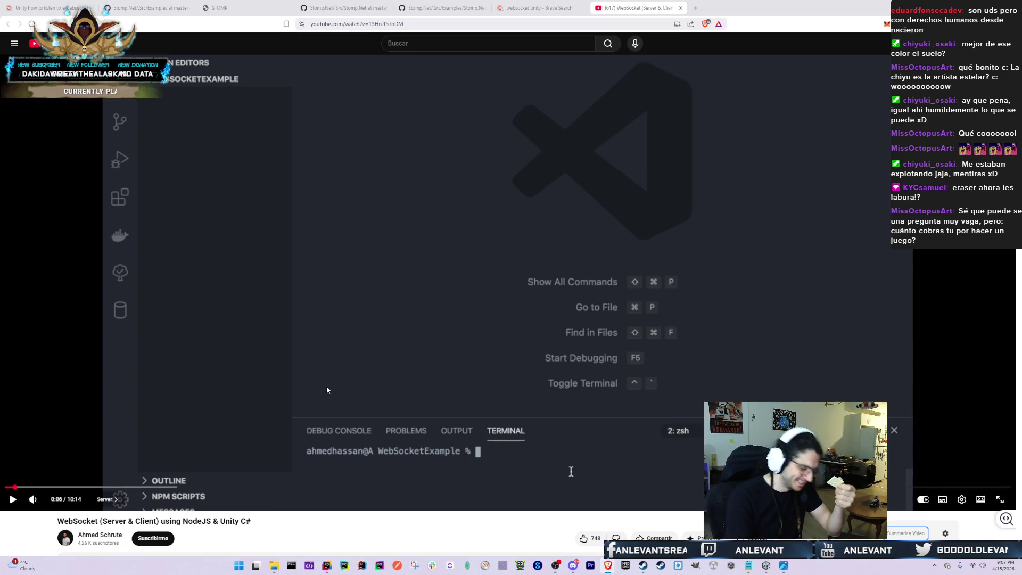
left_click(330, 326)
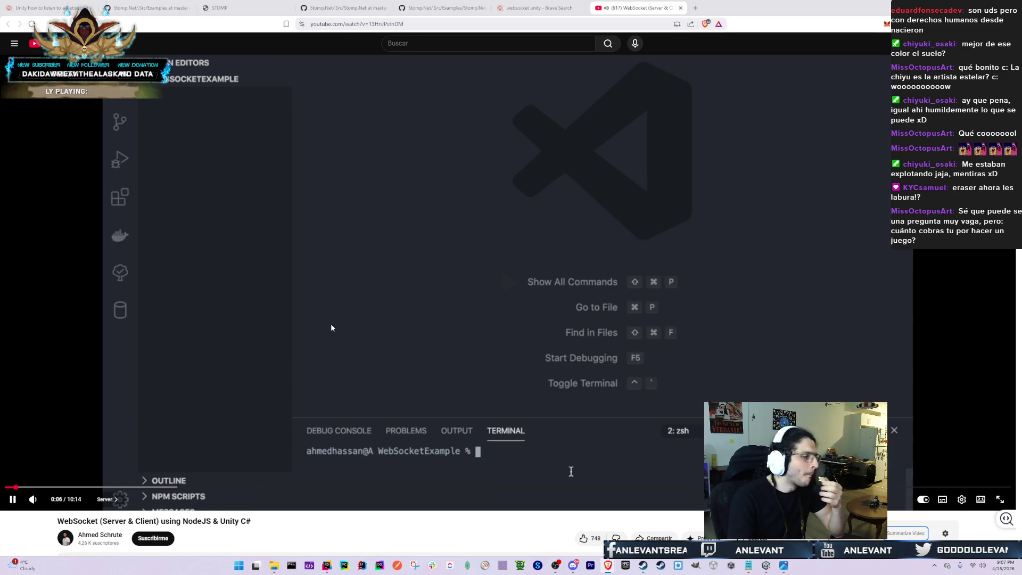
Step: Pause the tutorial on the empty zsh terminal in the WebSocketExample project
left_click(361, 325)
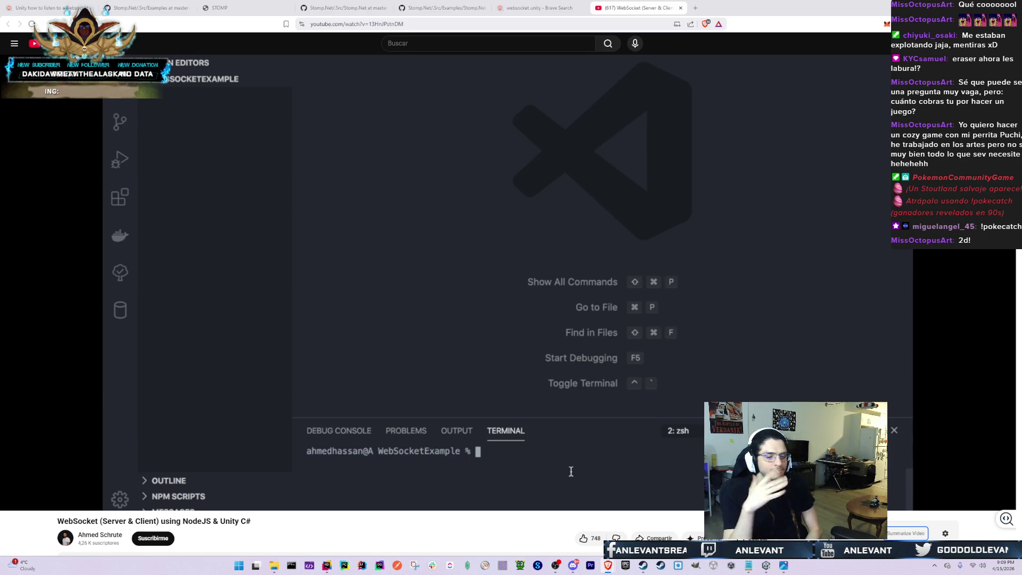
Step: Search a new YouTube tab for 'Unity visual scripting tutorial' and open the Beginners 2025 tutorial video
middle_click(34, 44)
left_click(714, 8)
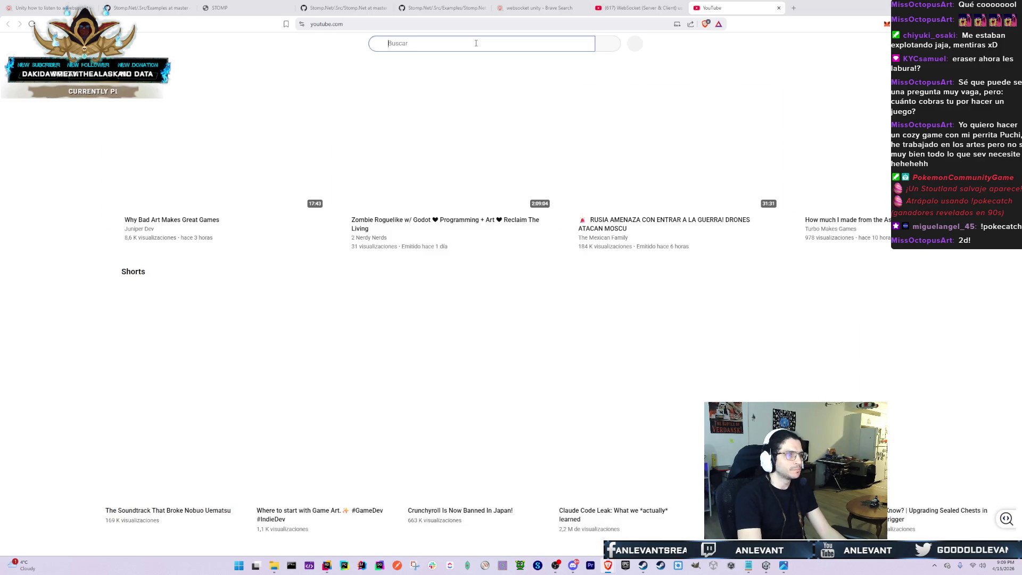
left_click(476, 42)
type("Unity ")
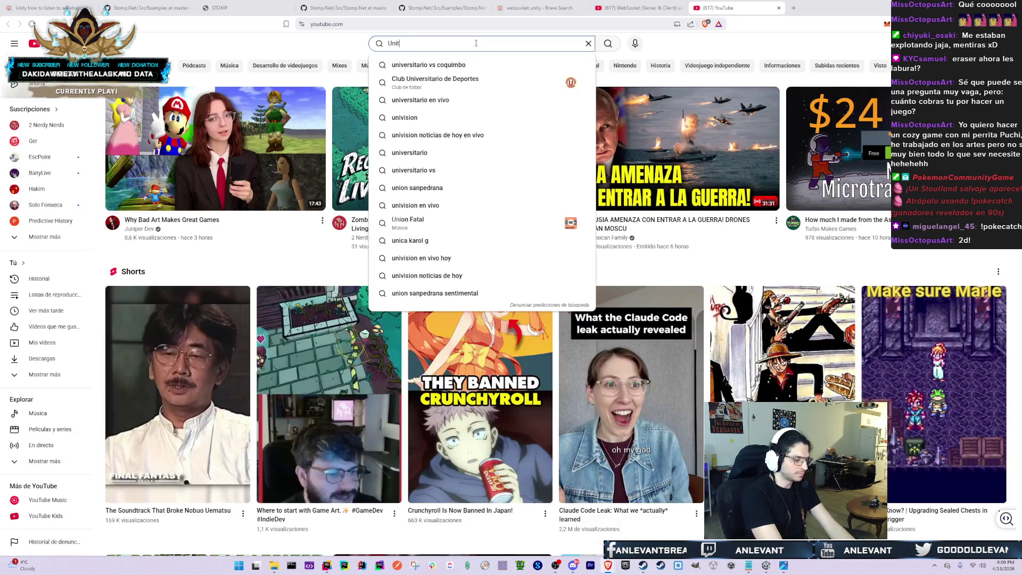
type("visual scripting t")
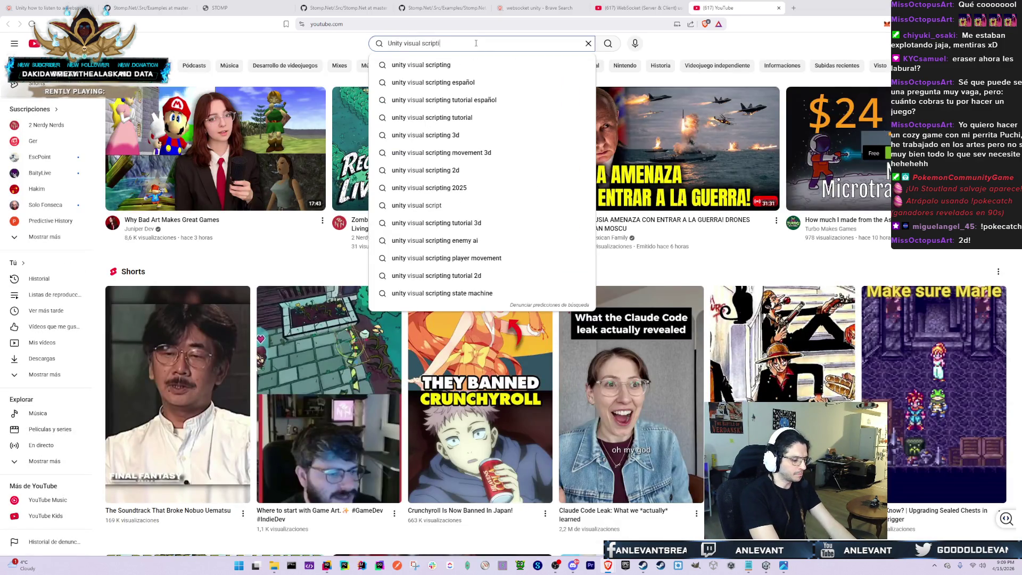
type("utorial")
key("Return")
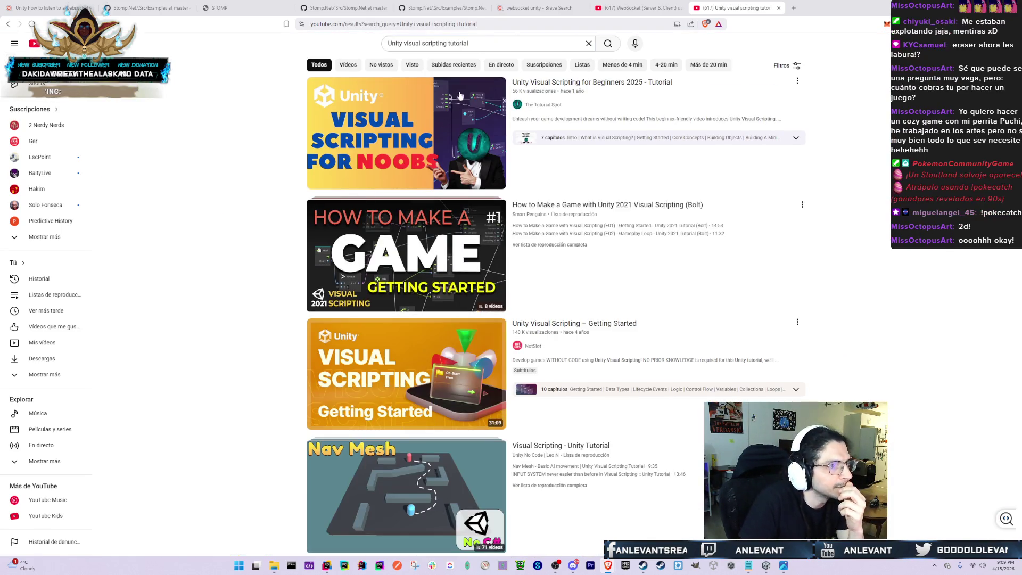
left_click(450, 150)
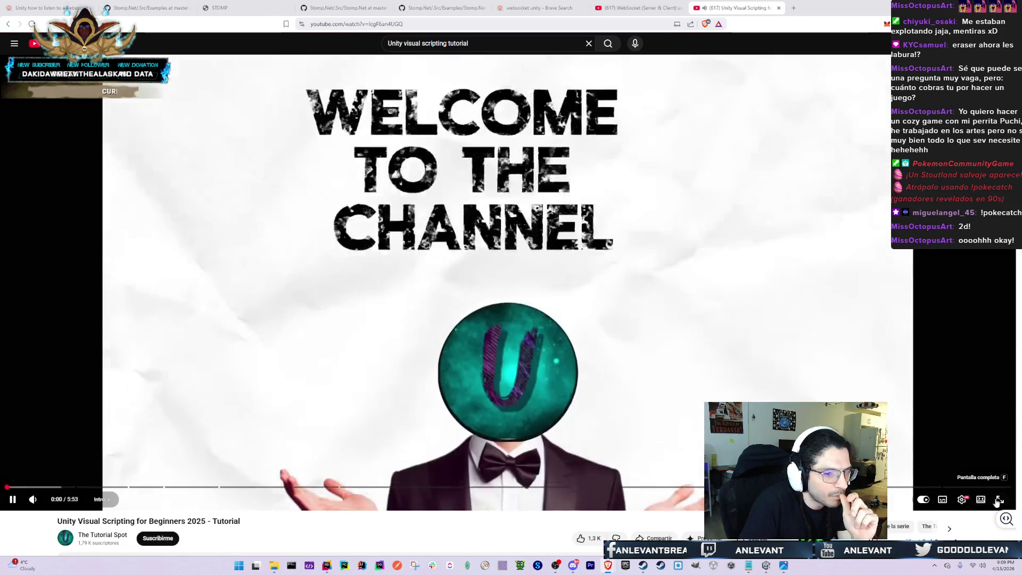
Step: Watch the visual scripting tutorial full screen, rewind 5 s, pause at 'Getting Started', then resume
left_click(999, 499)
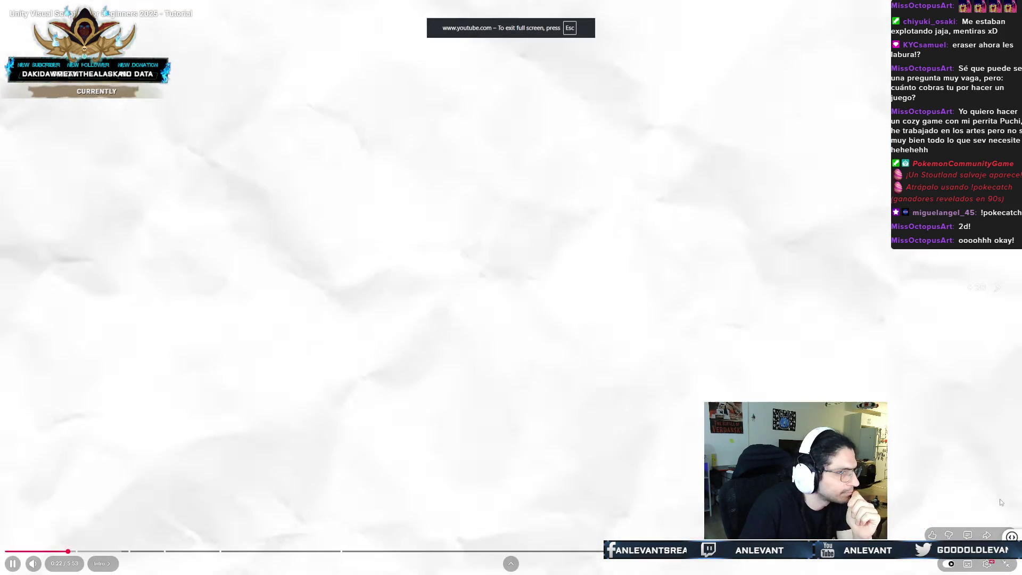
key("Left")
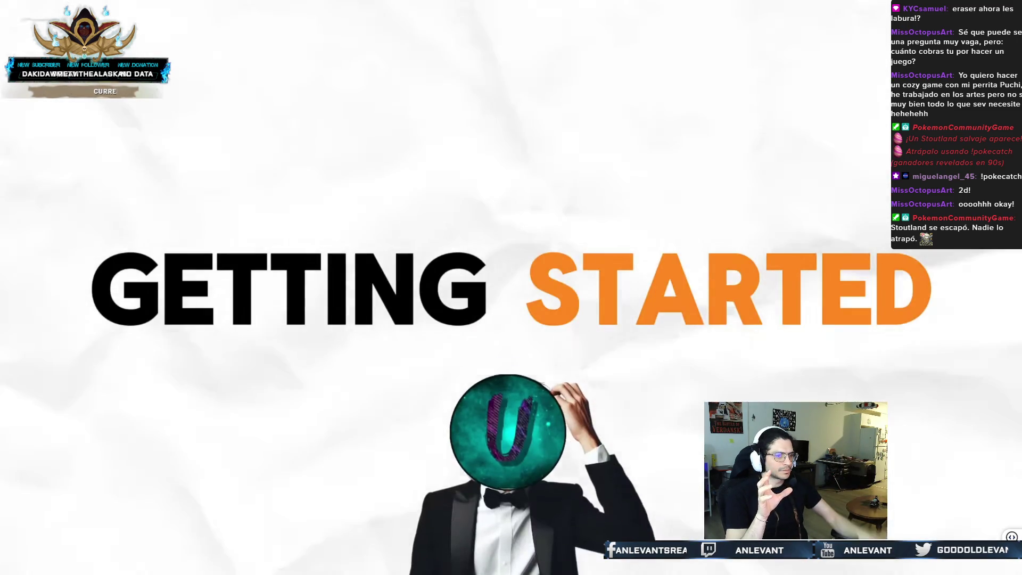
left_click(1000, 499)
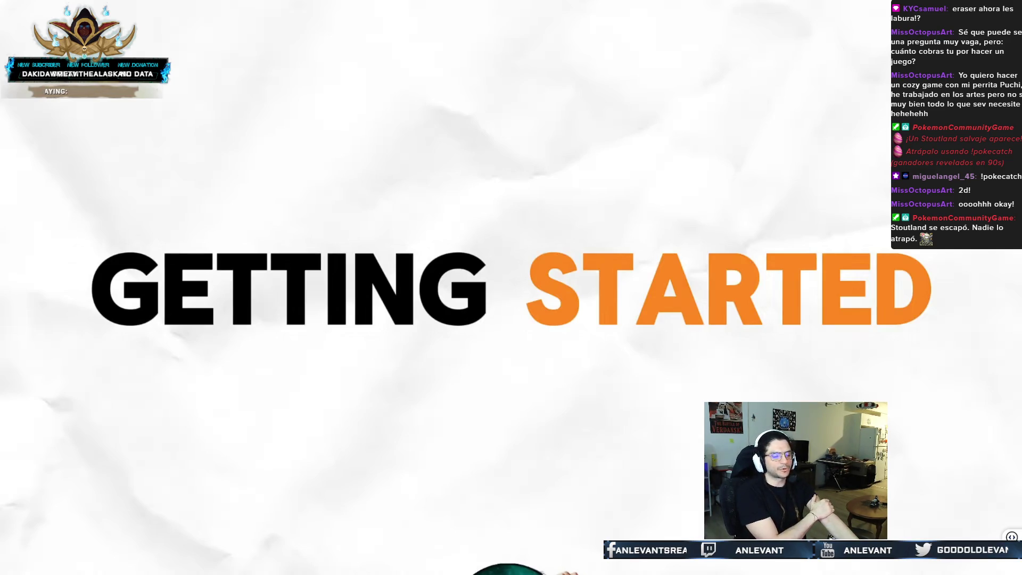
left_click(1002, 502)
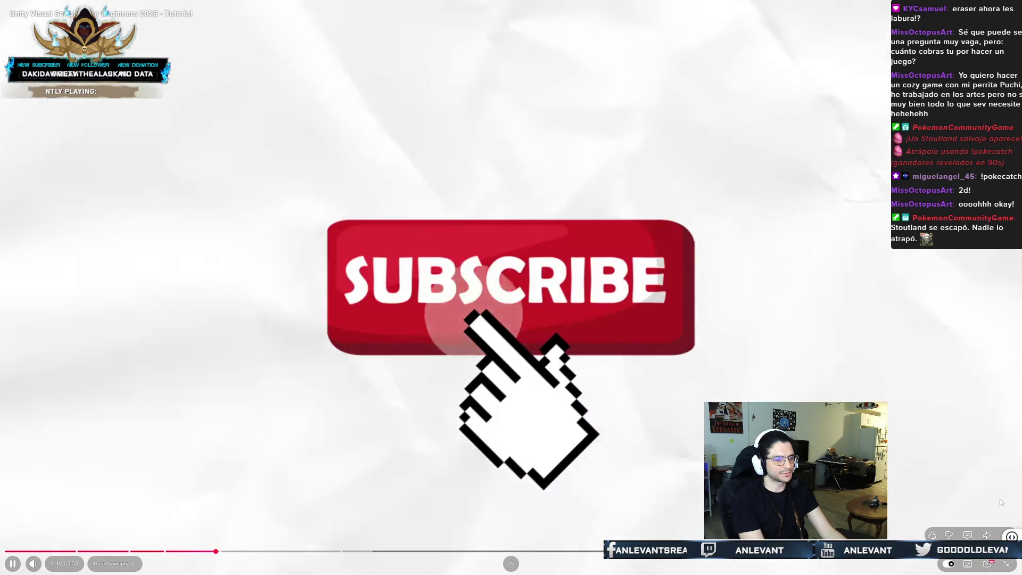
Step: Seek between 1:04 and 1:26 of the tutorial and pause on the Movement Logic graph
key("Left")
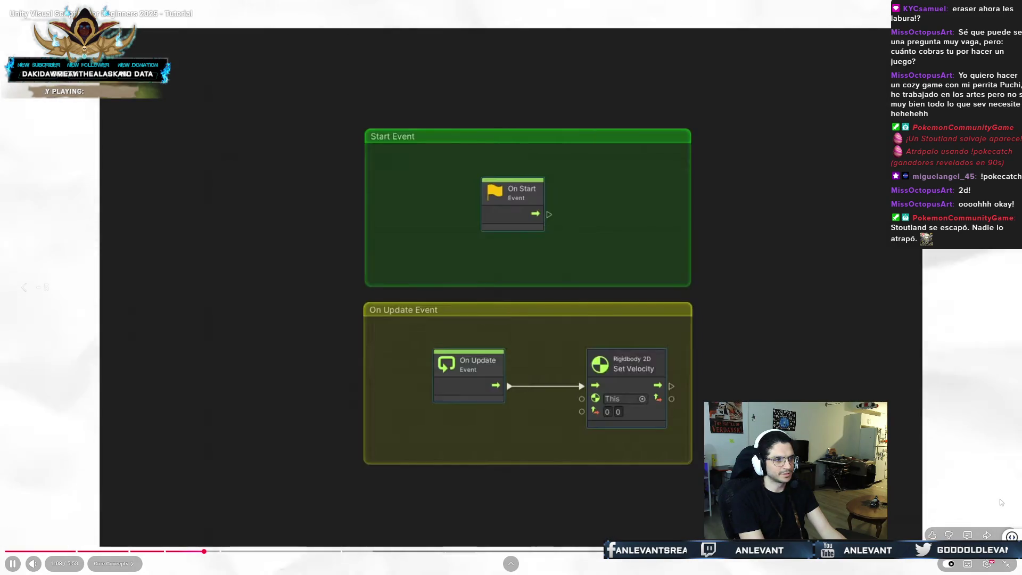
key("Left")
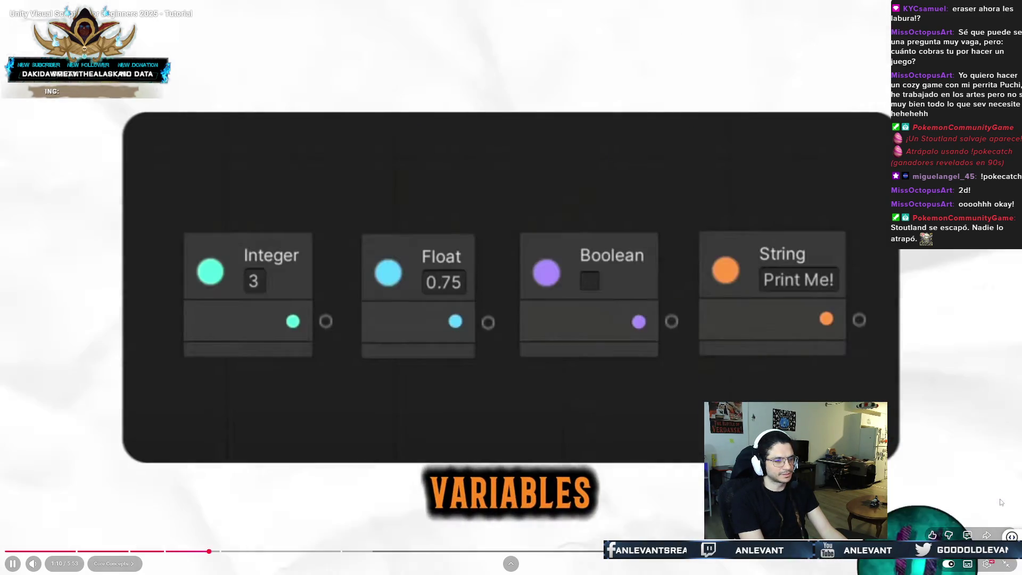
key("l")
key("l")
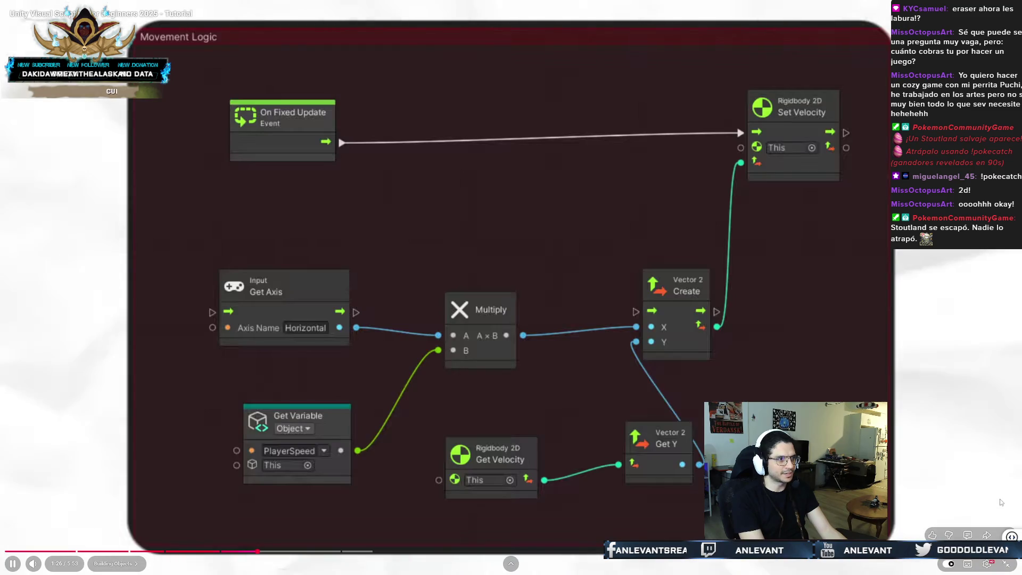
key("Left")
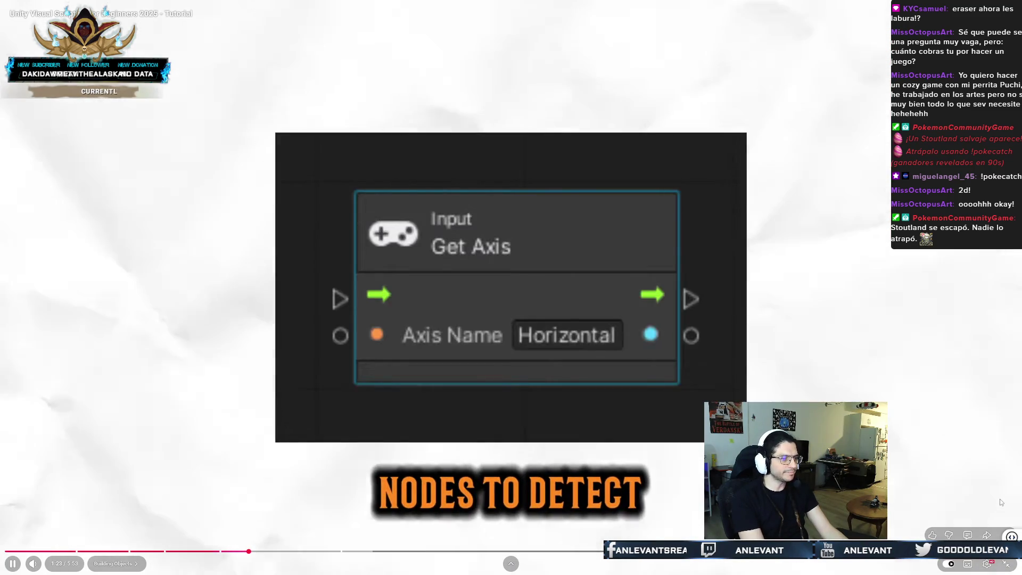
key("Left")
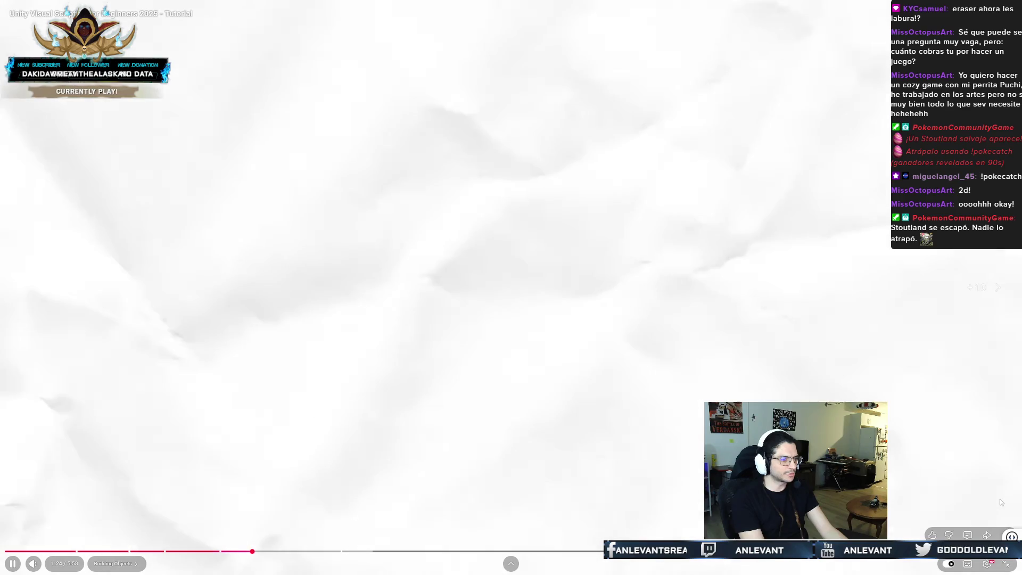
key("Right")
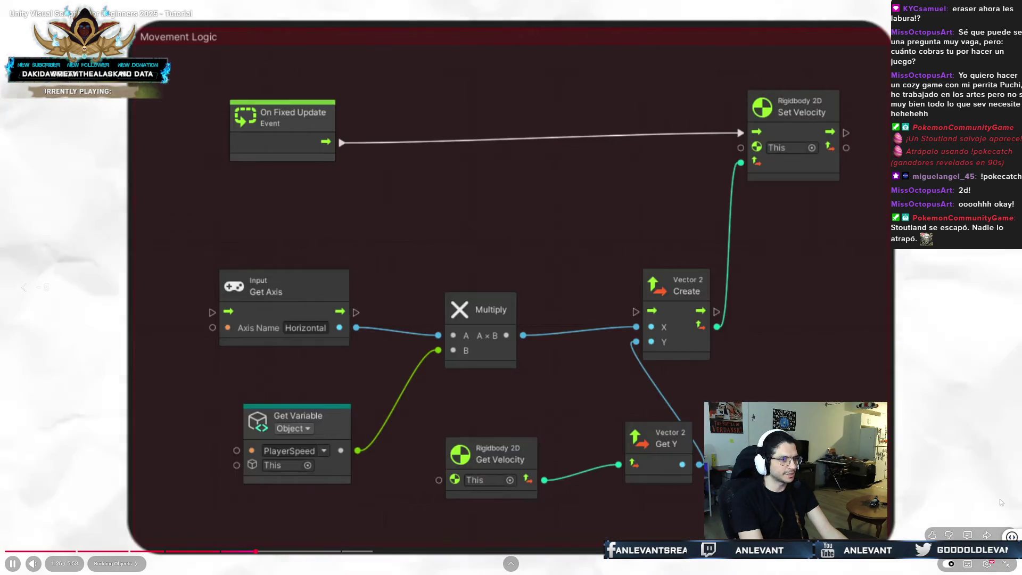
key("space")
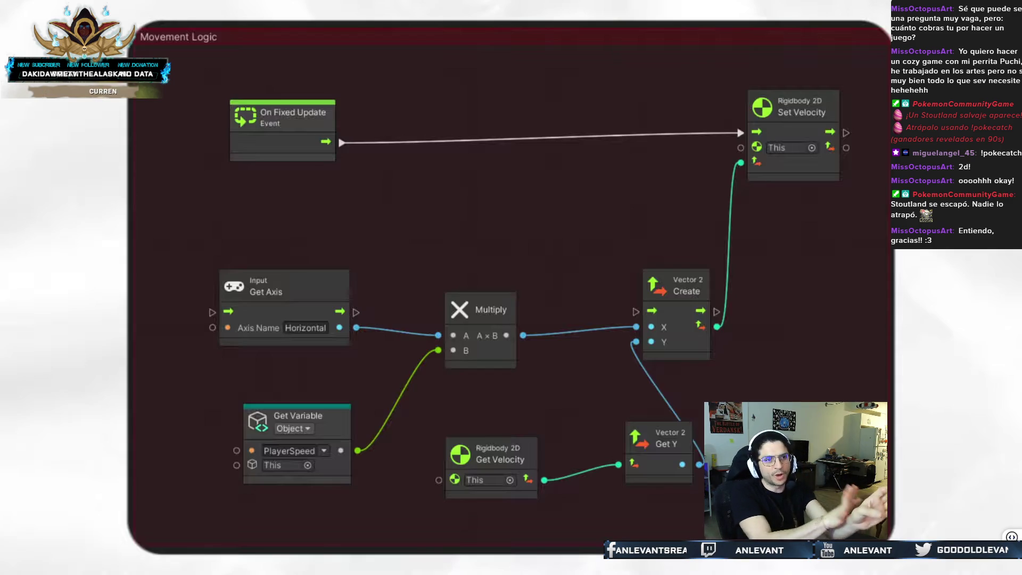
Step: Switch from the paused fullscreen tutorial to the Unity TripleWarring LoginScene window
mouse_move(760, 116)
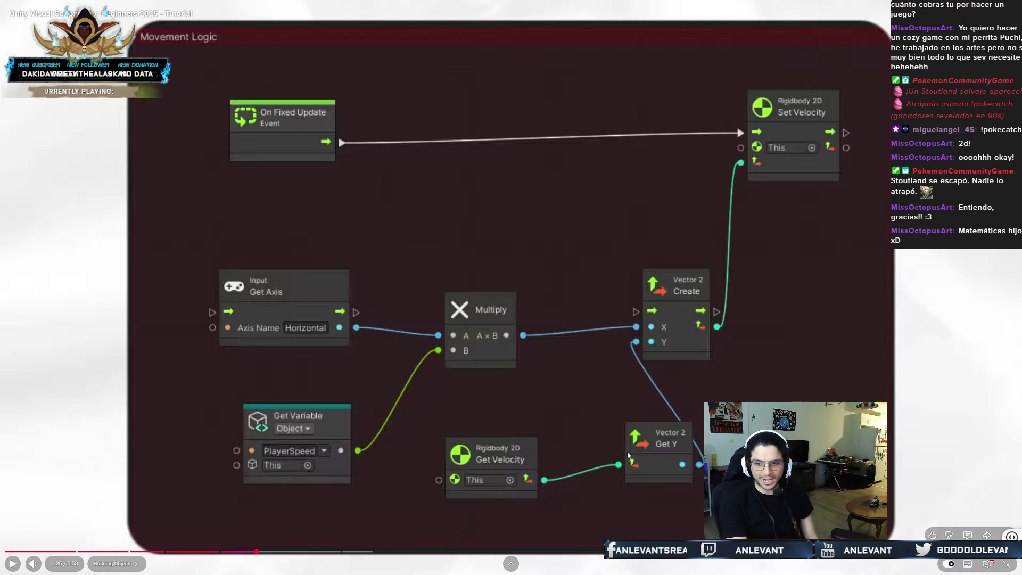
mouse_move(787, 321)
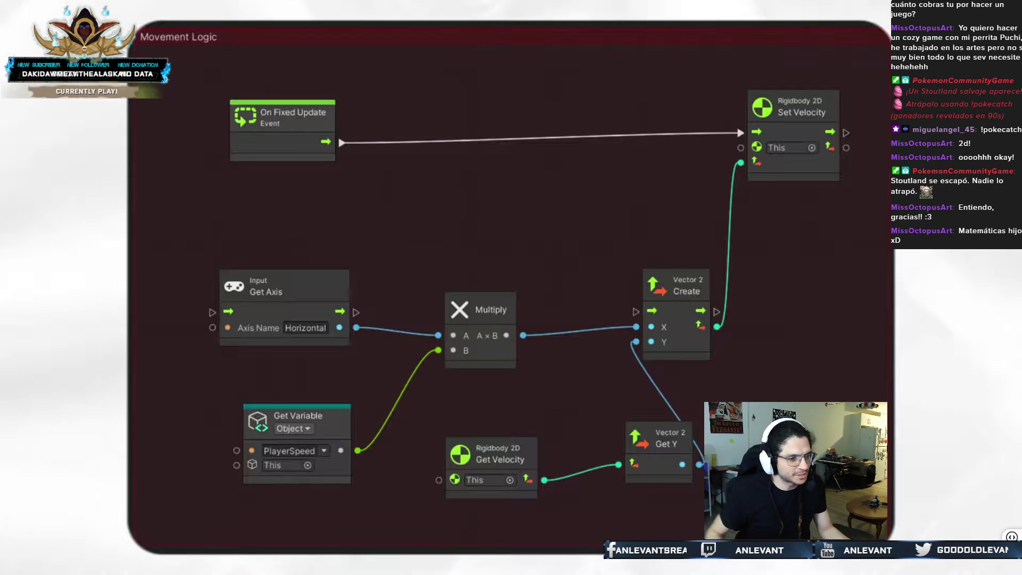
key("alt+Tab")
key("alt+Tab")
key("alt+Tab")
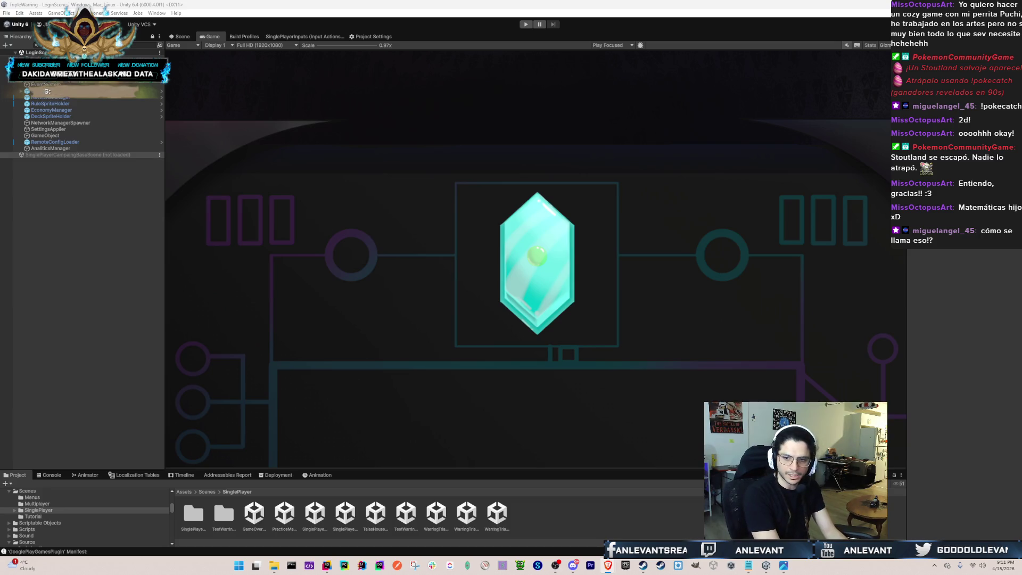
Step: Return to the browser tutorial and exit fullscreen, keeping it paused at 1:26
key("alt+Tab")
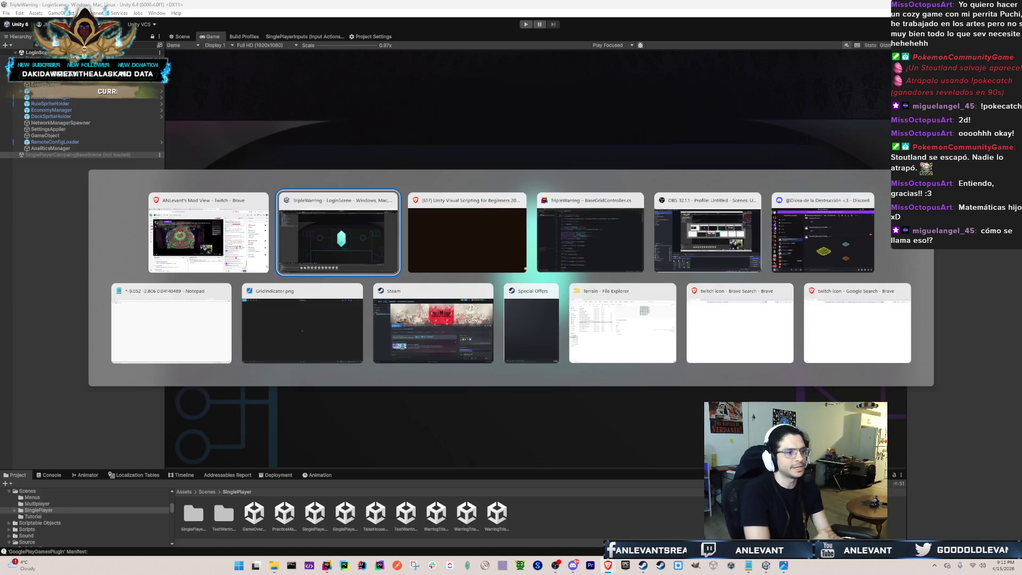
key("alt+Tab")
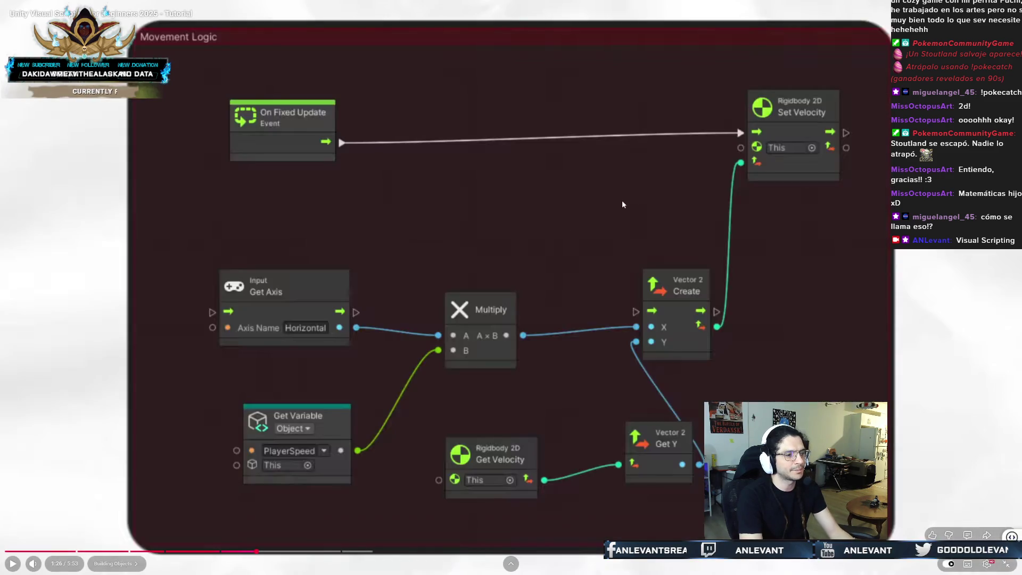
key("Escape")
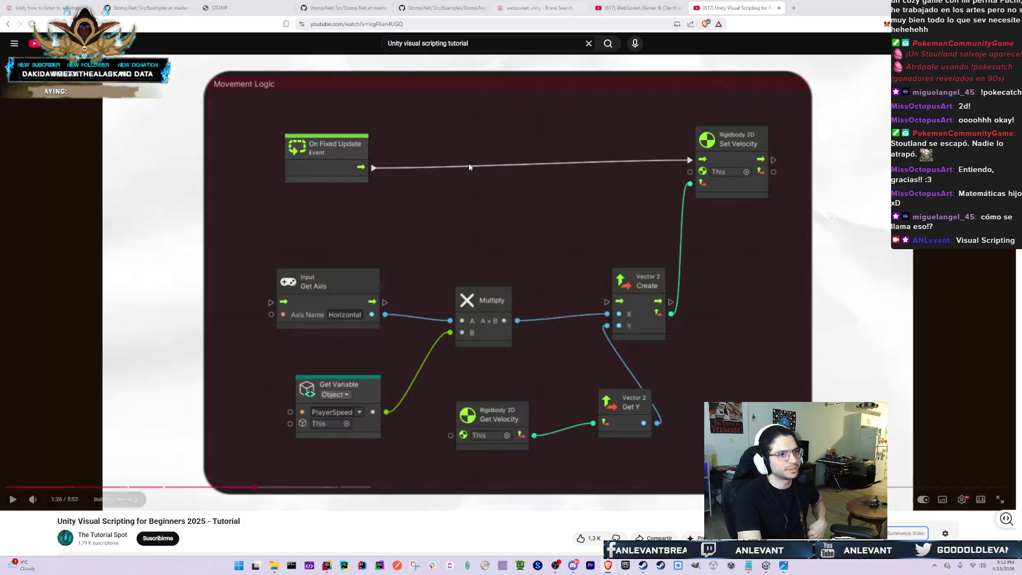
Step: Close the Unity Visual Scripting tab and bring the TripleWarring Unity window forward
middle_click(727, 4)
key("alt+Tab")
left_click(474, 245)
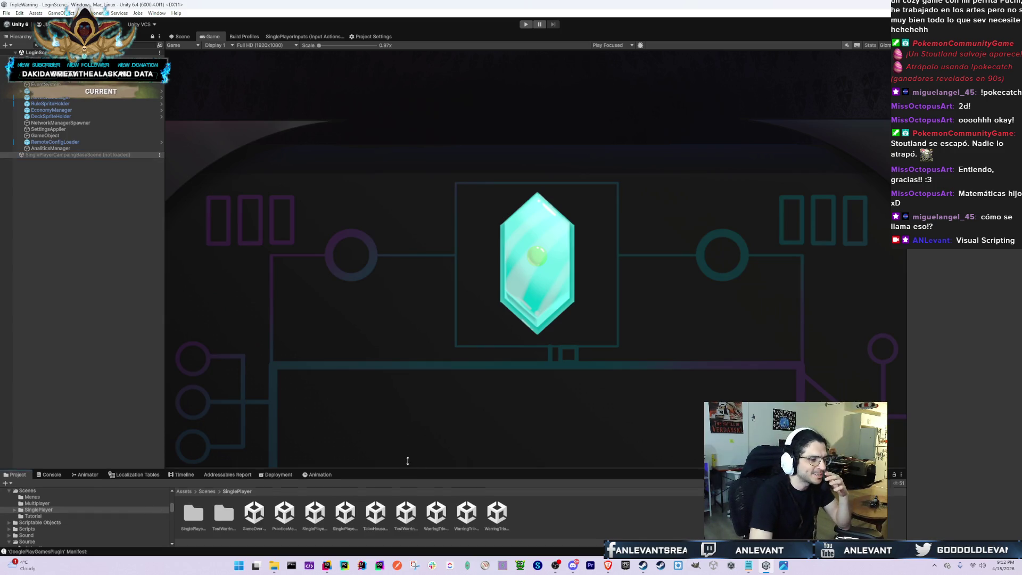
Step: Make the bottom panel taller and check the Console before returning to Project
left_click_drag(413, 471, 410, 421)
left_click(47, 430)
left_click(16, 427)
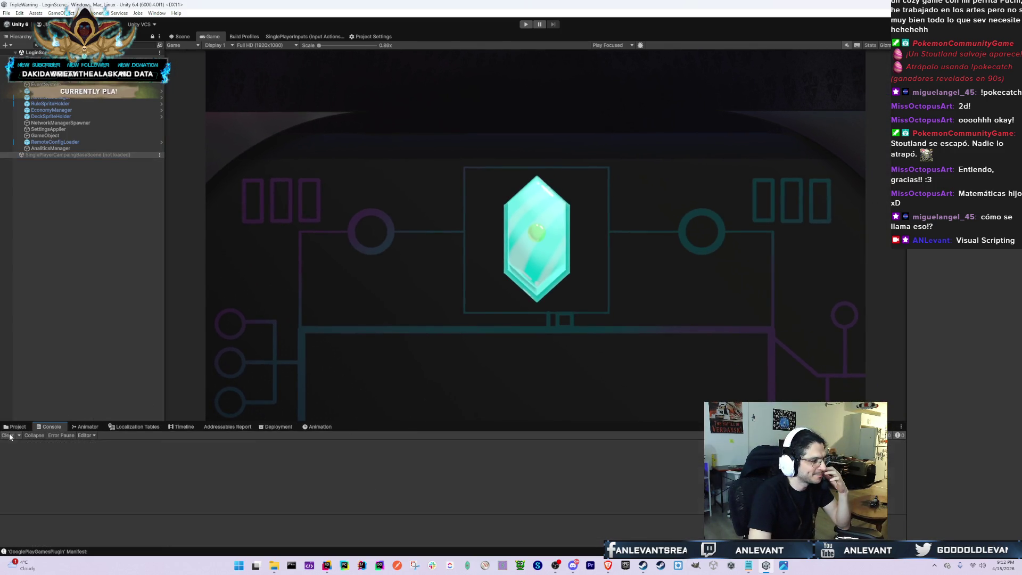
Step: Inspect AnaliticsManager and the music-list object, recheck the console, then bring up BaseGridController.cs in Rider
left_click(73, 149)
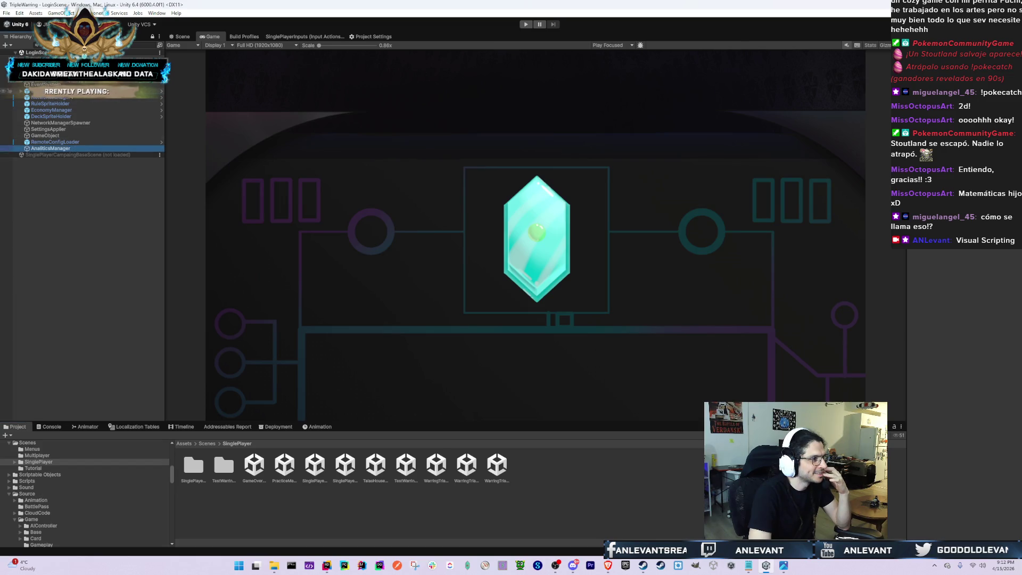
left_click(75, 91)
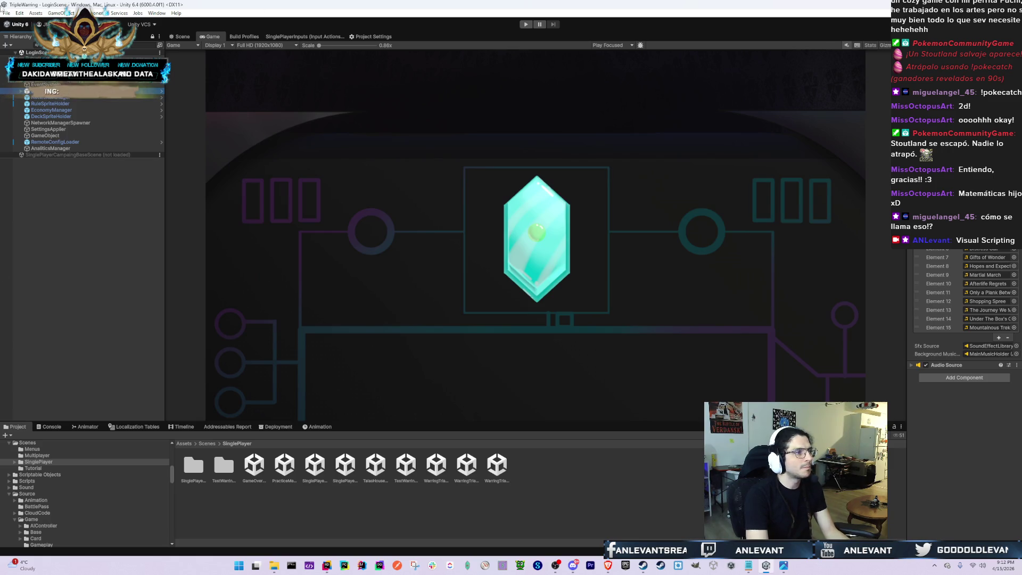
key("ctrl+shift+c")
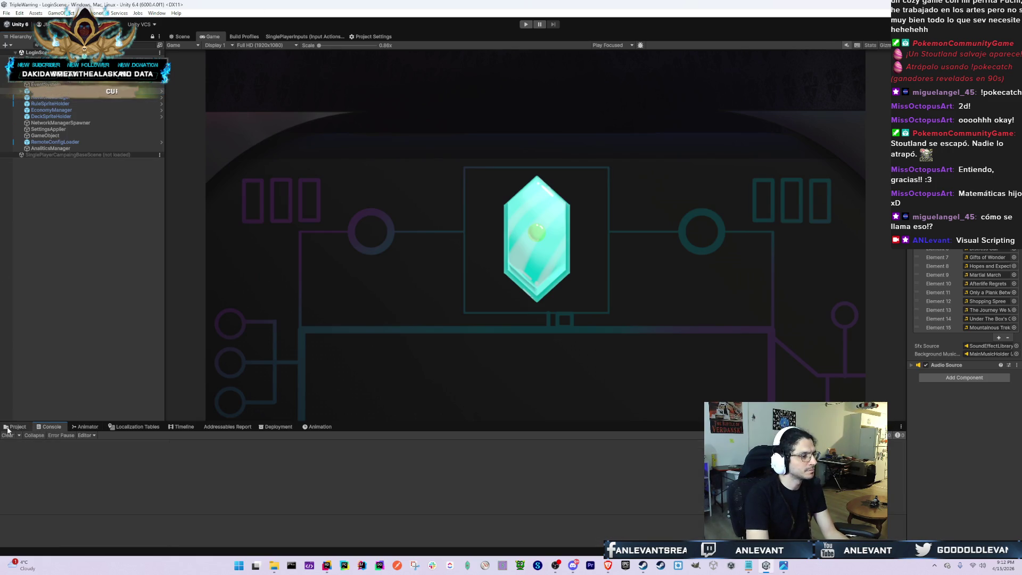
left_click(7, 429)
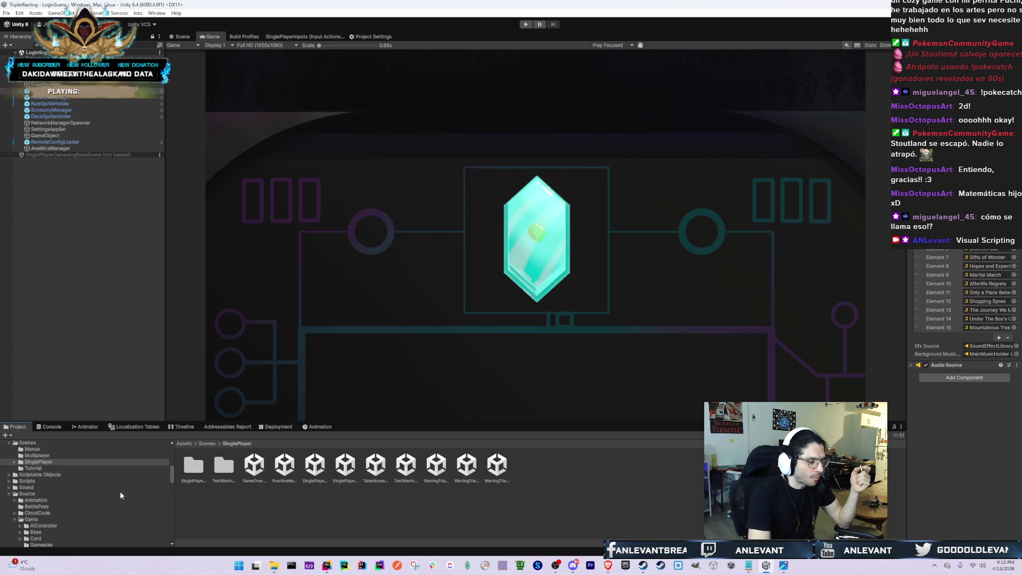
left_click(327, 565)
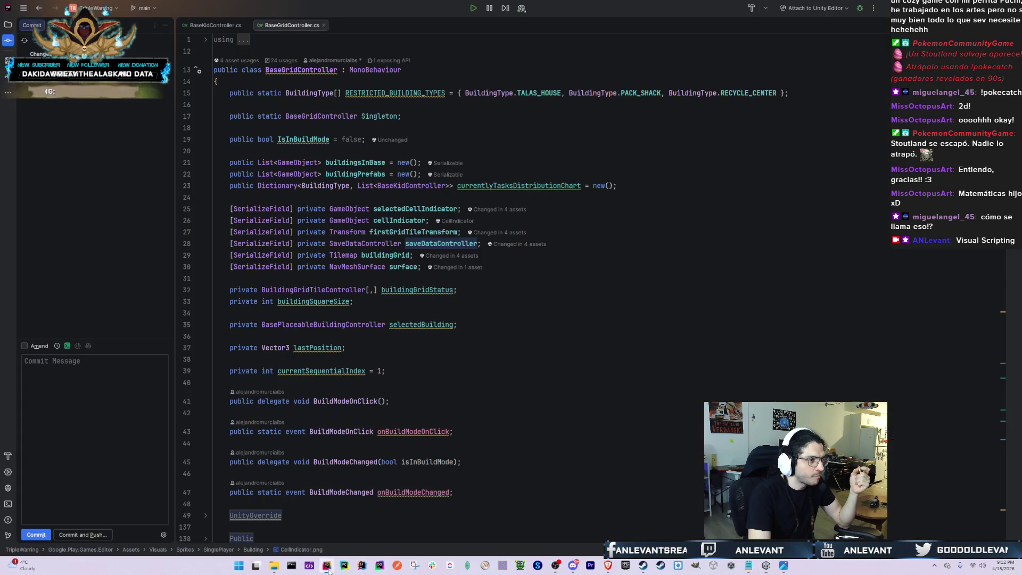
Step: Scroll BaseGridController.cs down to CreateBuilding, then switch to the WebSocket video in Brave
scroll(465, 264, "down", 15)
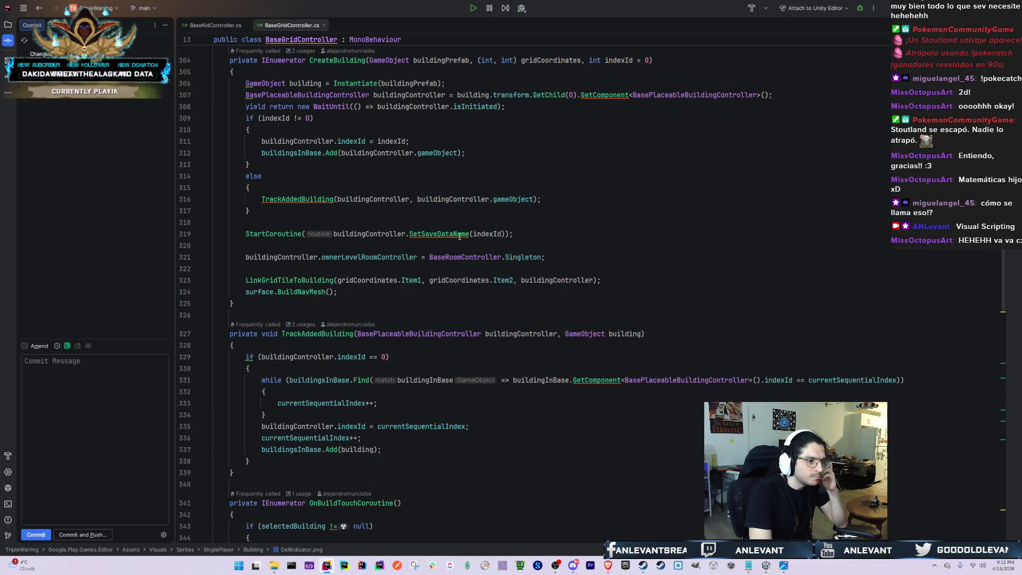
key("alt+Tab")
left_click(359, 258)
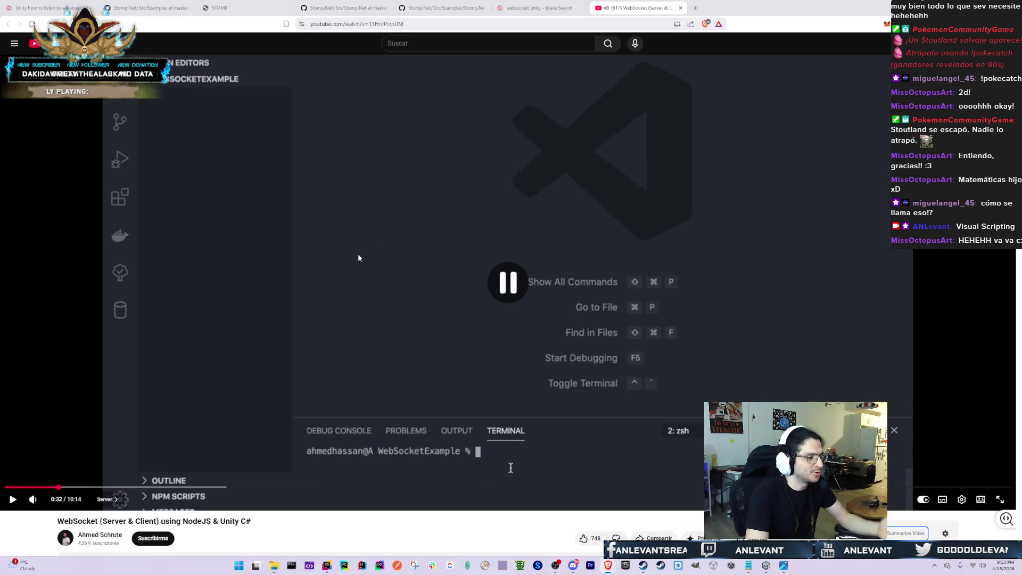
Step: Replay the WebSocket (Server & Client) video from 0:00, then jump ahead to 4:57
key("Left")
key("Left")
key("Left")
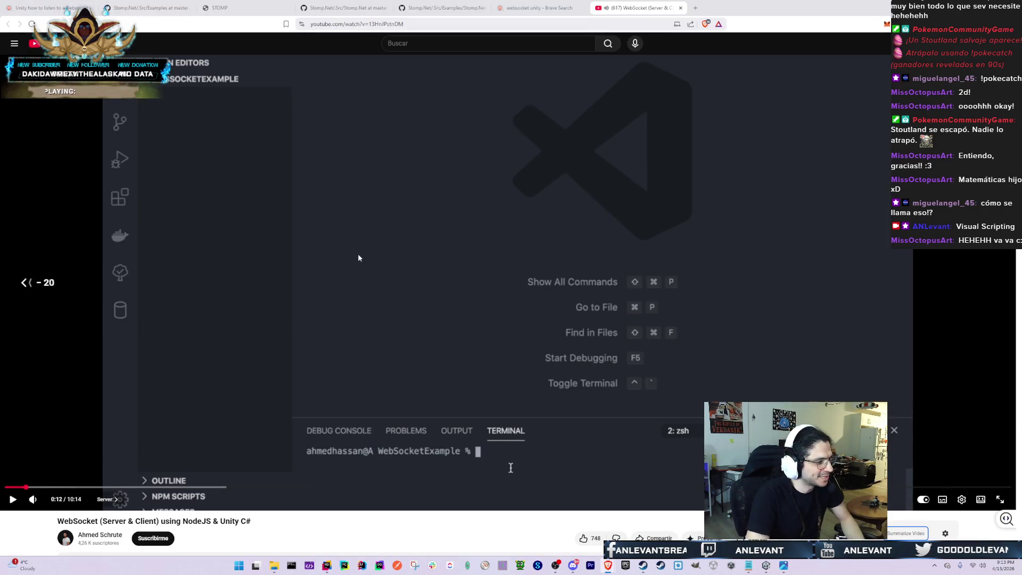
key("space")
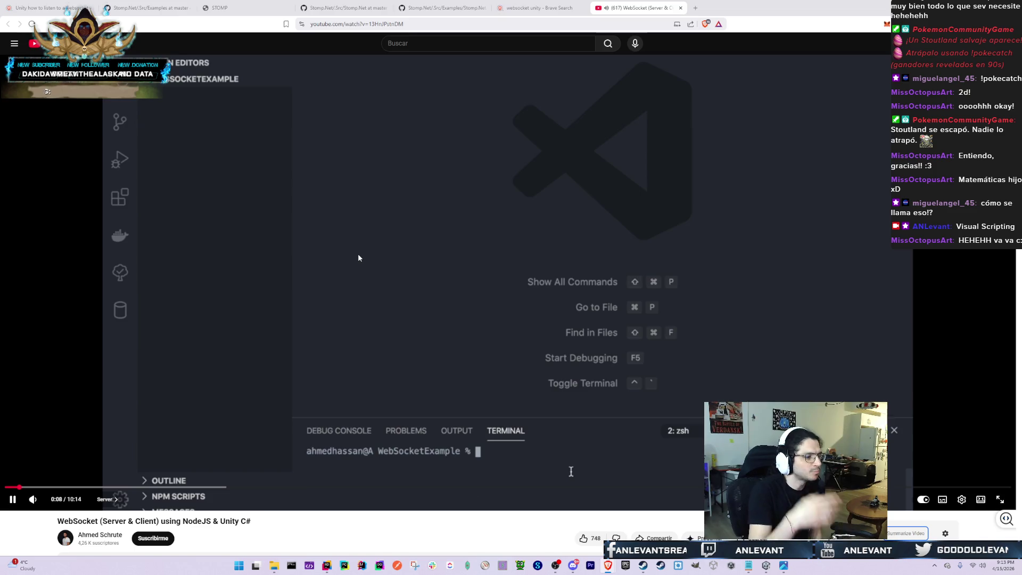
key("Left")
key("Left")
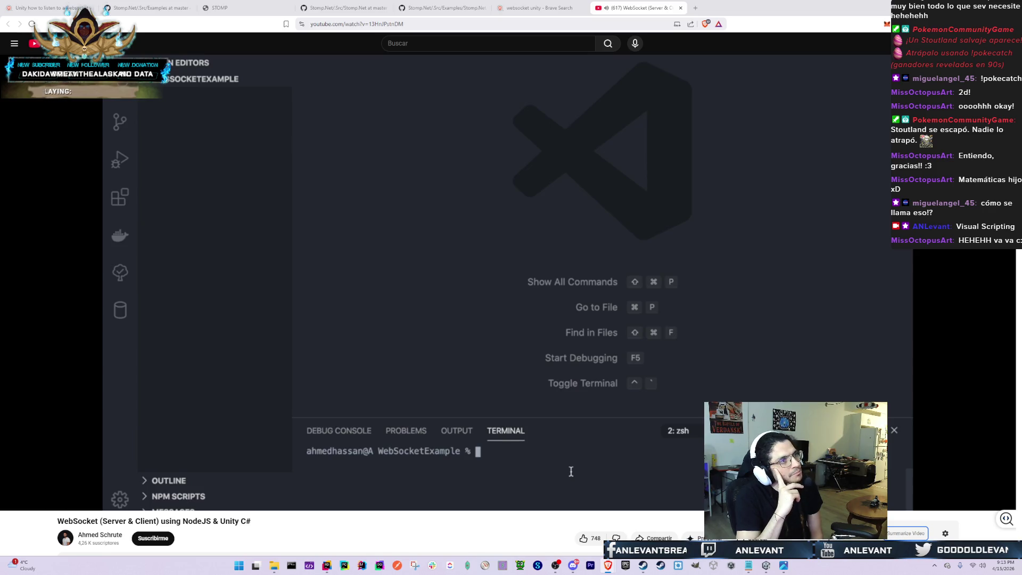
left_click(358, 258)
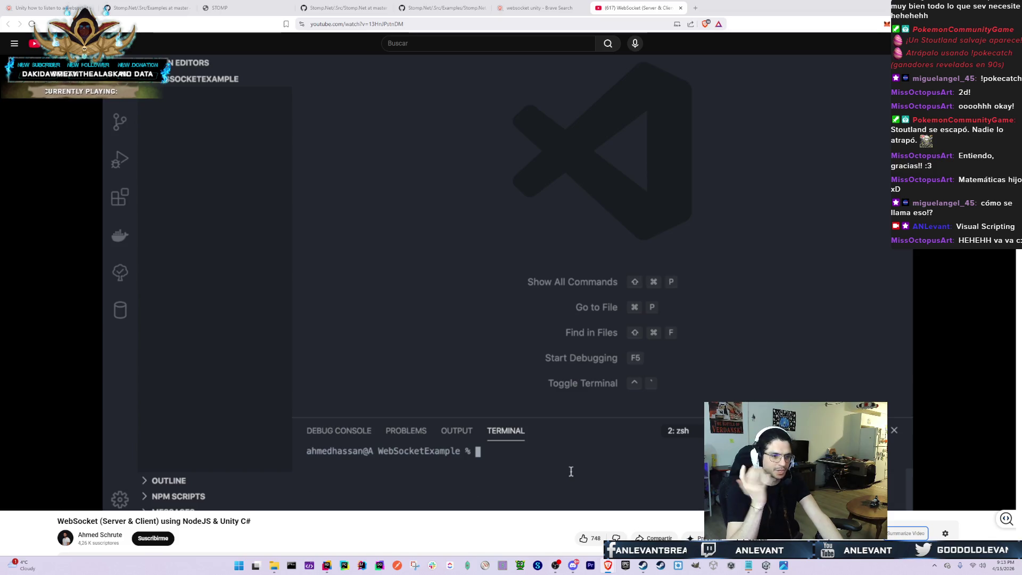
left_click(359, 258)
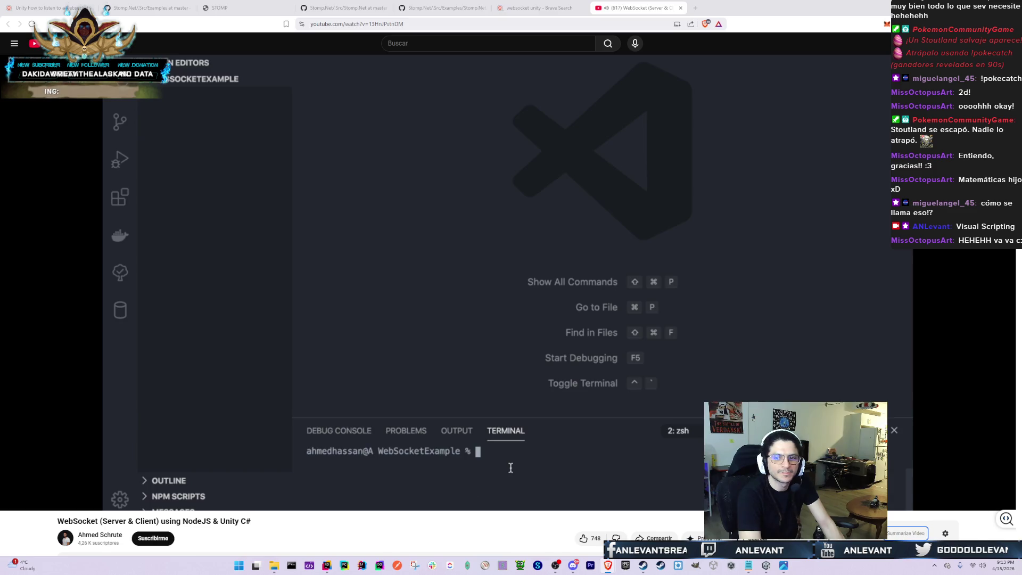
mouse_move(282, 352)
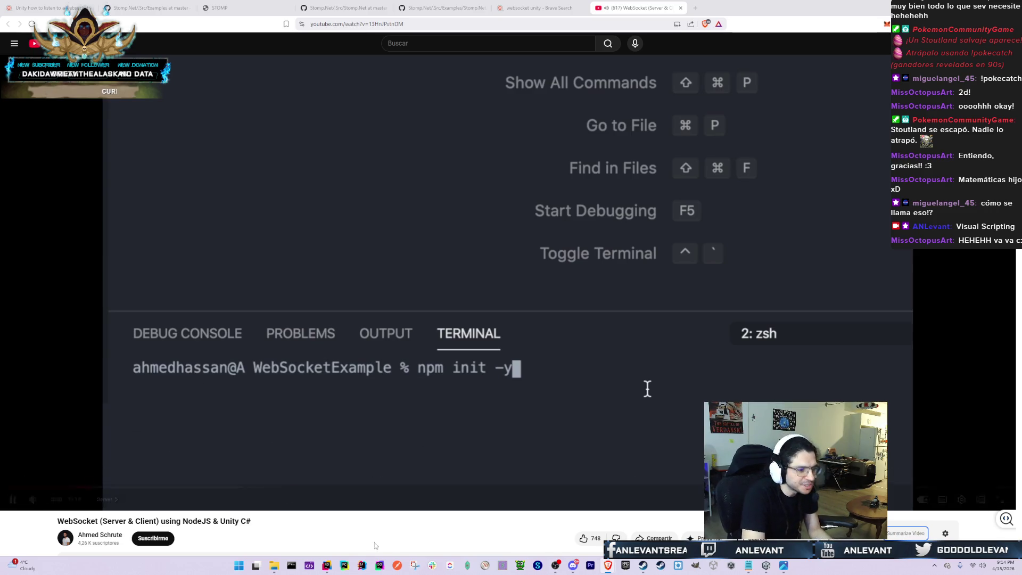
left_click(493, 486)
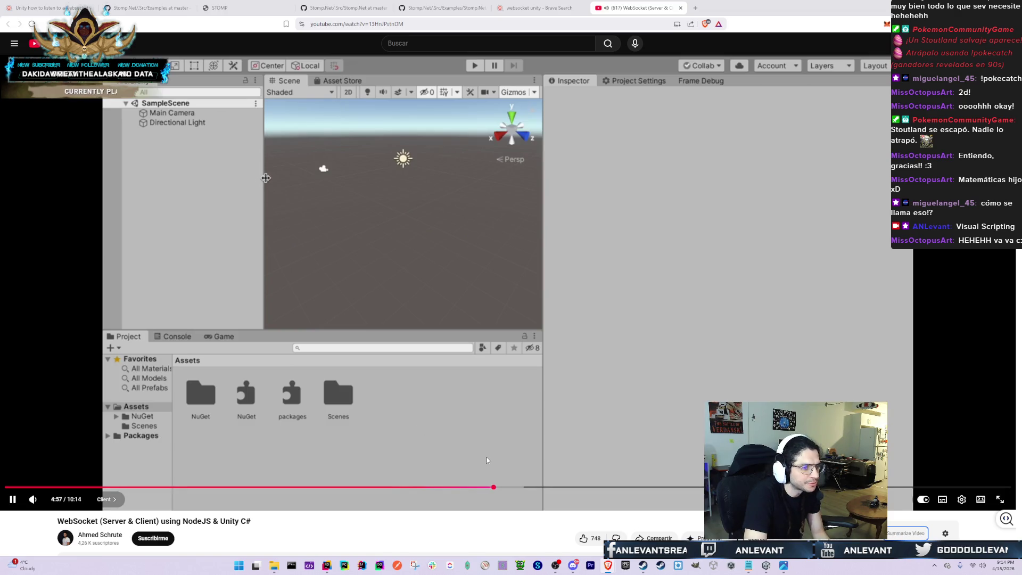
Step: Rewind the WebSocket video to 4:53, pause, then resume through the Unity NuGet setup
key("Left")
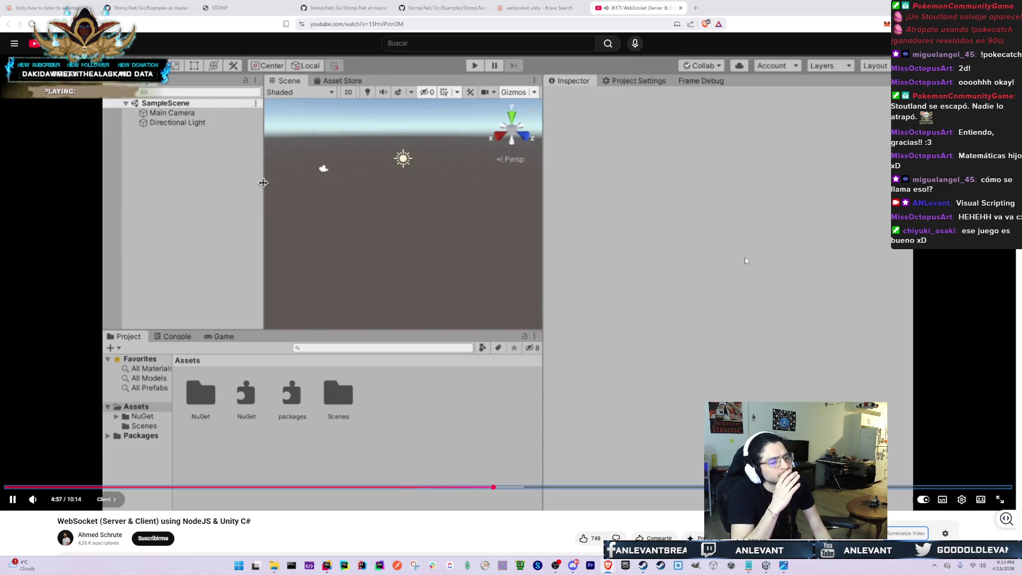
key("Left")
key("space")
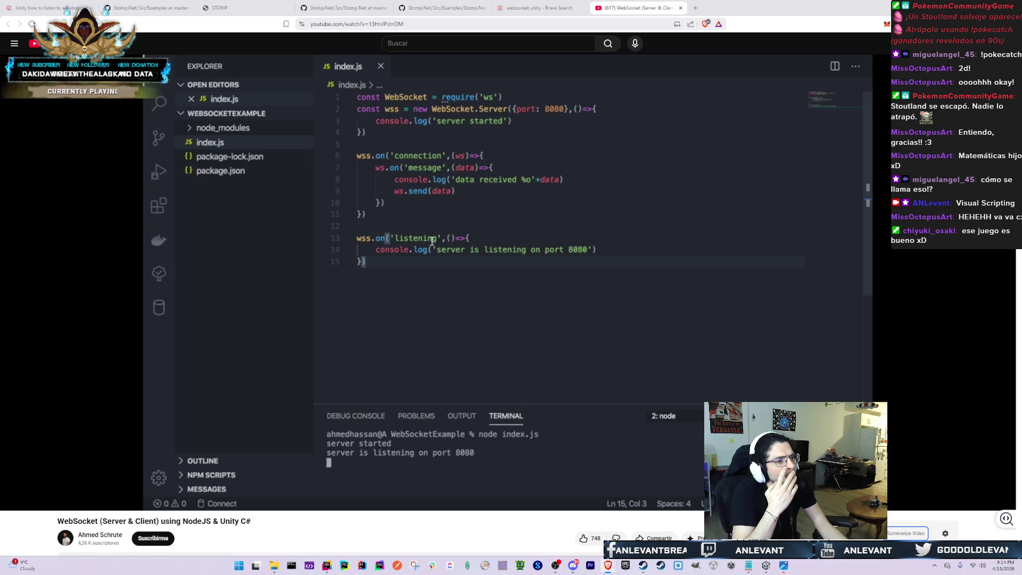
key("space")
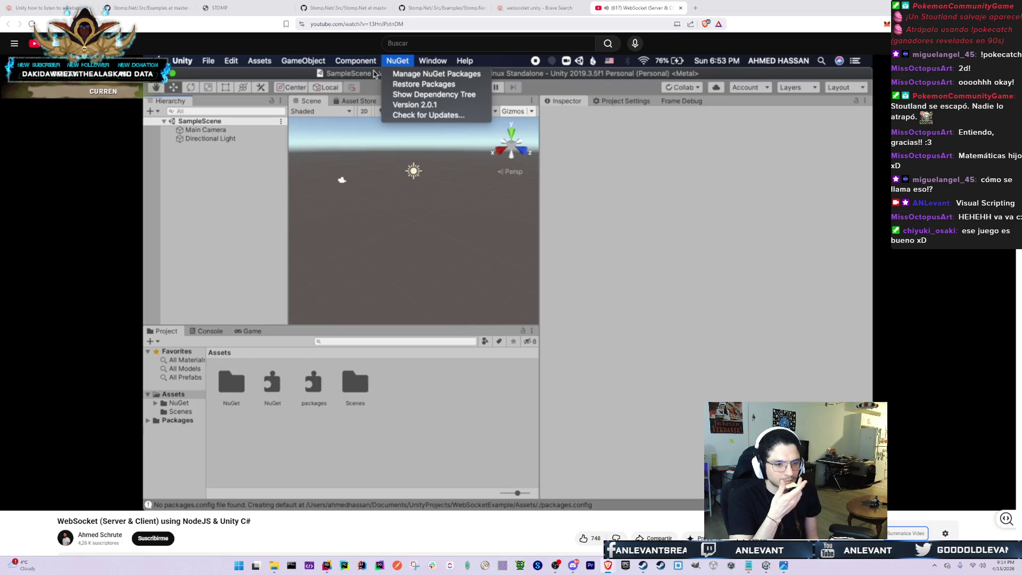
Step: Play the WebSocket tutorial to Update's Input.GetKeyDown check and pause at 8:14
mouse_move(487, 384)
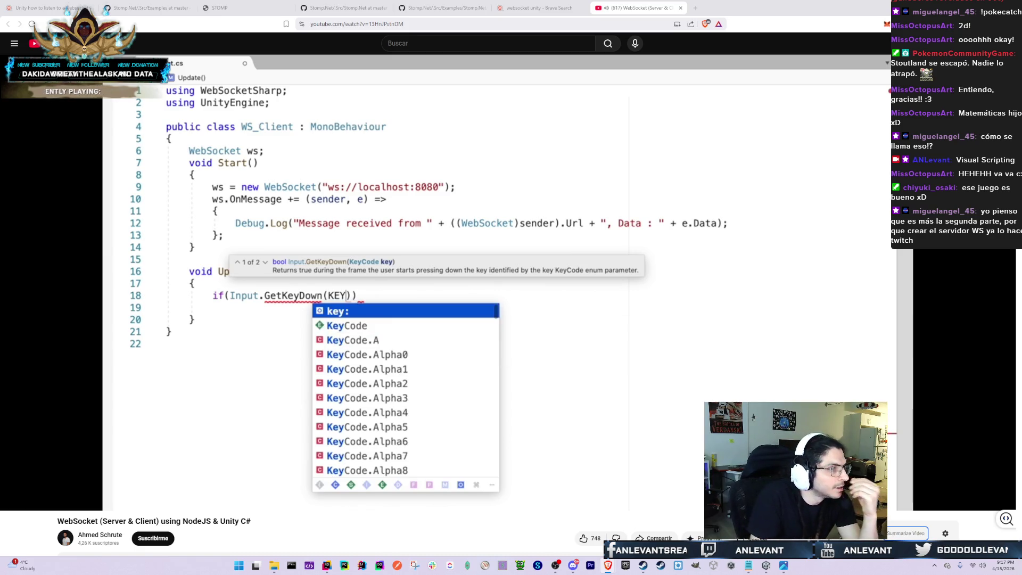
left_click(293, 213)
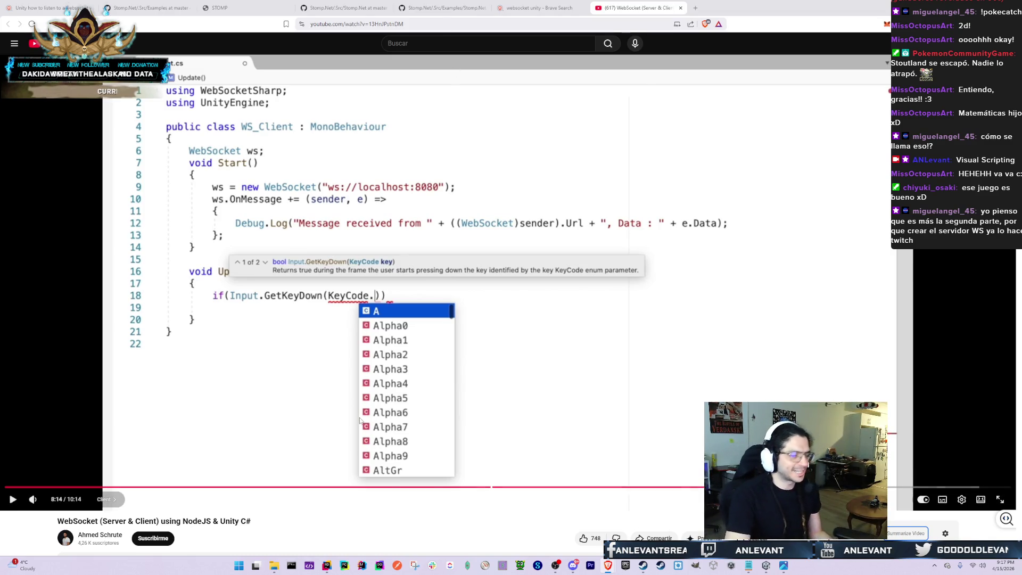
Step: Glance at the Stomp.Net repository, then return to the paused tutorial and scroll to its description
left_click(332, 6)
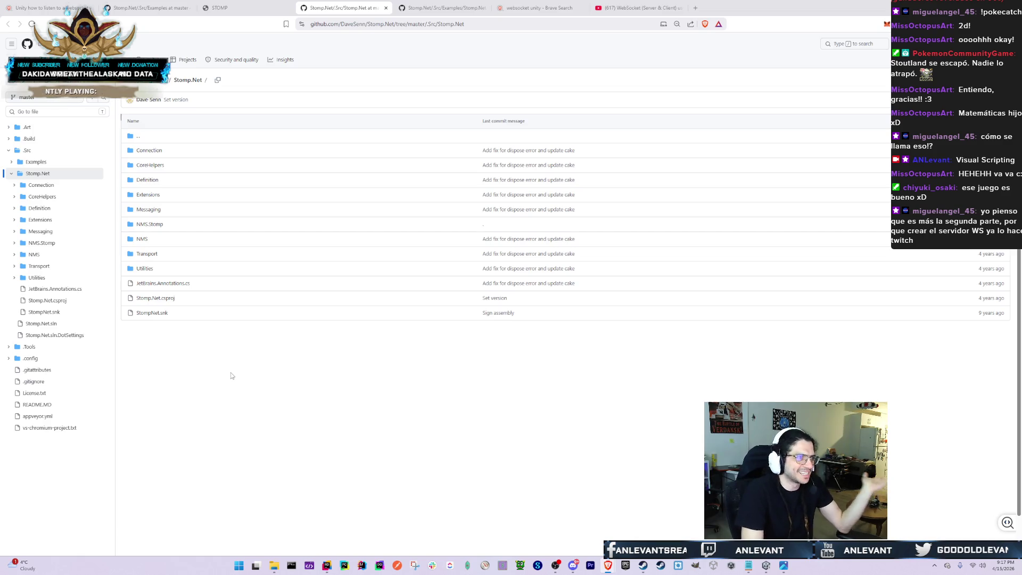
key("alt+Tab")
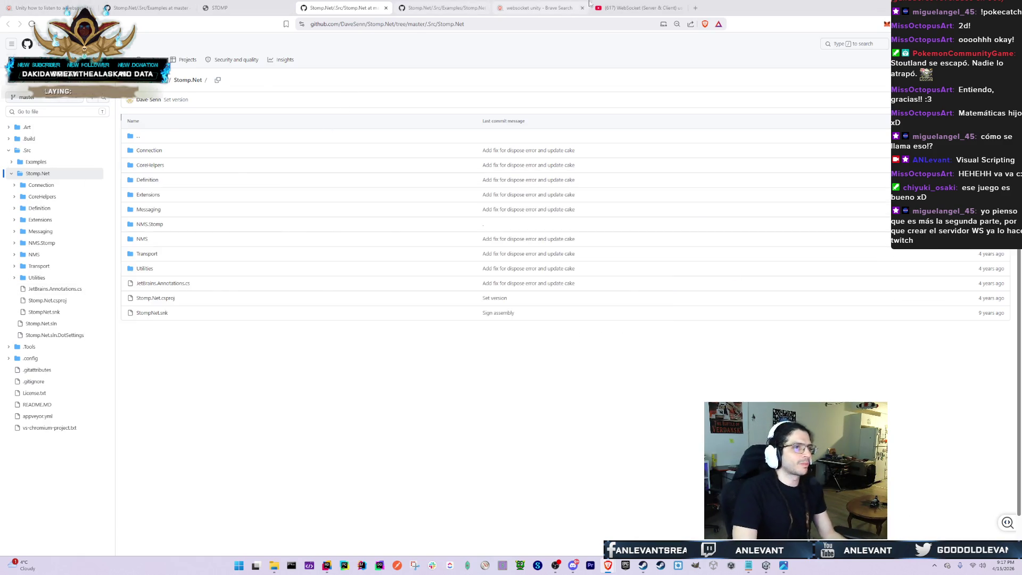
left_click(636, 7)
scroll(108, 435, "down", 4)
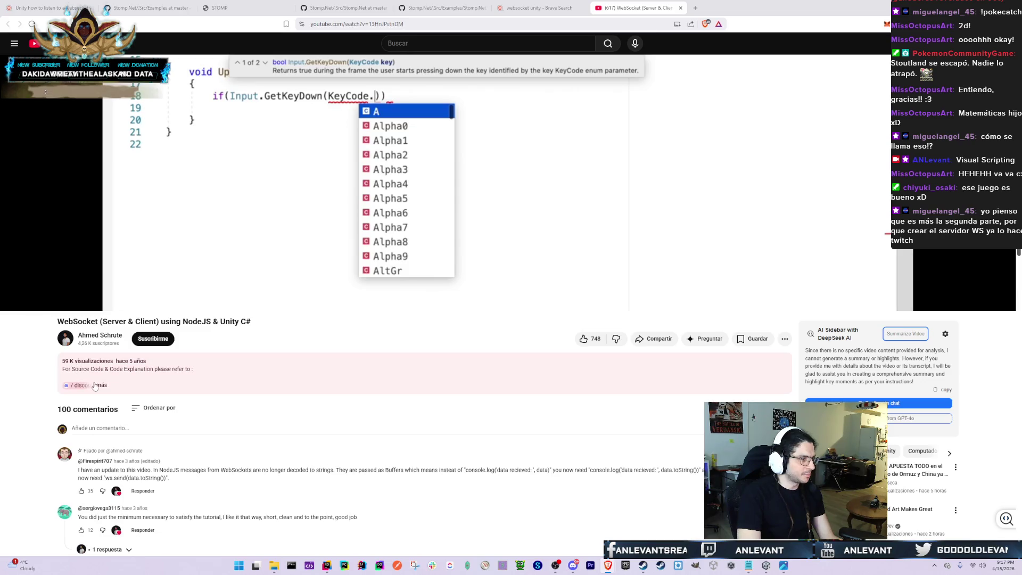
Step: Open the NuGet Unity package link from the video description, then look over Unity's editor menus
left_click(107, 331)
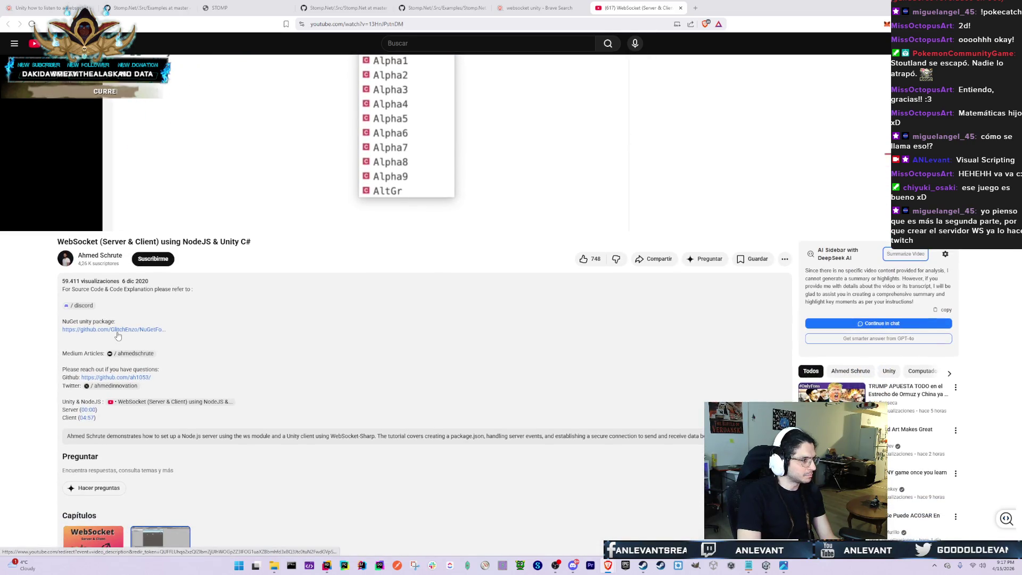
left_click(116, 331)
key("alt+Tab")
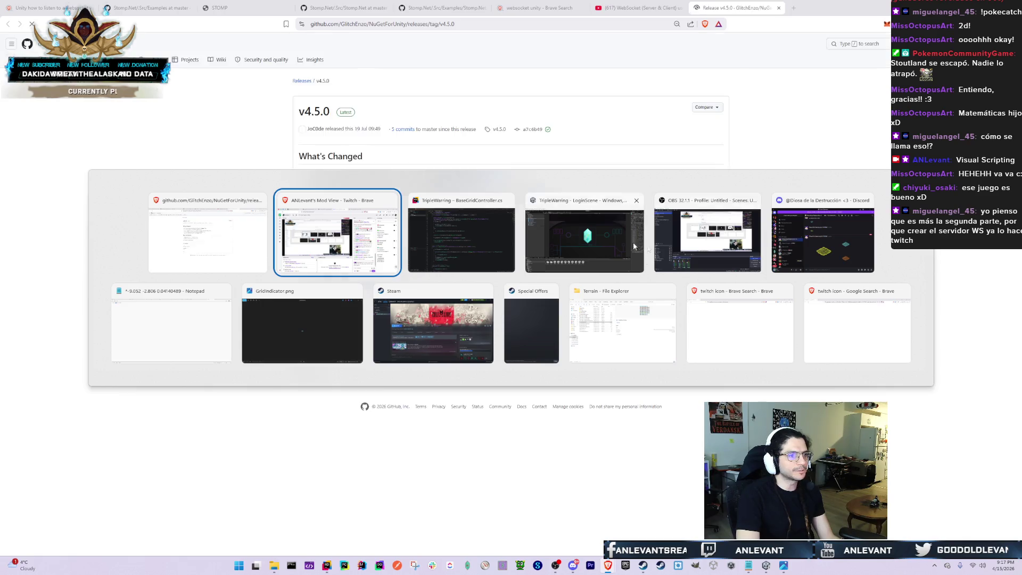
key("Tab")
key("Tab")
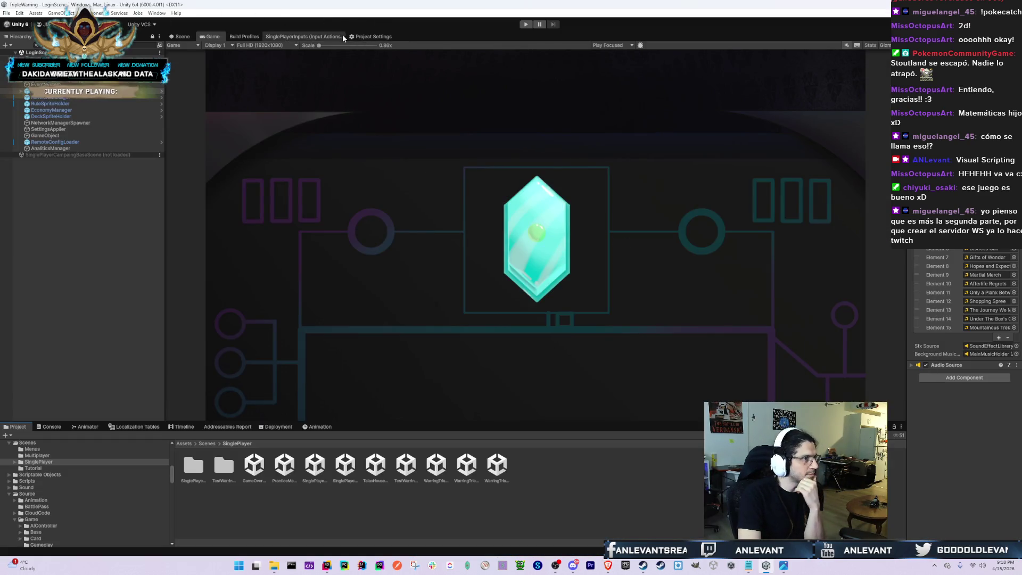
left_click(138, 15)
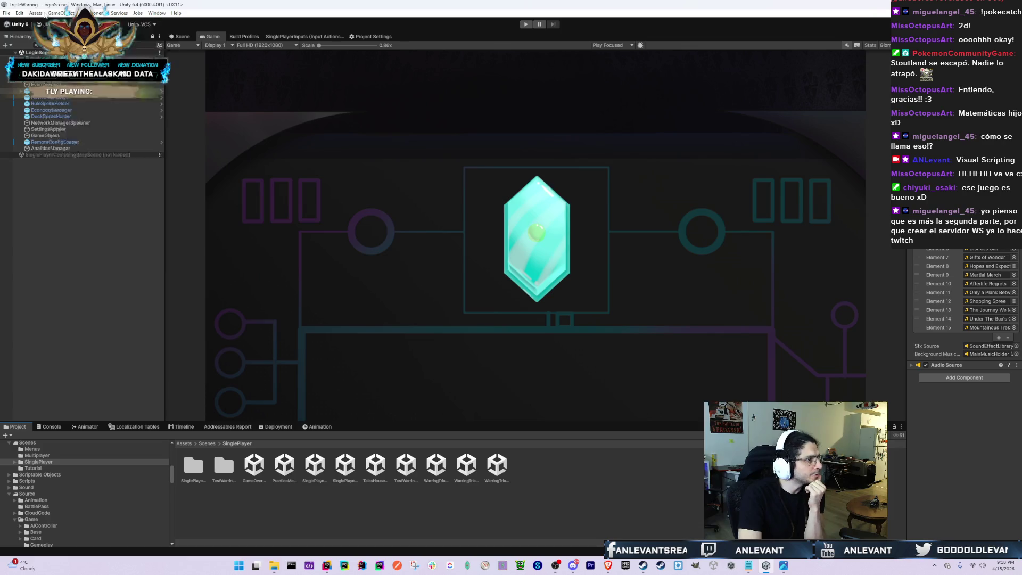
mouse_move(38, 15)
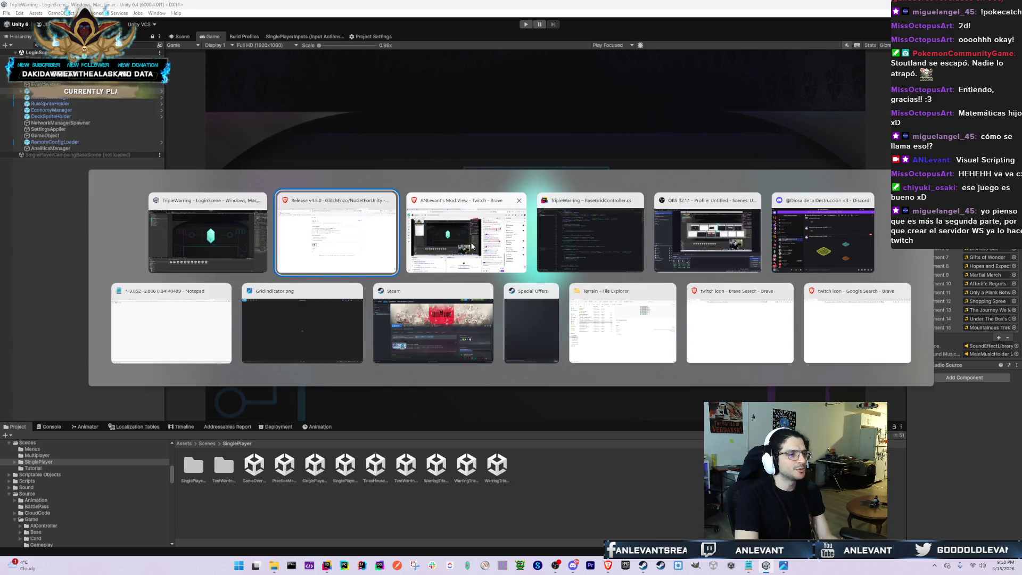
Step: Close the WebSocket tutorial tab next to the NuGetForUnity release page and adjust the volume
left_click(337, 235)
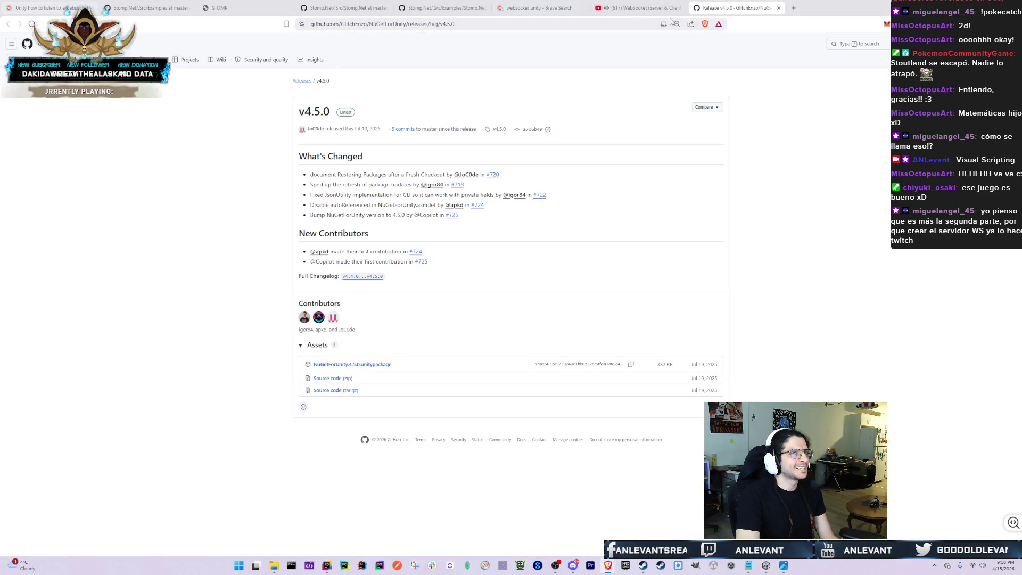
key("ctrl+shift+Tab")
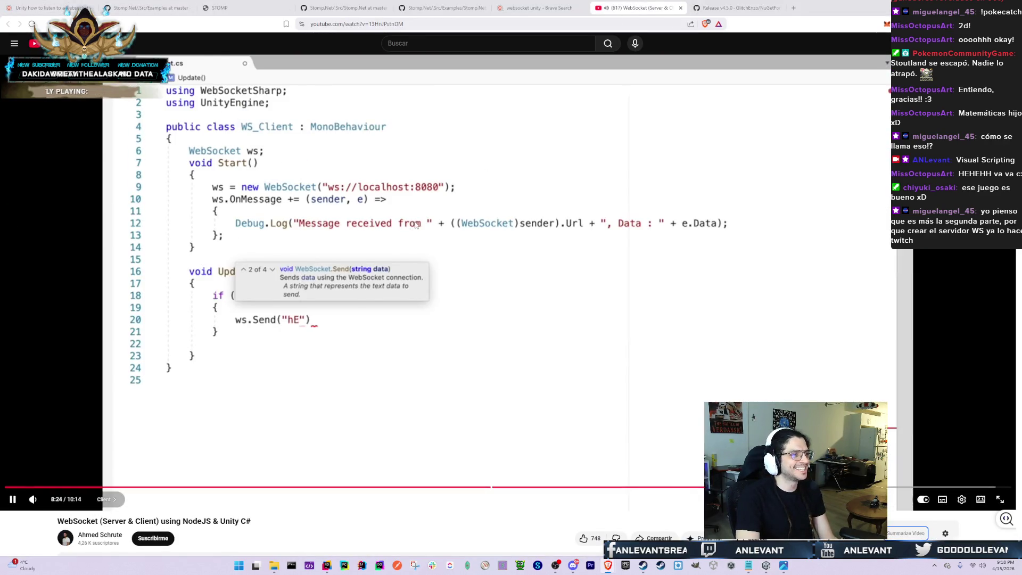
key("ctrl+w")
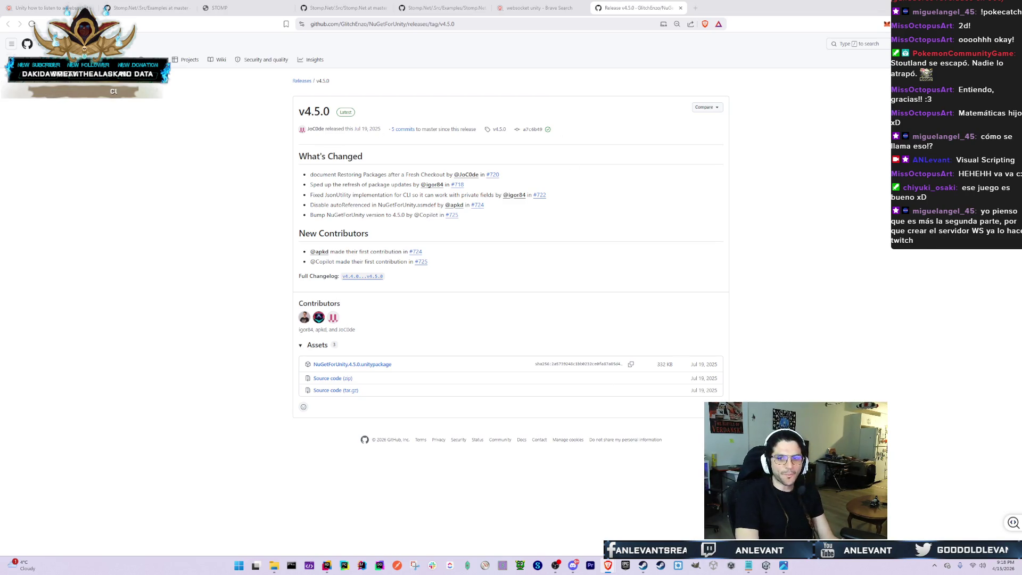
key("XF86AudioLowerVolume")
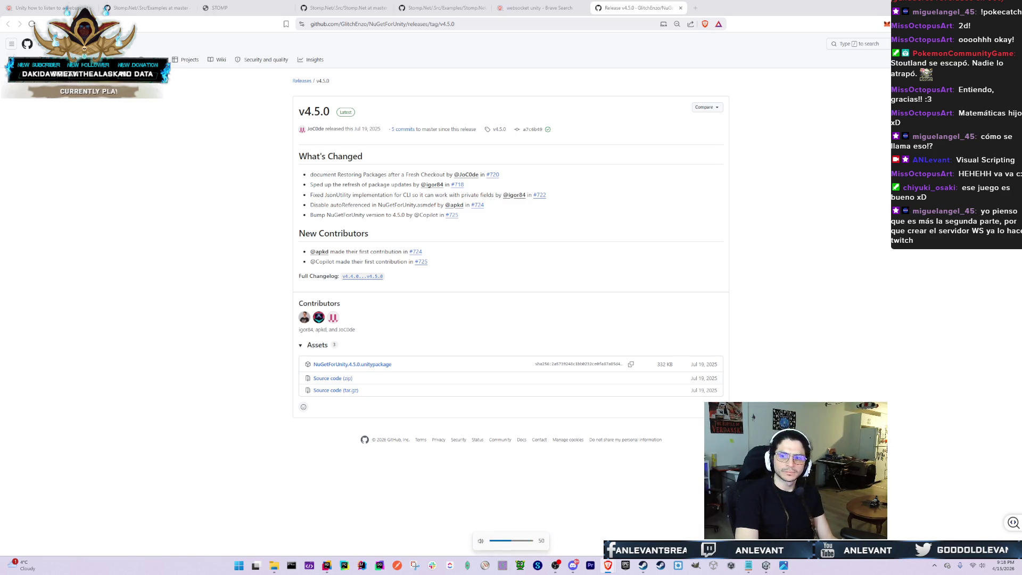
key("XF86AudioRaiseVolume")
key("XF86AudioRaiseVolume")
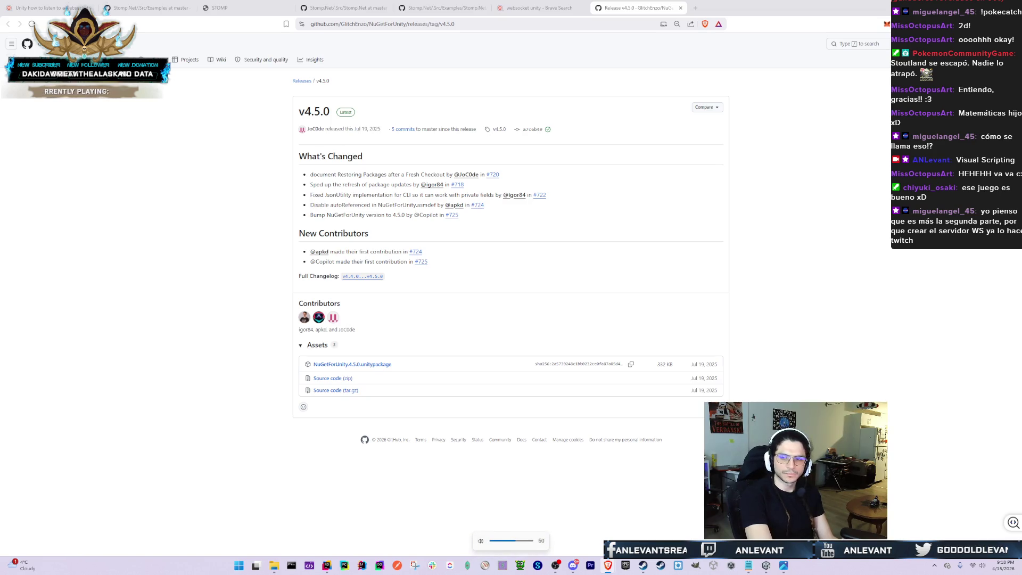
Step: Cycle past the BaseGridController.cs editor and release page, ending back in the Unity project
key("alt+Tab")
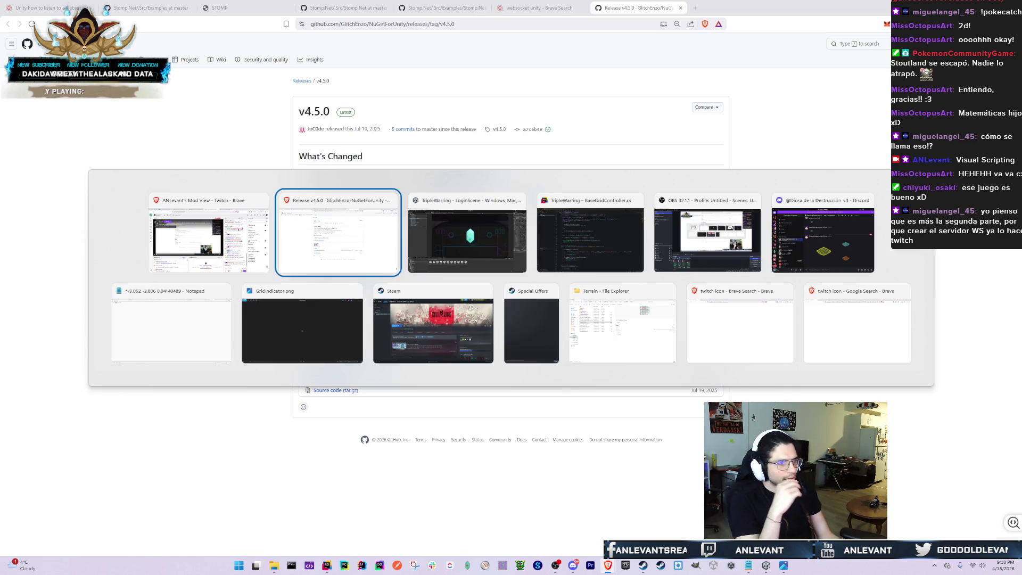
key("Tab")
key("Tab")
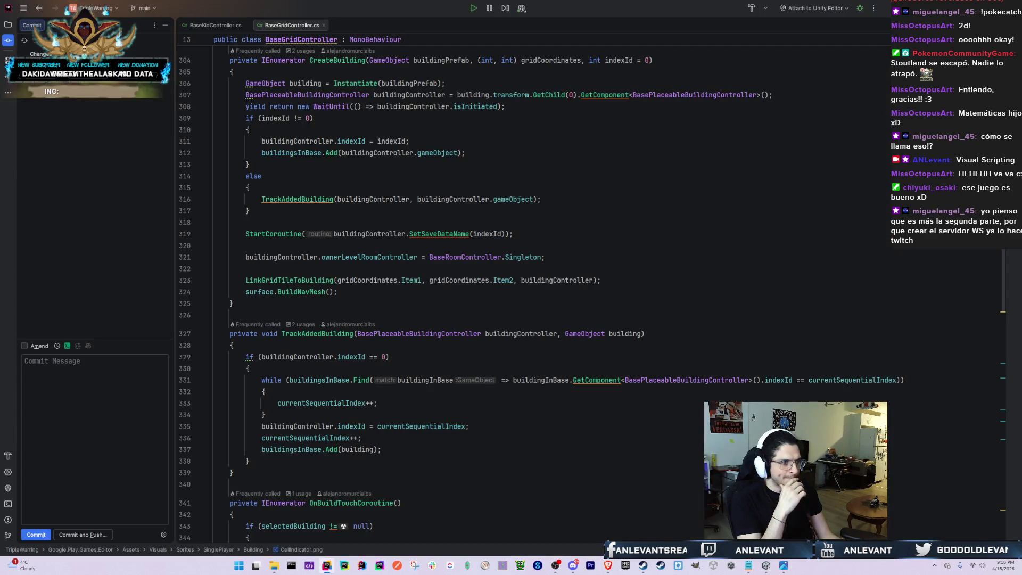
key("alt+Tab")
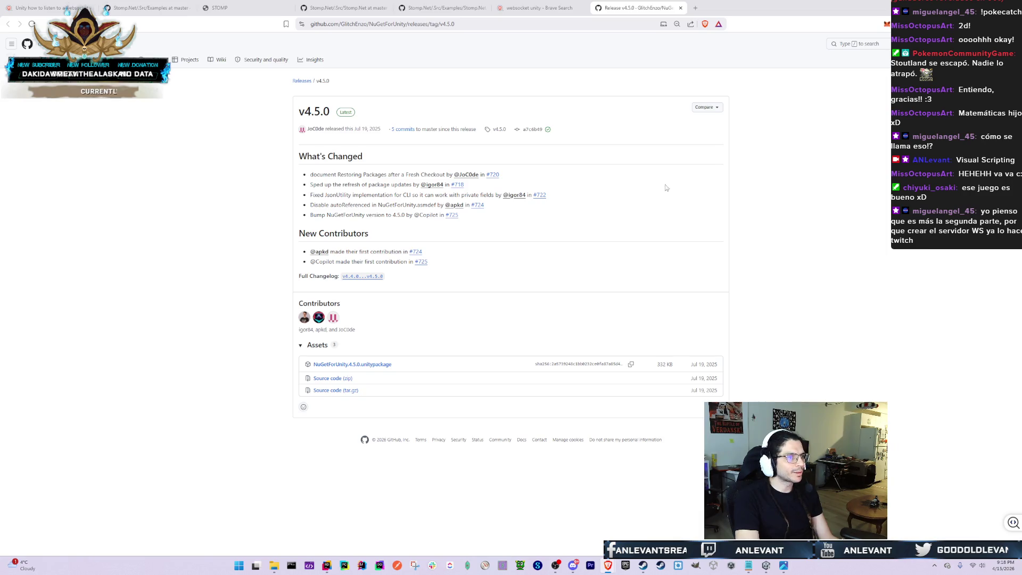
key("alt+Tab")
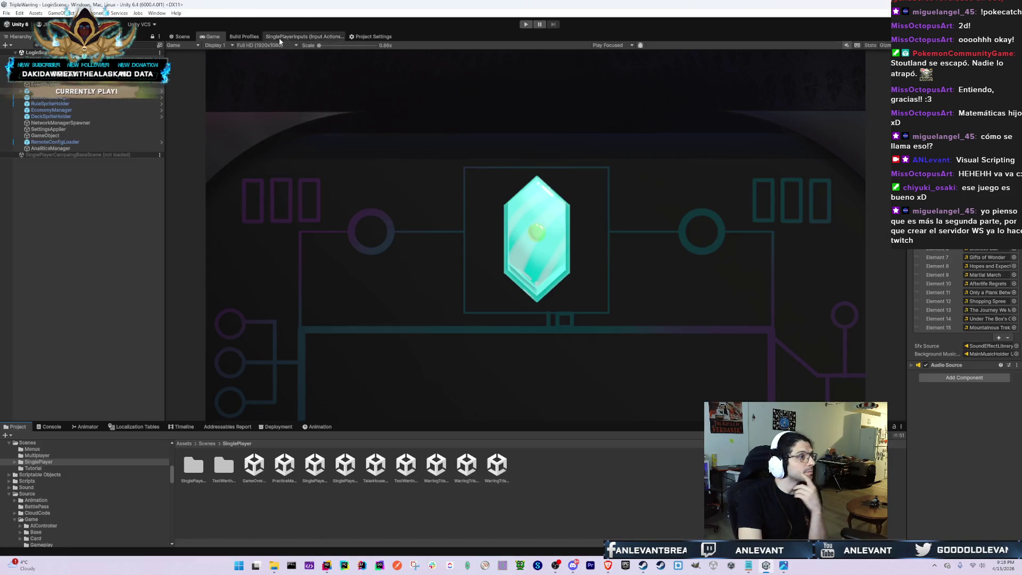
Step: Look through the Assets, Services and Edit menus, then open Window > Package Management > Package Manager
left_click(22, 12)
mouse_move(37, 13)
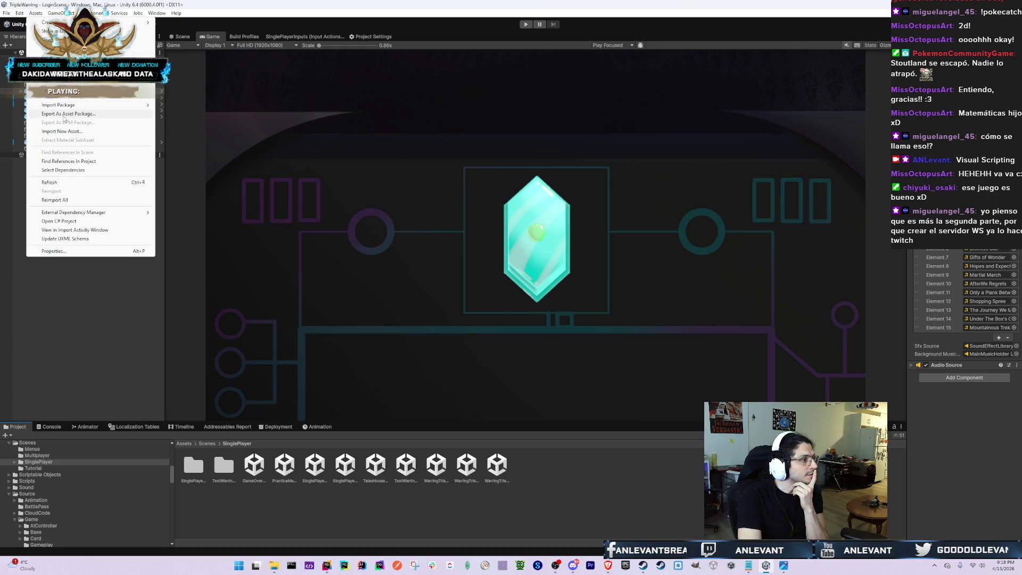
mouse_move(66, 107)
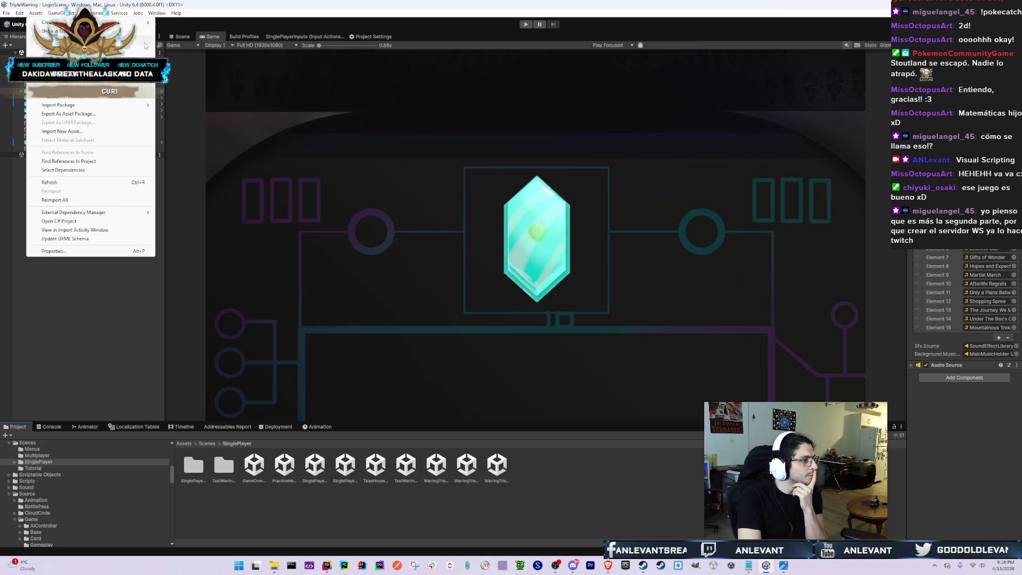
mouse_move(102, 216)
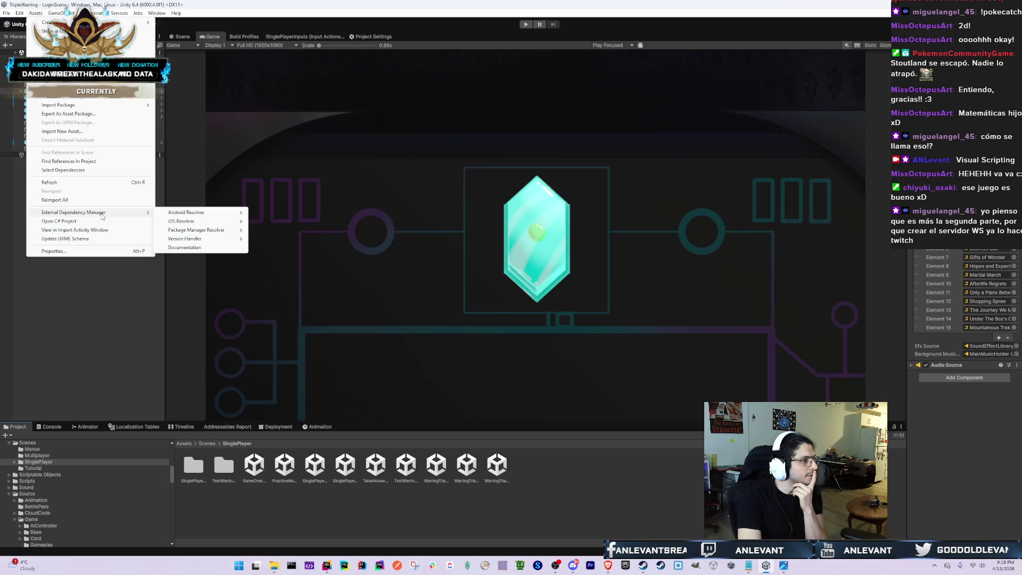
left_click(128, 13)
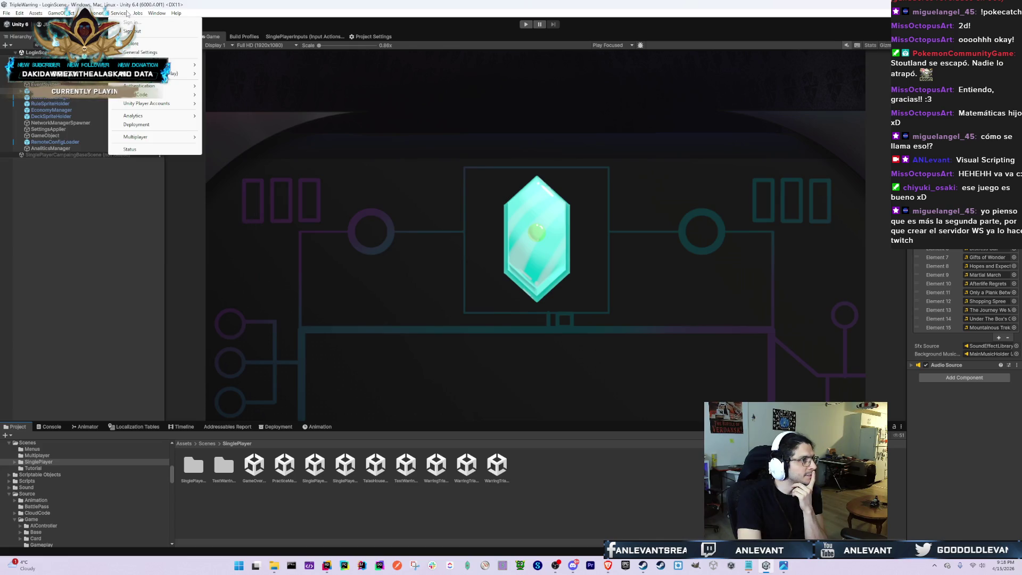
left_click(20, 13)
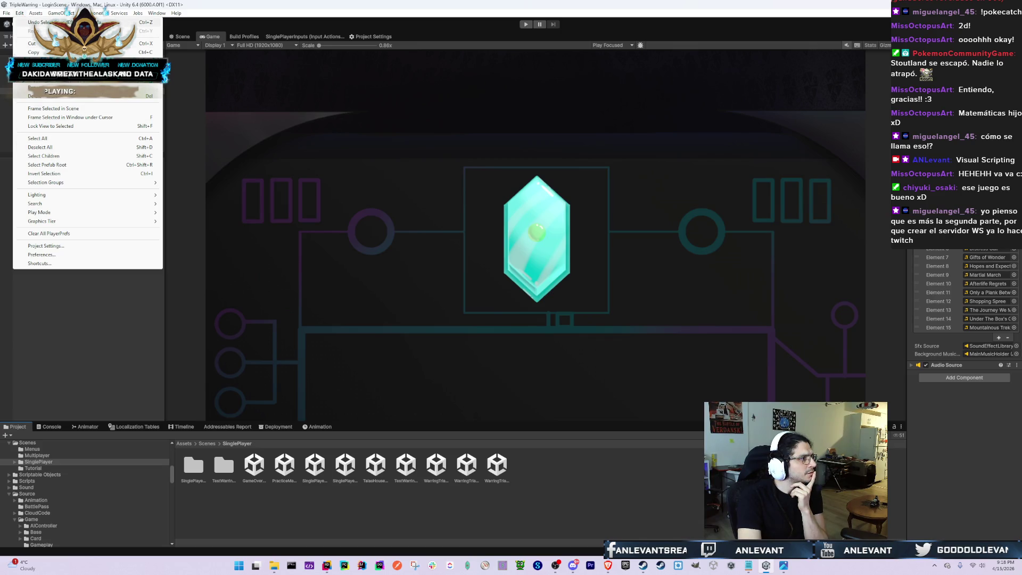
left_click(67, 16)
mouse_move(93, 12)
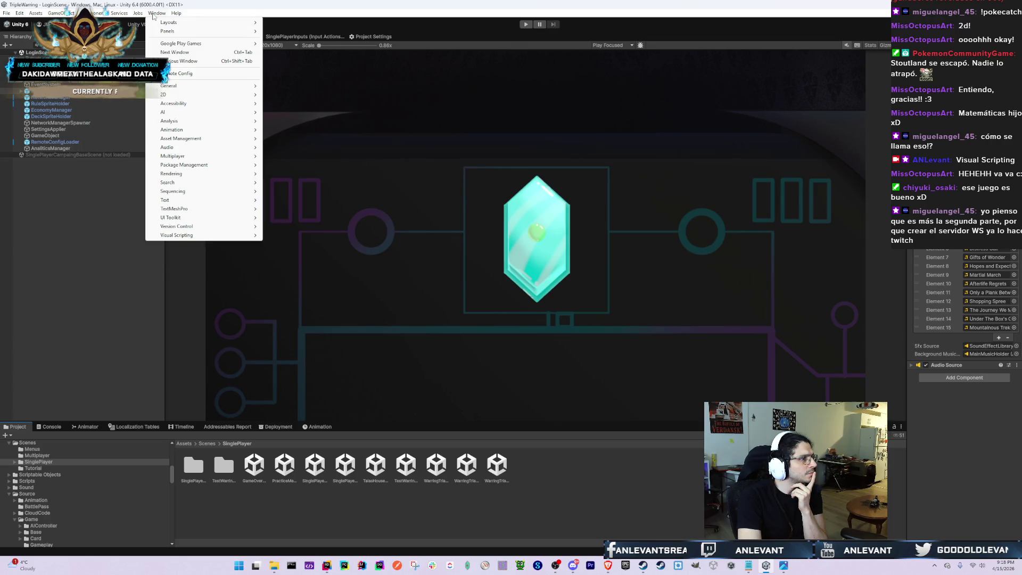
mouse_move(205, 167)
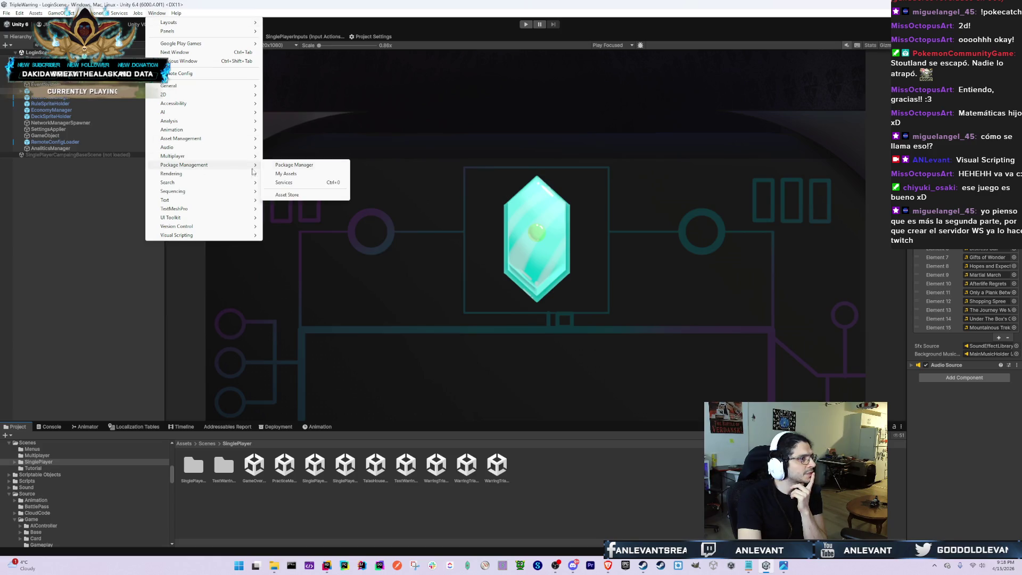
left_click(295, 169)
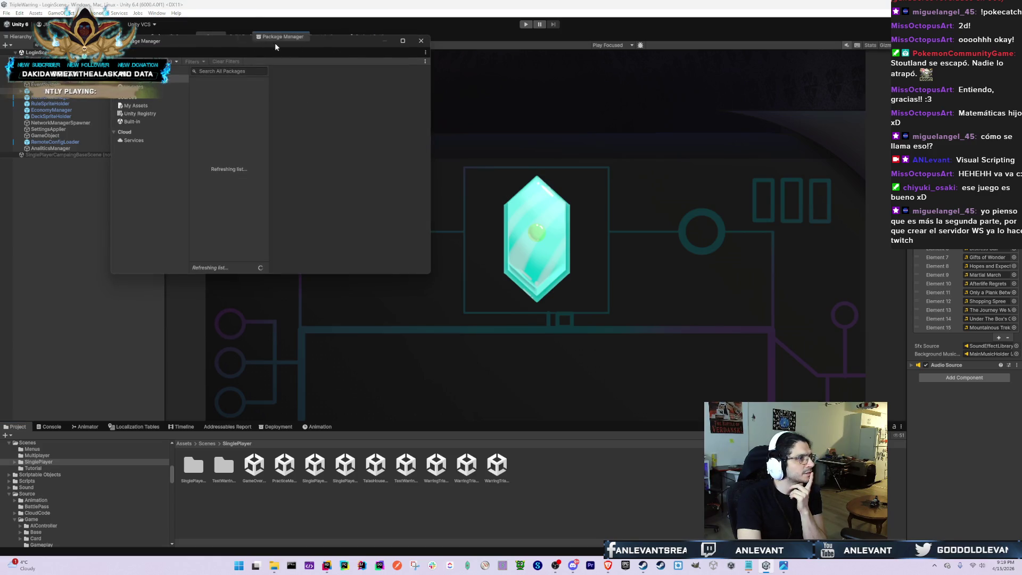
Step: Dock the Package Manager, search the Unity Registry for 'NuGet' with no result, then switch back to the browser
left_click_drag(489, 43, 490, 44)
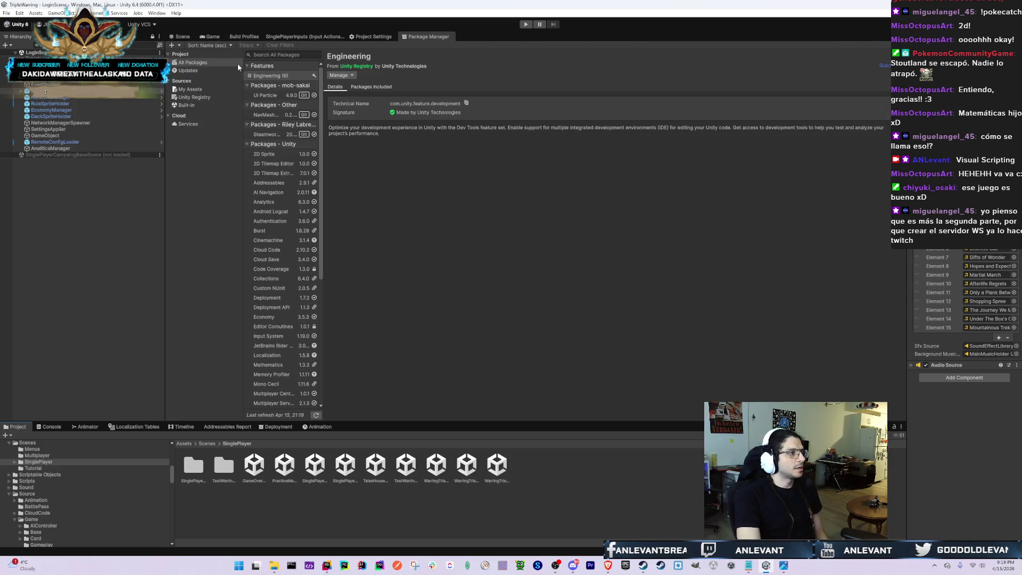
left_click(194, 98)
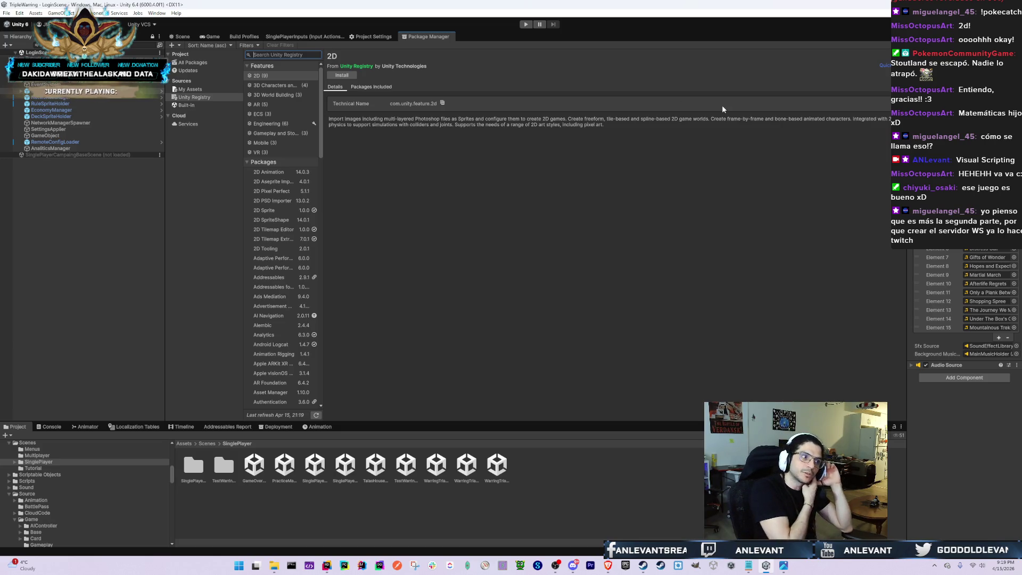
type("NuGet")
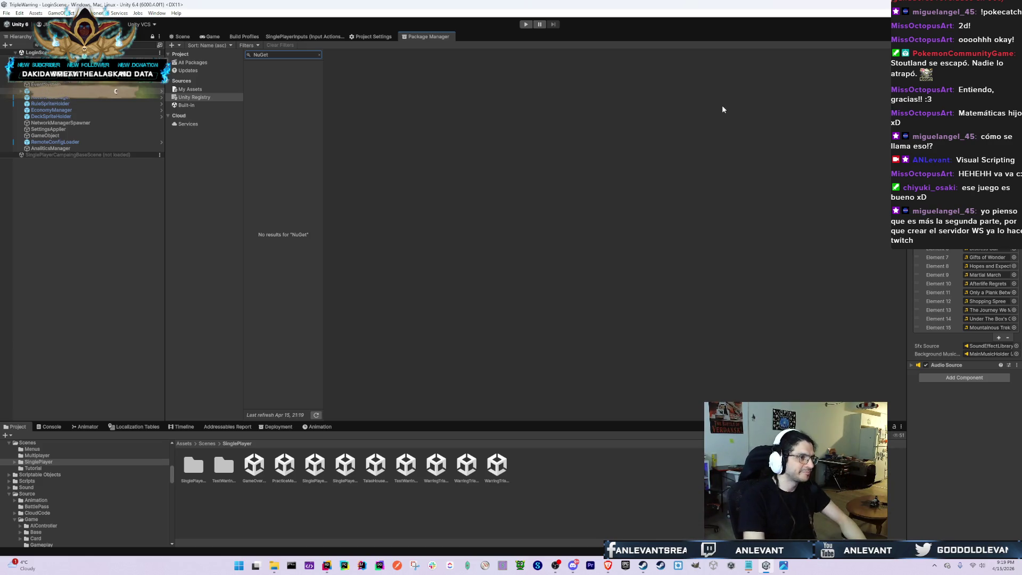
key("BackSpace")
key("BackSpace")
key("BackSpace")
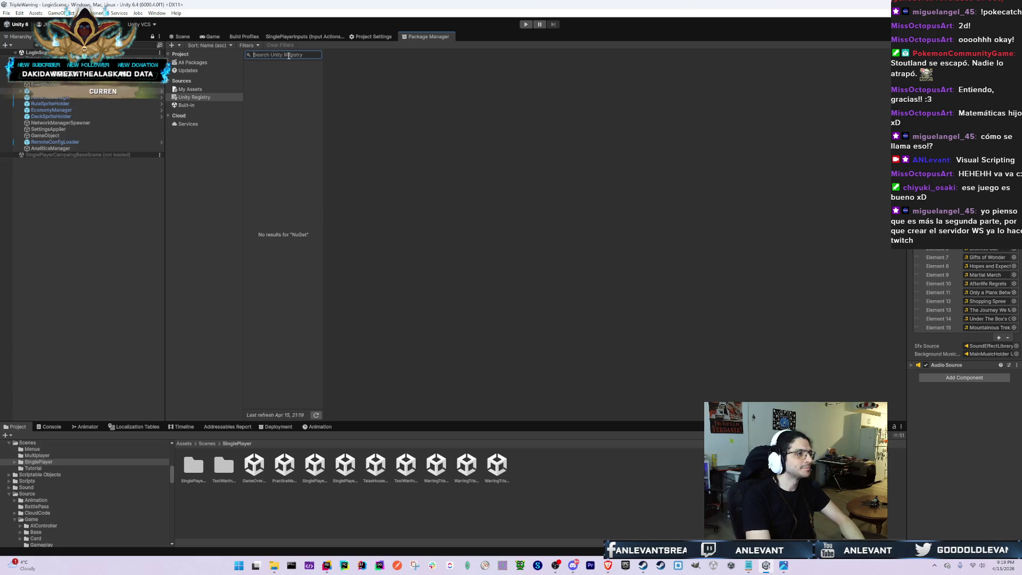
key("alt+Tab")
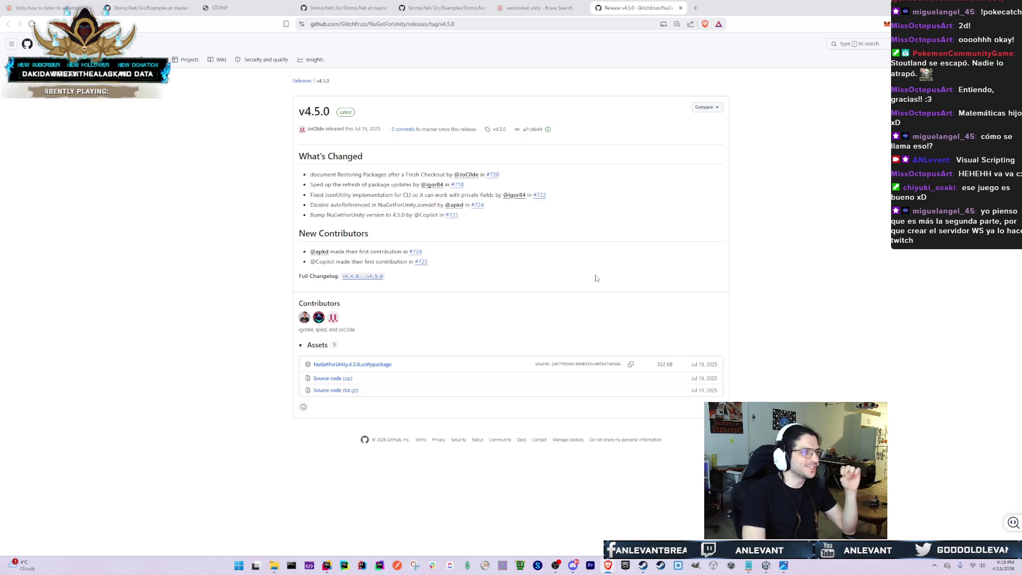
Step: Open and close the tag comparison list, then copy the NuGetForUnity v4.5.0 release page address
left_click(718, 106)
left_click(238, 213)
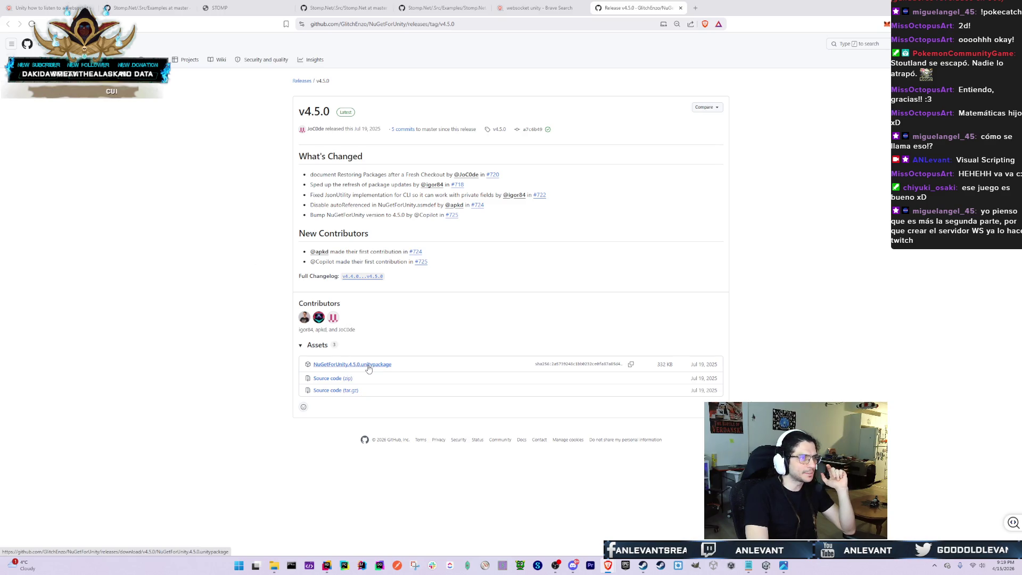
key("ctrl+l")
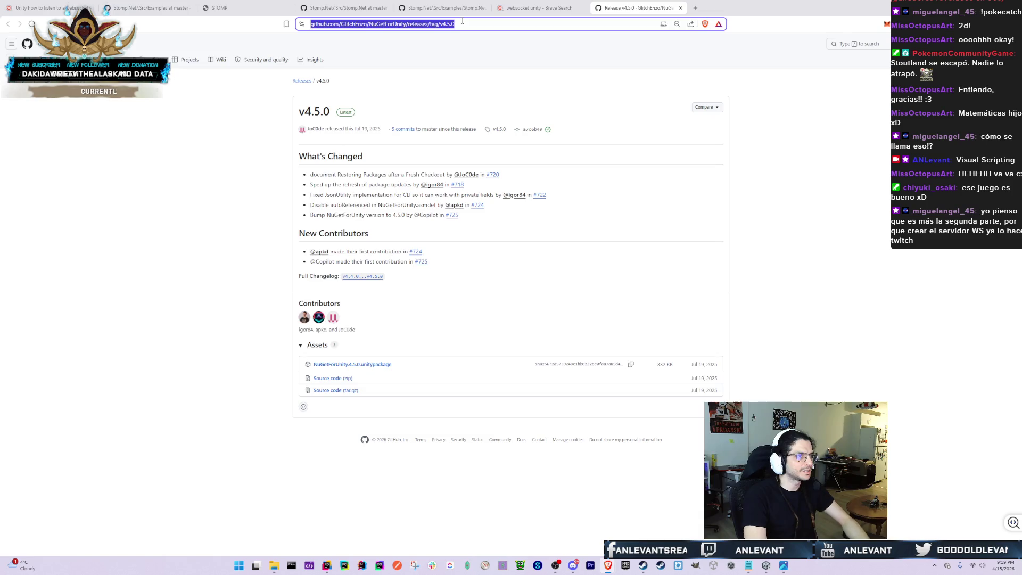
key("alt+Tab")
Step: Back in Unity, open the Package Manager's + menu for adding a package
left_click(211, 47)
left_click(249, 45)
left_click(176, 46)
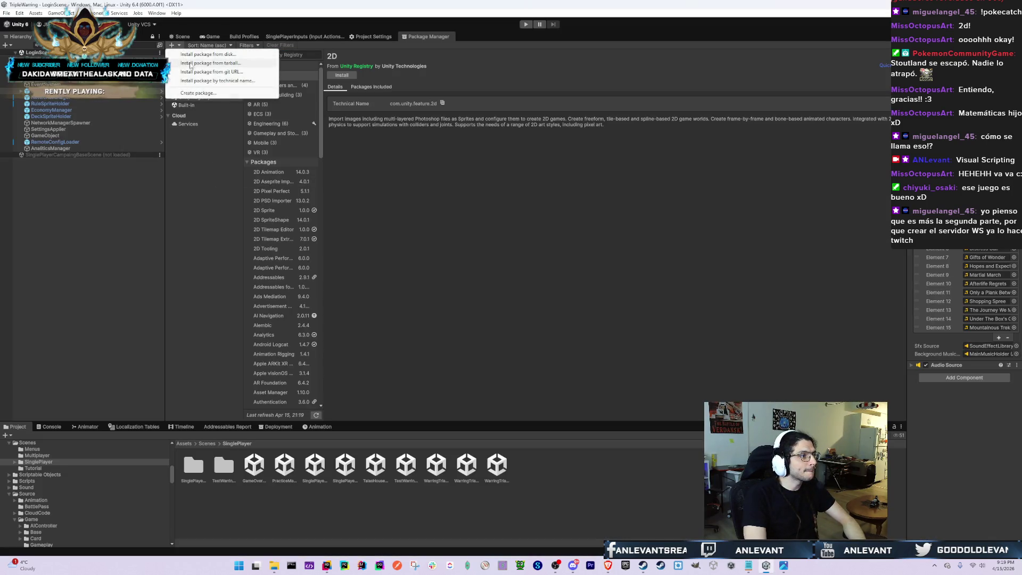
Step: Install from the pasted release-page git URL, view the 'Unable to add packages' error, and follow its GitHub link
left_click(211, 72)
type("https://github.com/GlitchEnzo/NuGetForUnity/releases/tag/v4.5.0")
key("Return")
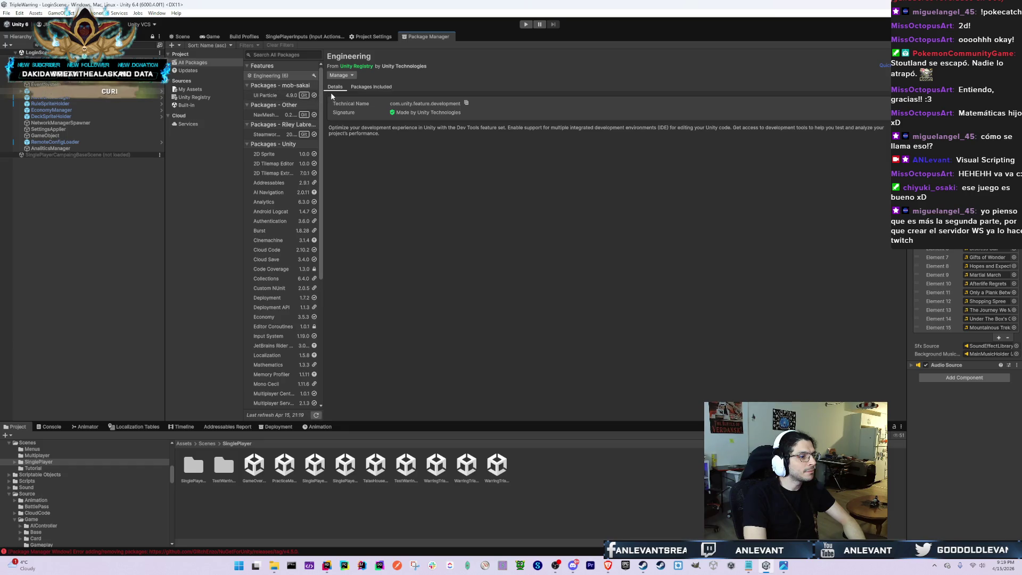
left_click(45, 427)
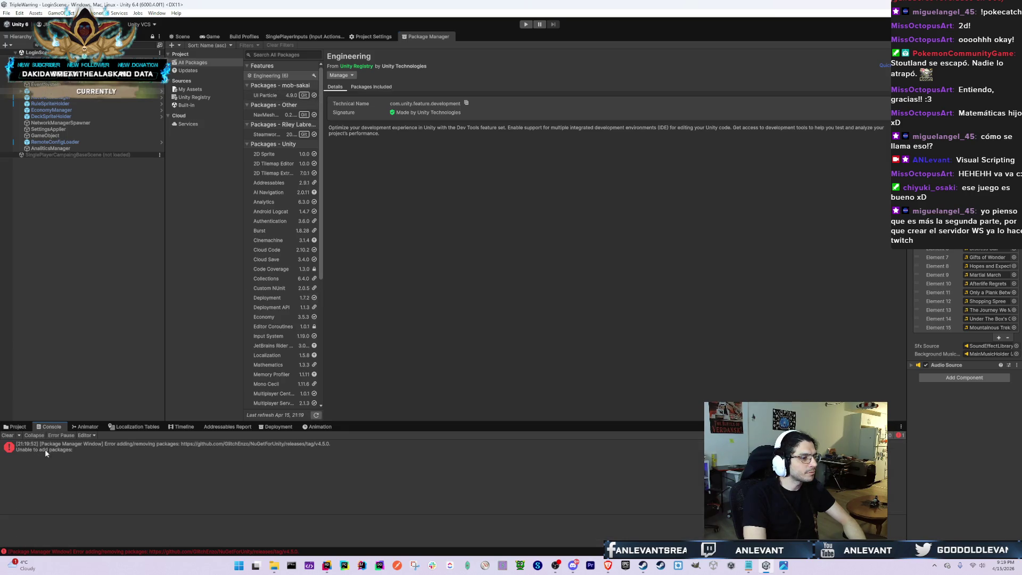
left_click(256, 444)
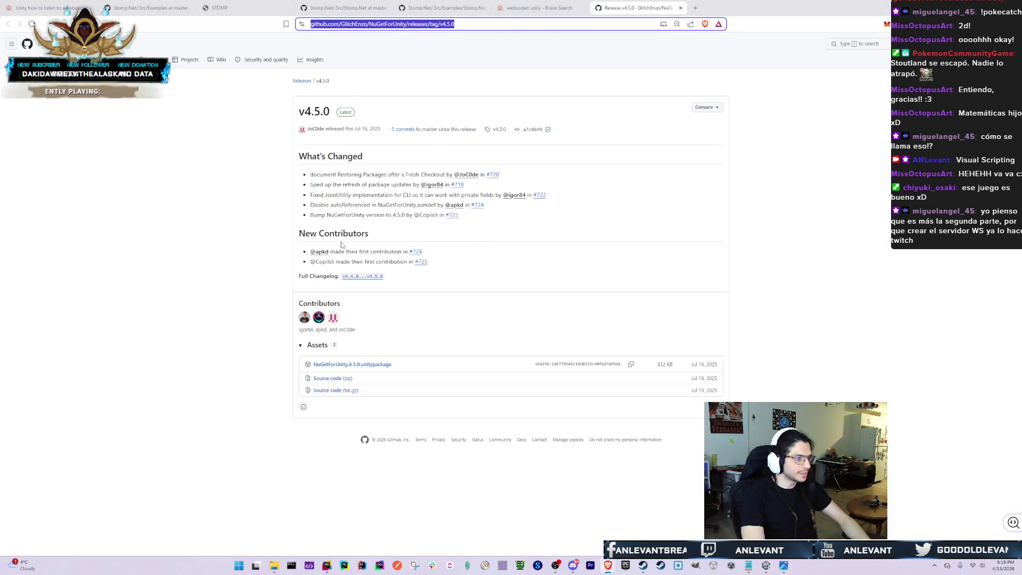
Step: Open the releases list in a new tab, then scroll through the NuGetForUnity repository README
middle_click(305, 81)
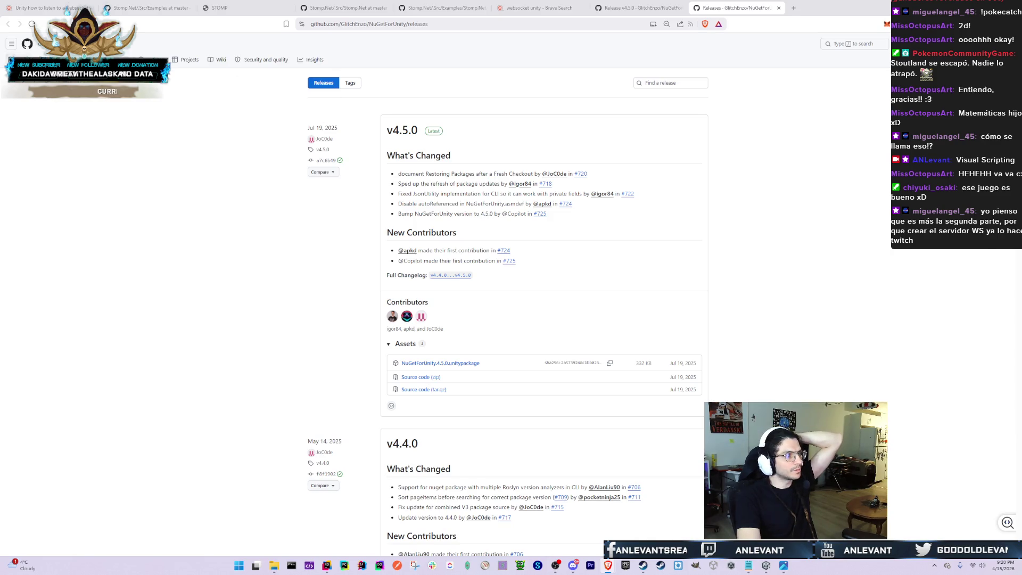
left_click(80, 44)
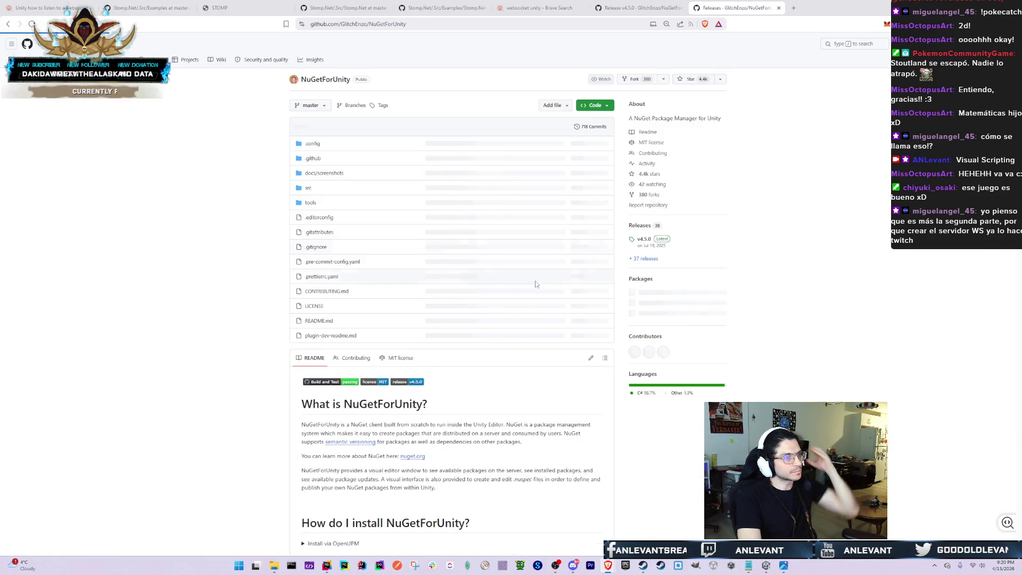
scroll(522, 382, "down", 9)
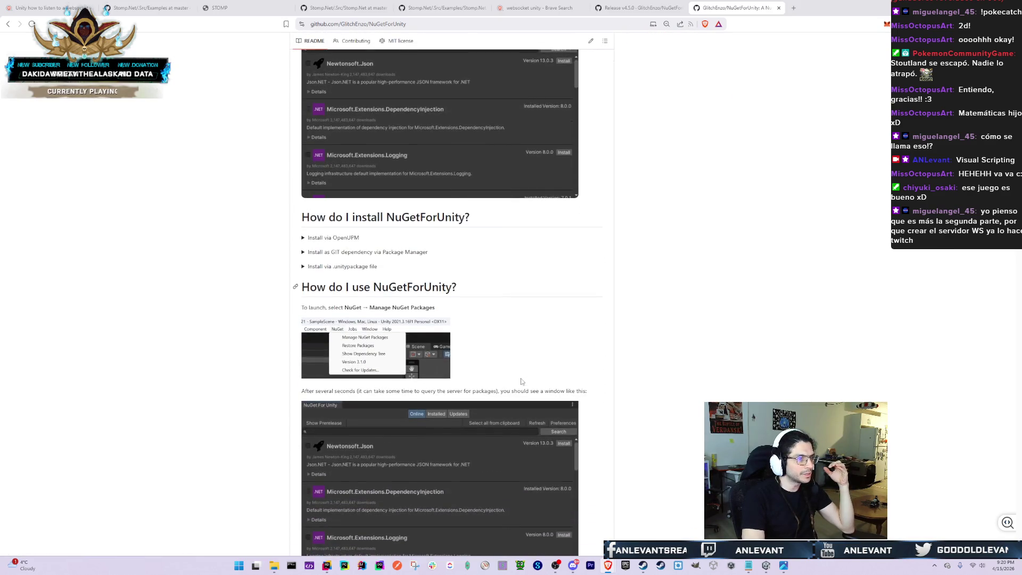
scroll(521, 382, "down", 1)
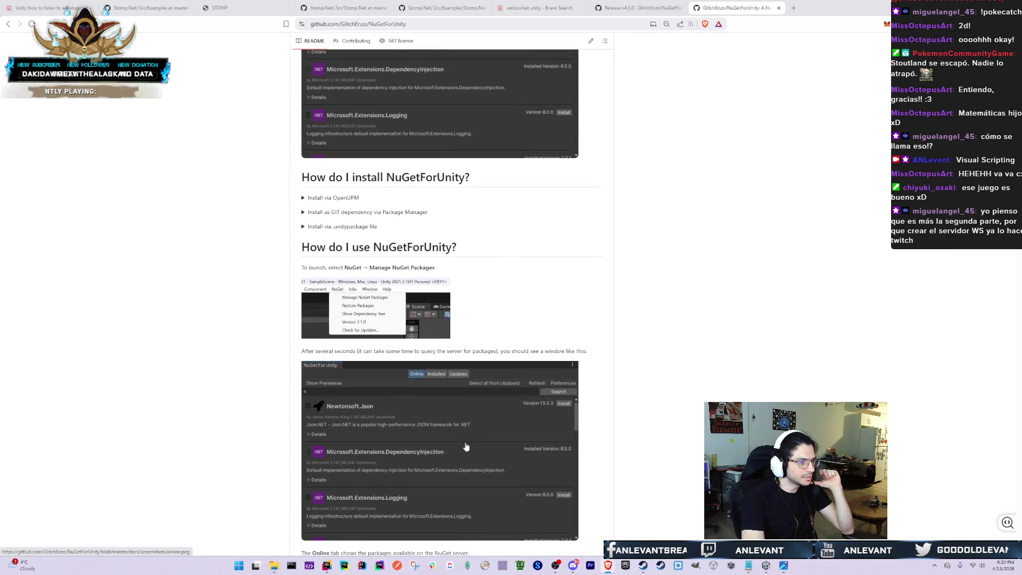
scroll(469, 380, "down", 12)
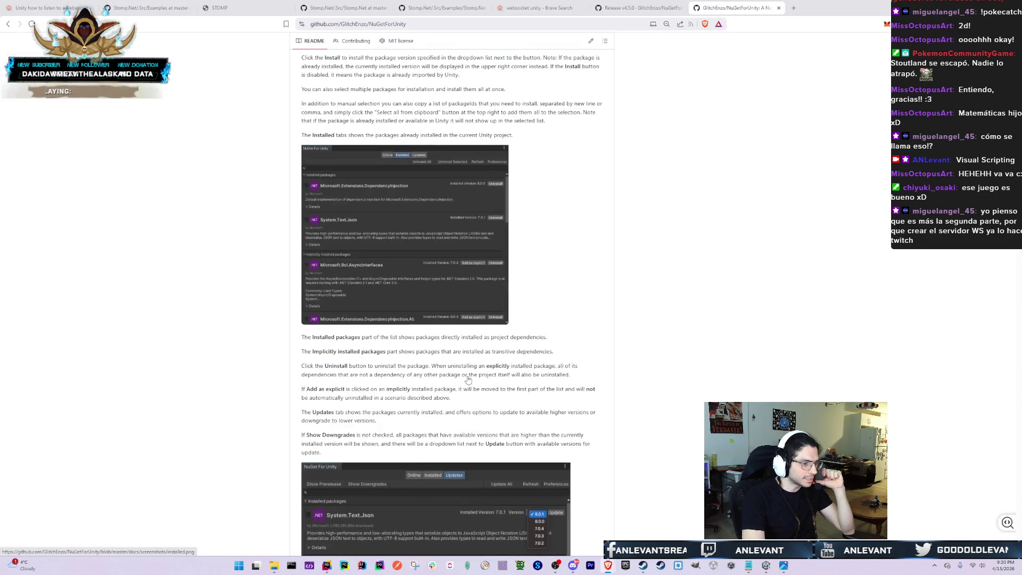
scroll(468, 380, "down", 8)
scroll(457, 382, "down", 4)
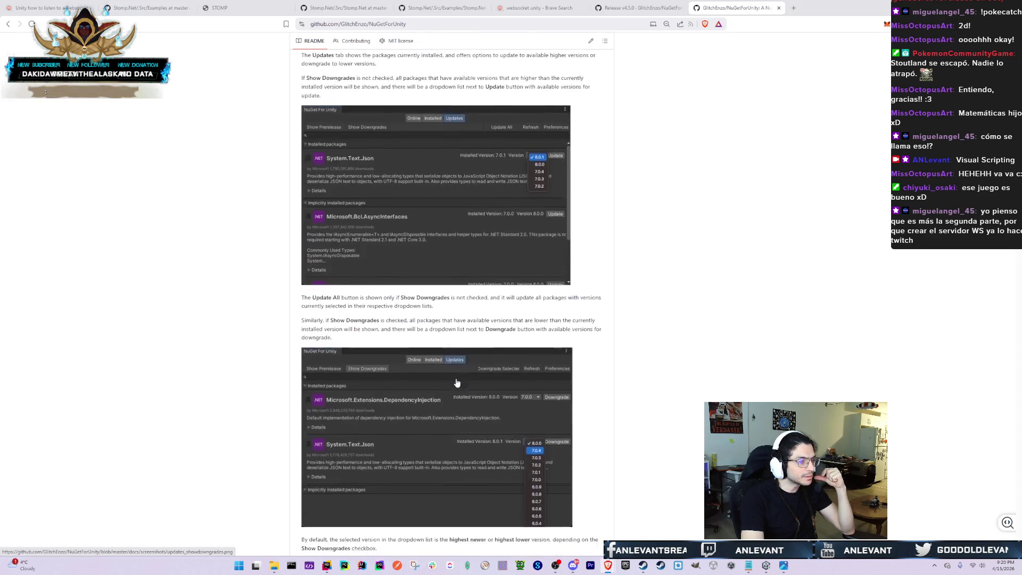
scroll(457, 383, "down", 10)
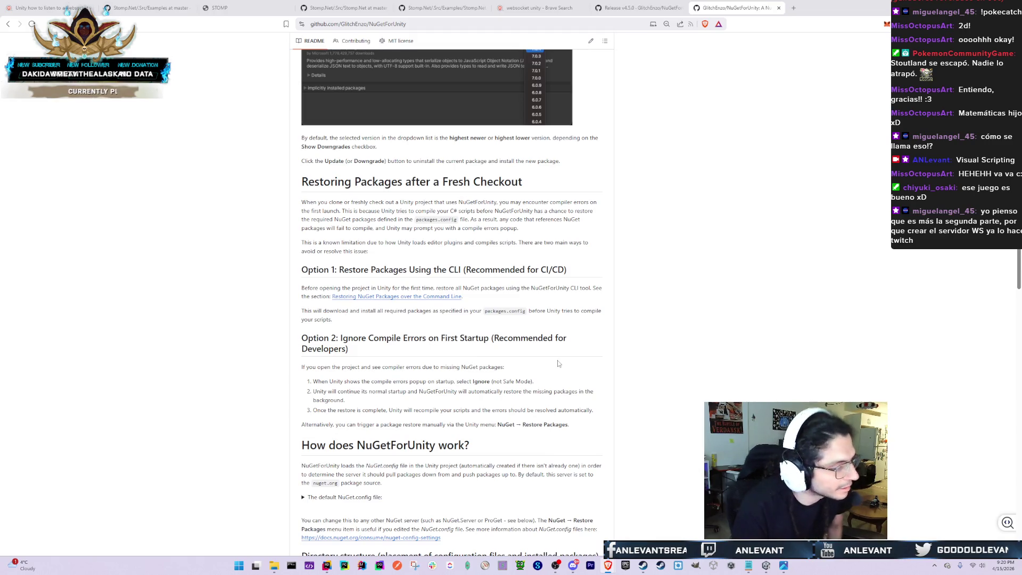
scroll(395, 287, "down", 5)
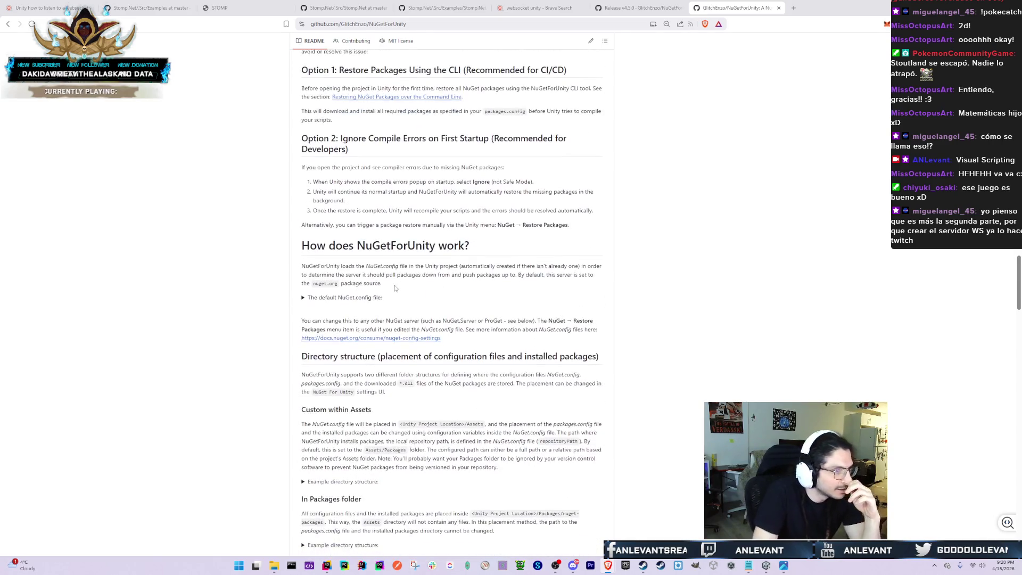
scroll(395, 287, "down", 4)
scroll(393, 419, "up", 1)
scroll(345, 243, "down", 15)
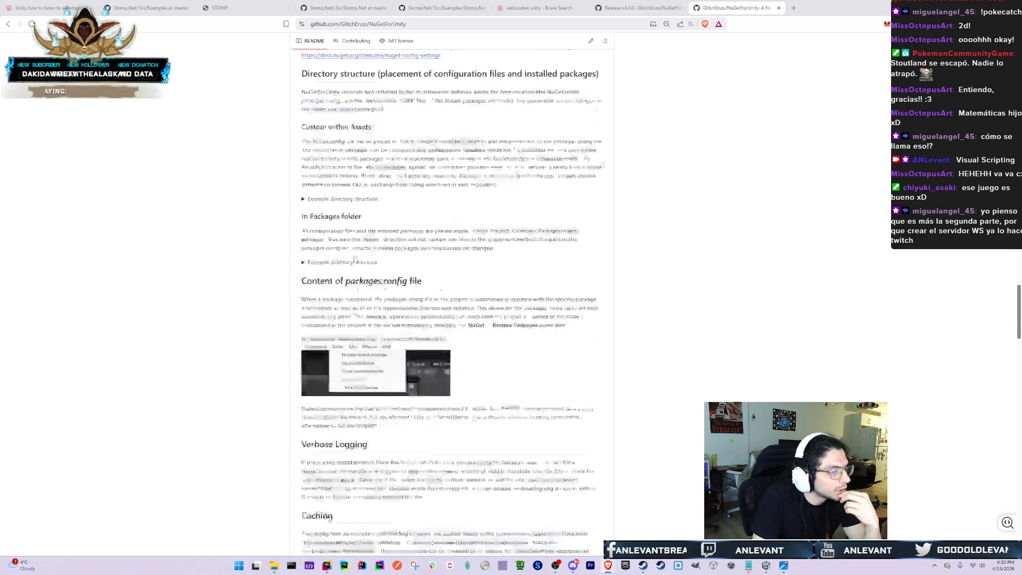
scroll(266, 297, "down", 14)
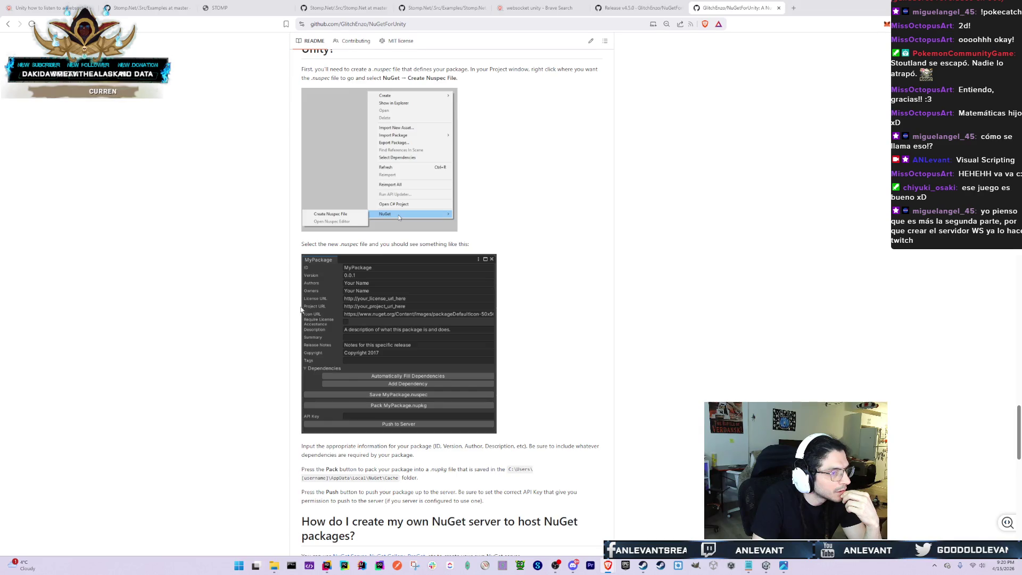
scroll(287, 304, "down", 8)
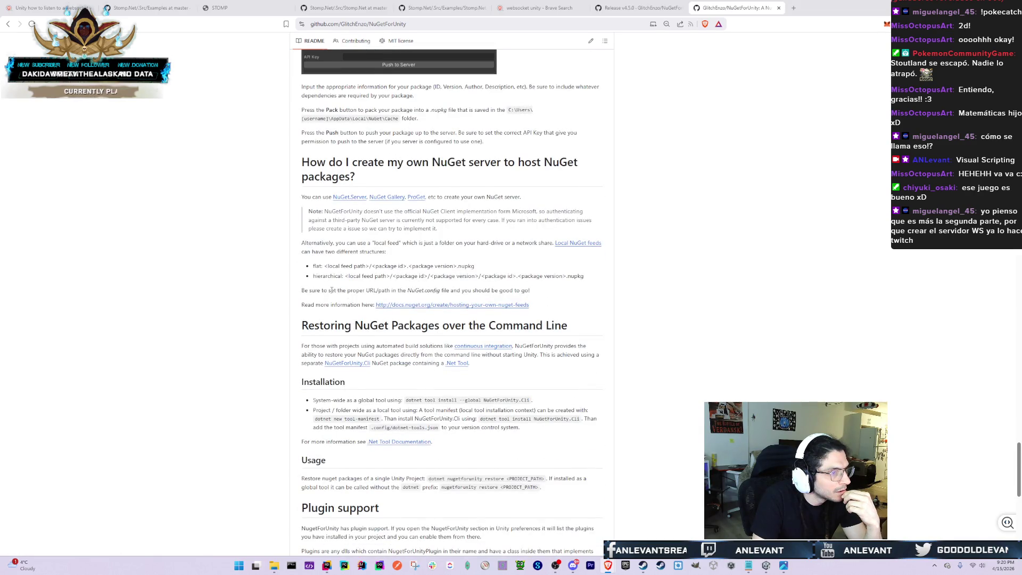
scroll(335, 287, "down", 3)
key("super+shift+s")
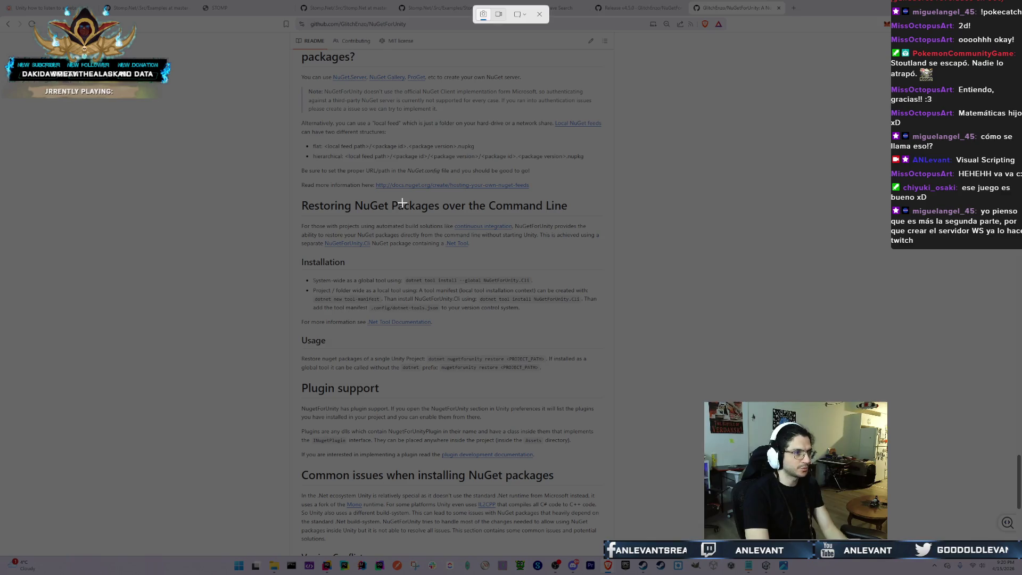
key("Escape")
scroll(394, 255, "down", 9)
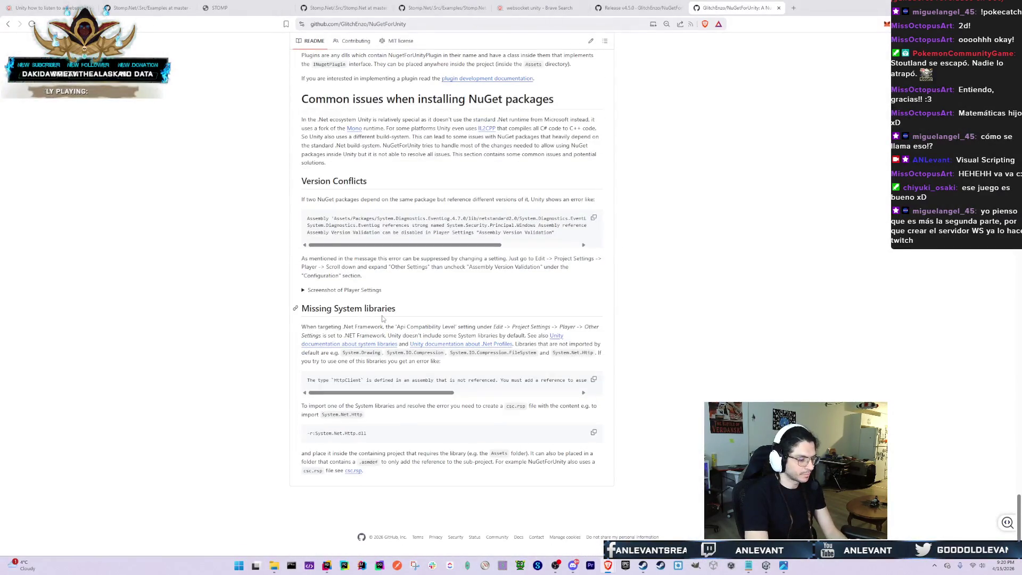
Step: Search the README for 'import' and read the NuGet launch and install instructions
key("ctrl+f")
type("import")
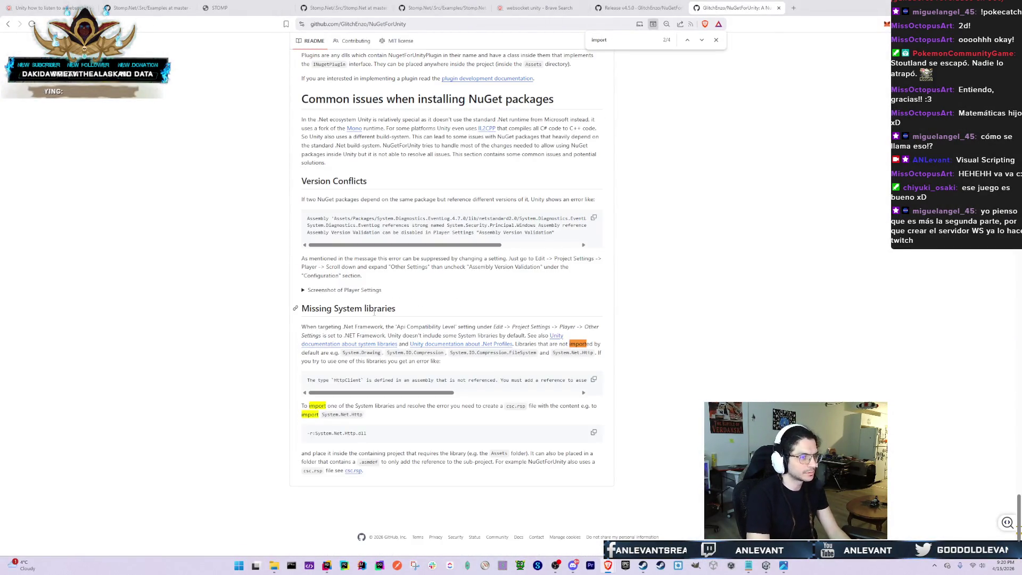
key("shift+Return")
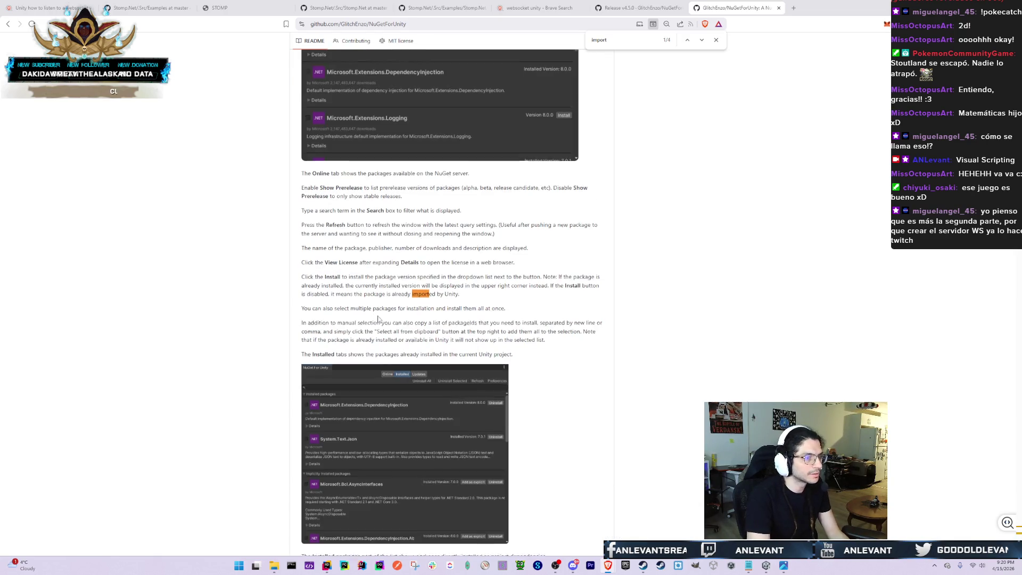
scroll(384, 320, "up", 1)
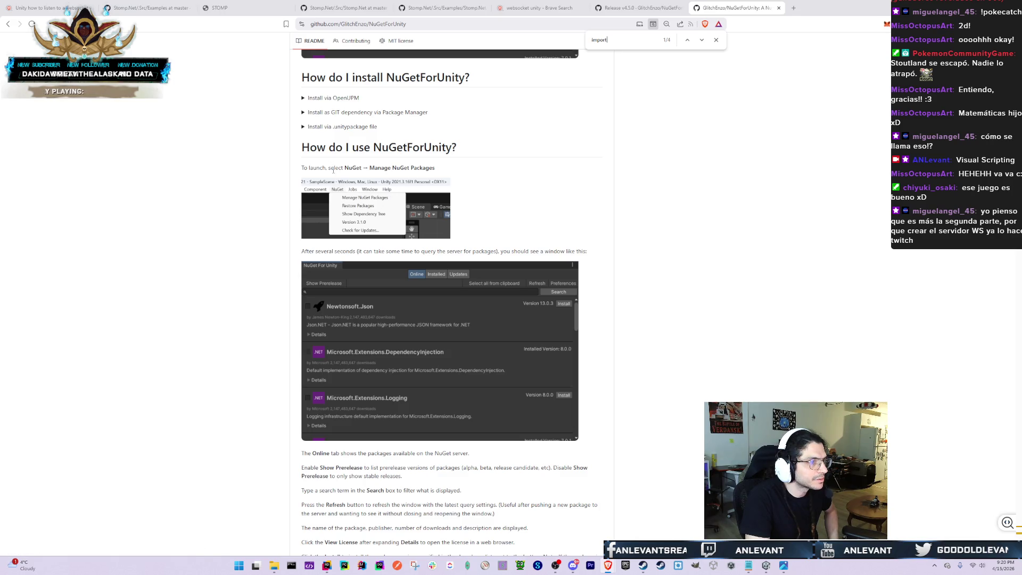
left_click_drag(334, 168, 361, 169)
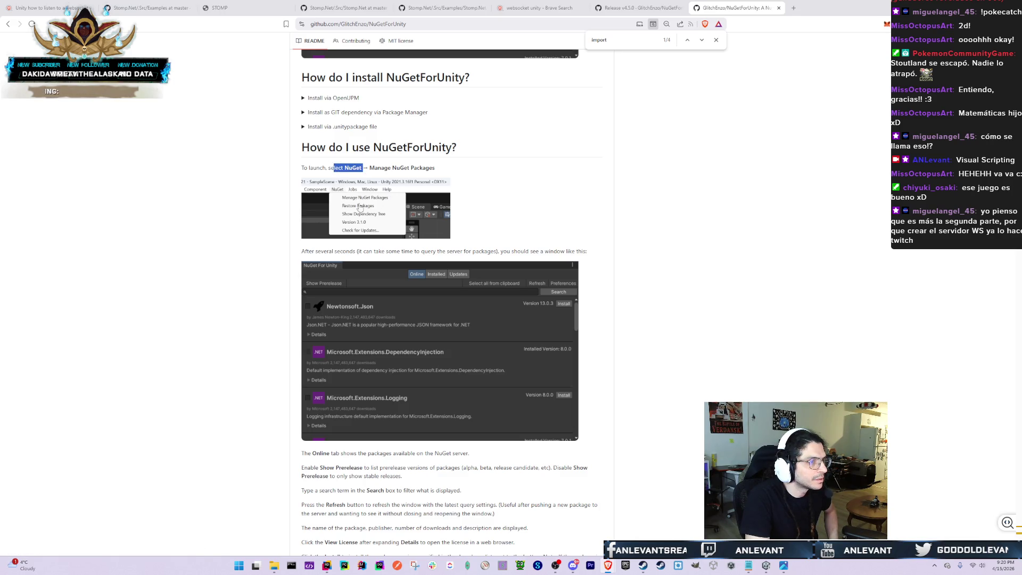
left_click(315, 254)
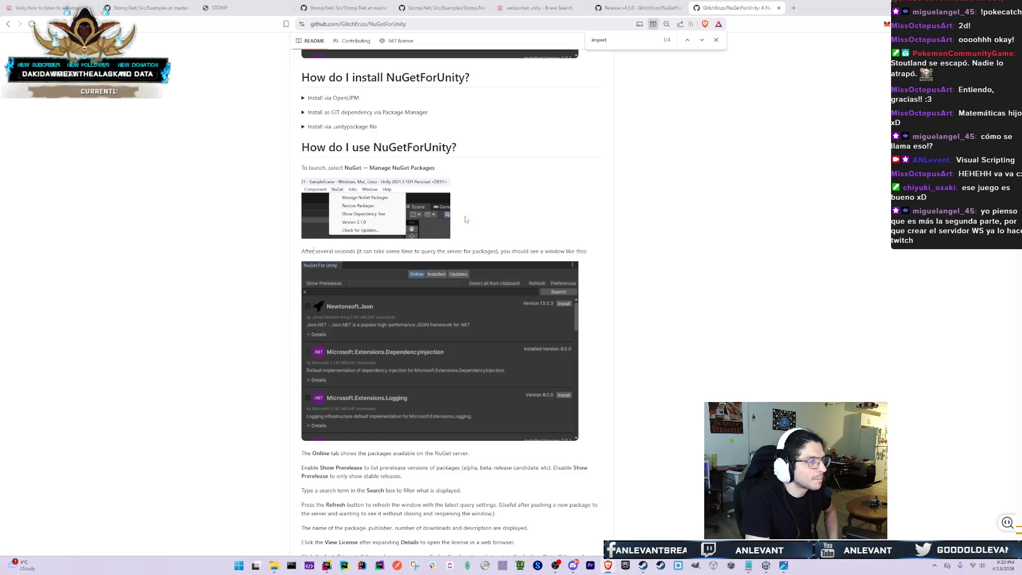
scroll(419, 261, "up", 3)
left_click_drag(371, 278, 421, 280)
left_click(343, 312)
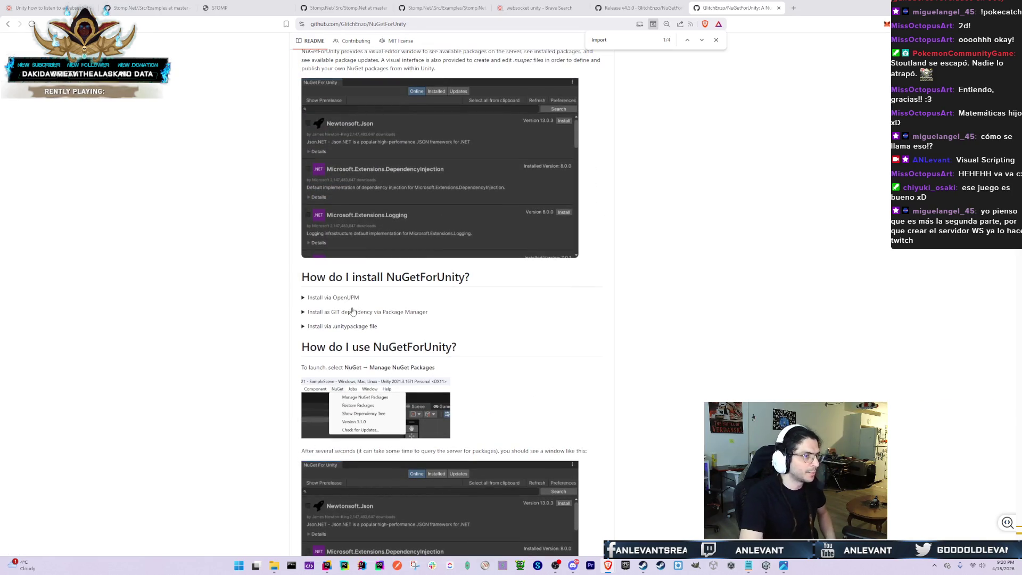
Step: Expand 'Install as GIT dependency' and copy the NuGetForUnity git URL
left_click(324, 313)
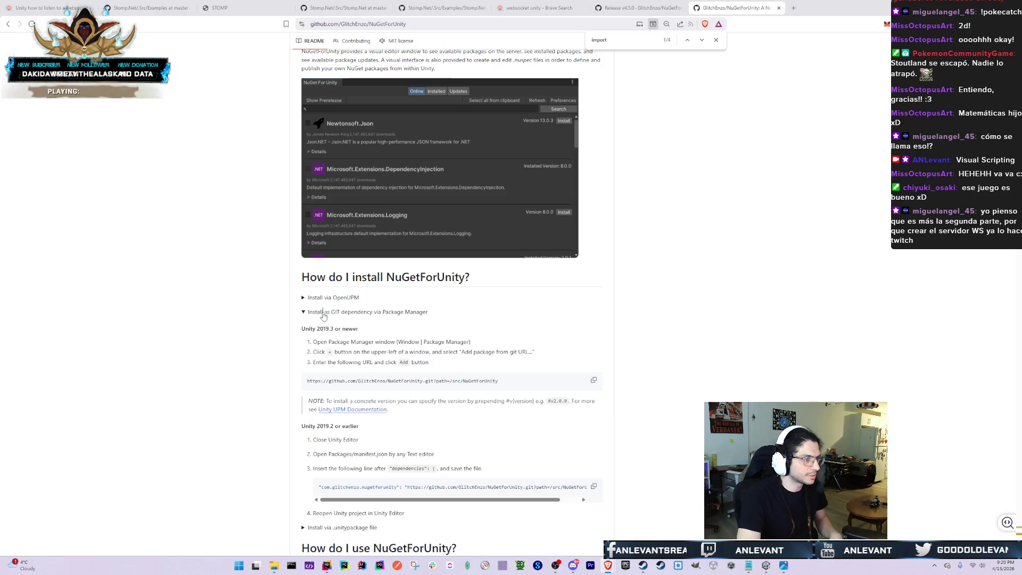
left_click(594, 380)
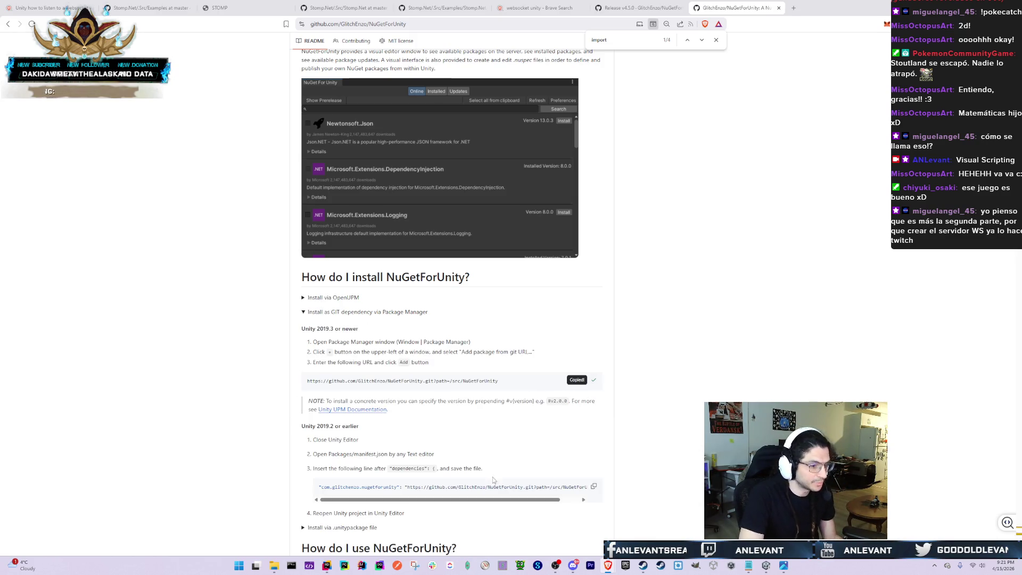
key("alt+Tab")
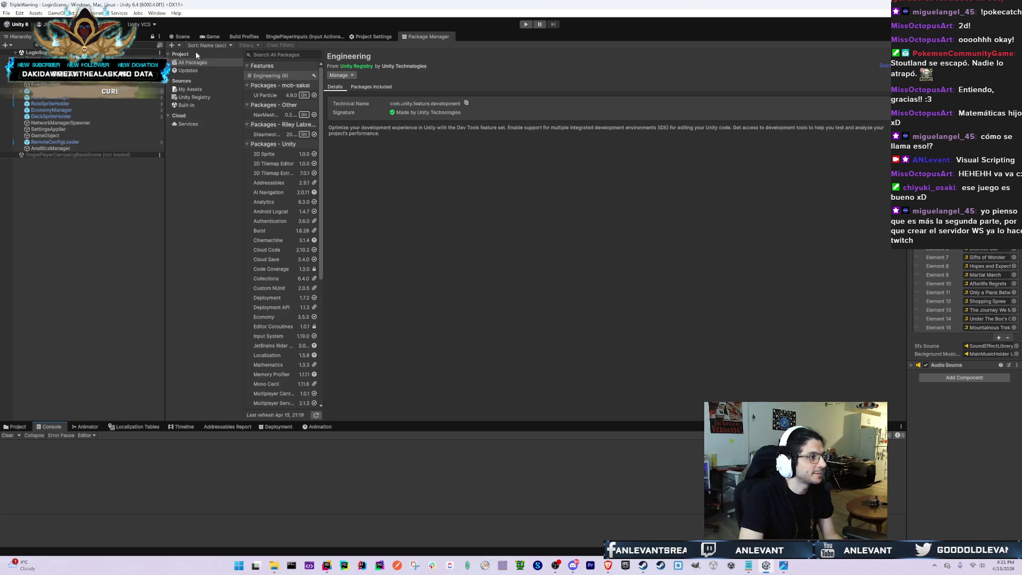
left_click(183, 47)
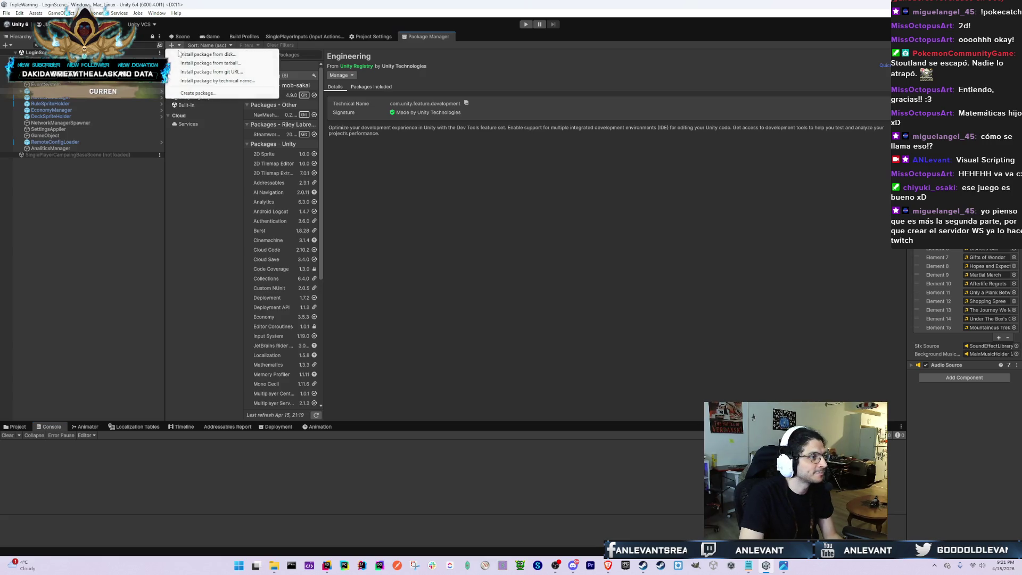
left_click(234, 72)
key("ctrl+v")
key("Return")
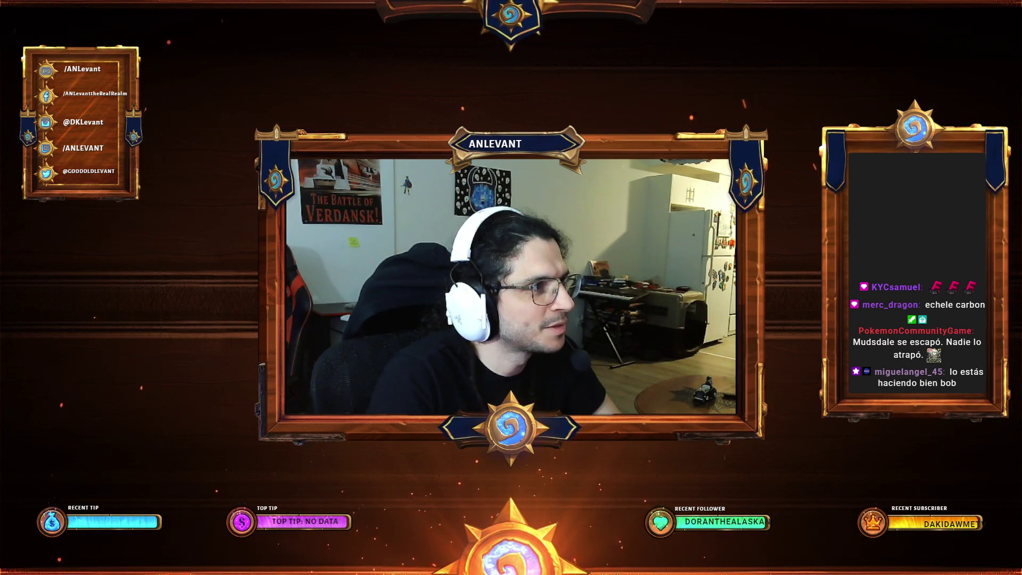
Step: Bring Unity Hub in front of OBS, reposition it, and launch the TripleWarring project in Unity 6000.4.0f1
key("alt+Tab")
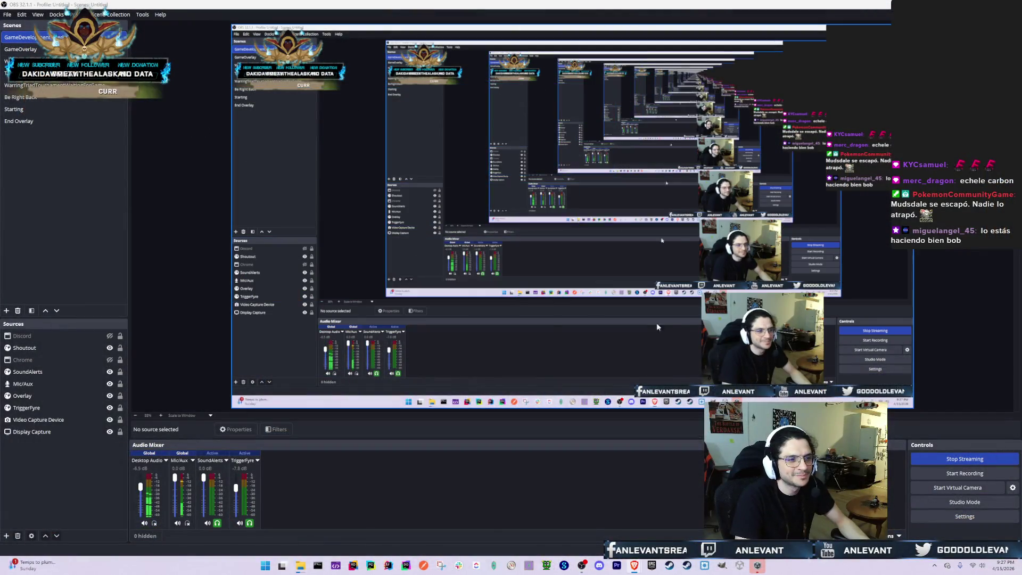
key("alt+Tab")
key("Tab")
key("Tab")
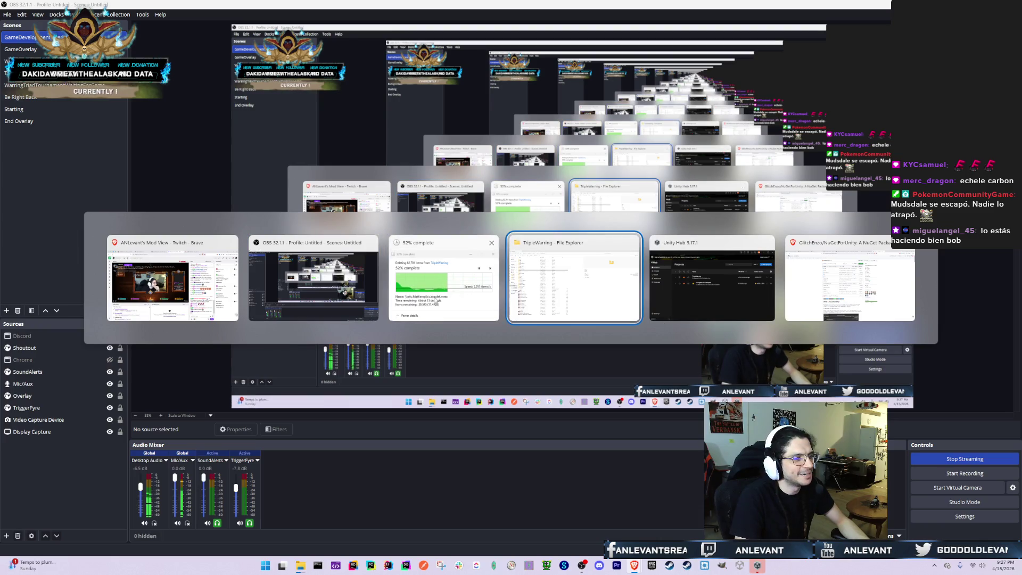
left_click(435, 300)
left_click(759, 568)
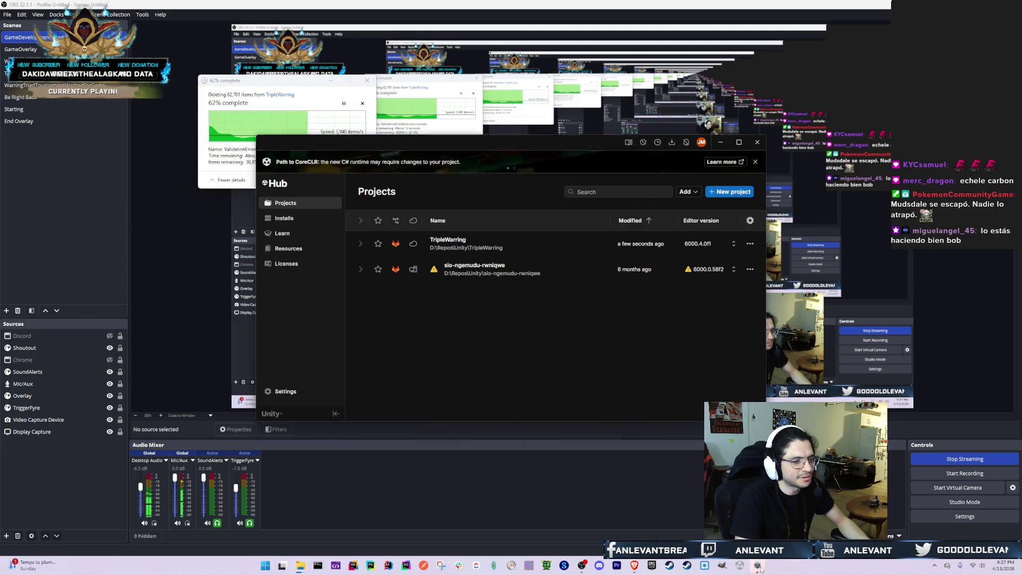
mouse_move(504, 149)
left_mouse_down()
mouse_move(479, 171)
mouse_move(491, 187)
left_mouse_up()
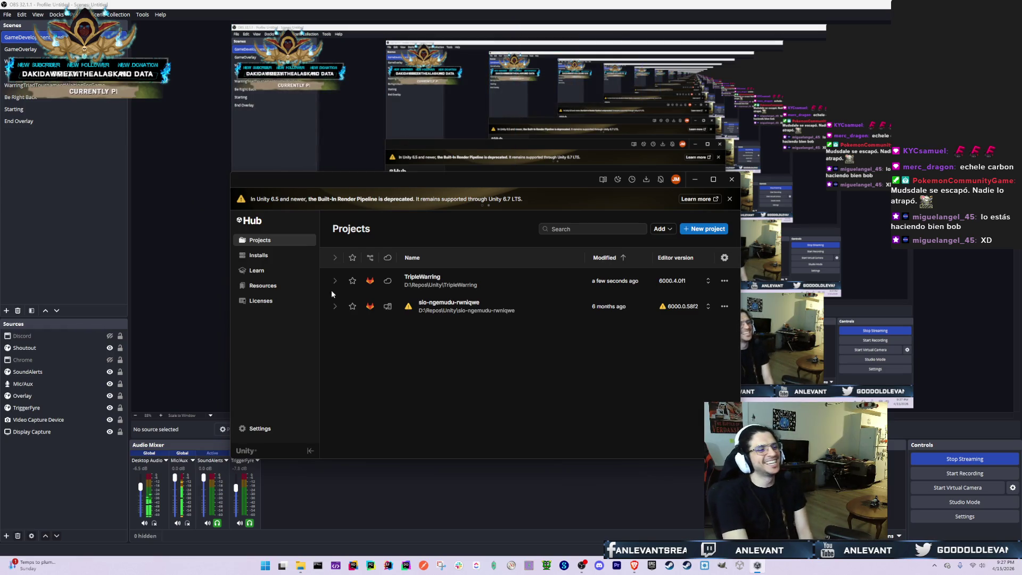
left_click(479, 291)
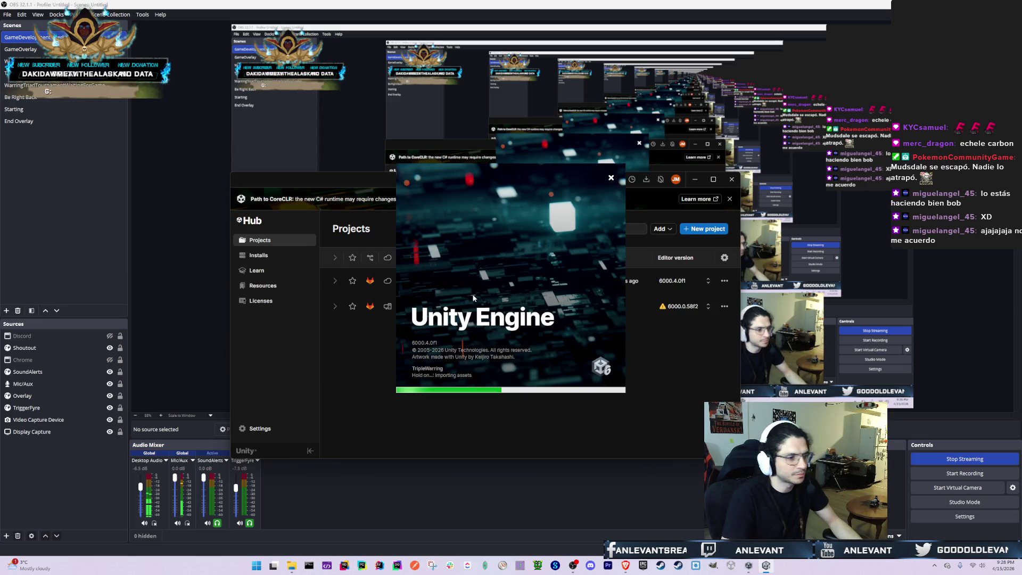
Step: Check the InventoryModule and Library folders under D:\Repos\Unity\TripleWarring, then bring the GitHub browser forward
key("alt+Tab")
key("alt+Tab")
key("alt+Tab")
key("alt+Tab")
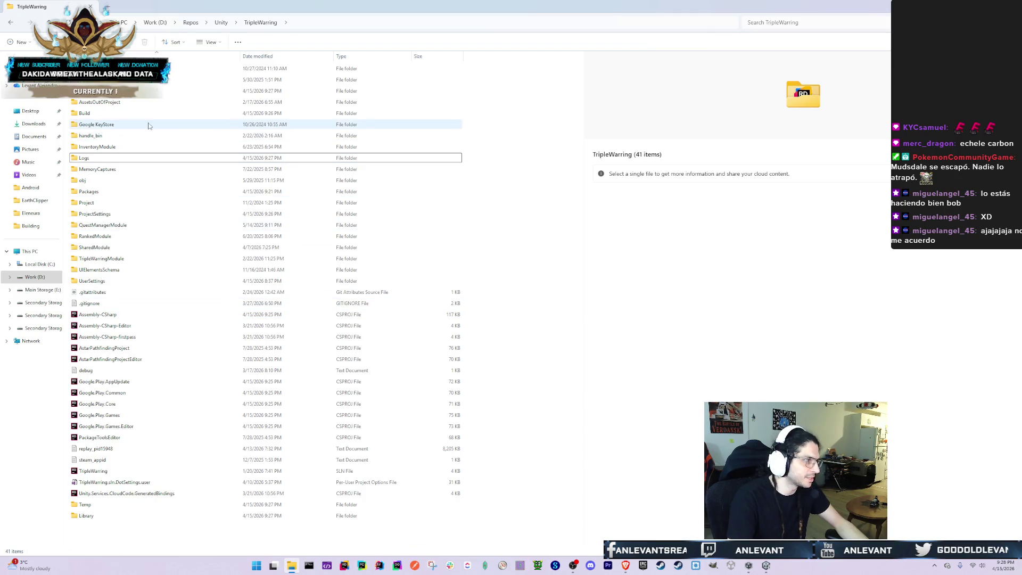
left_click(142, 147)
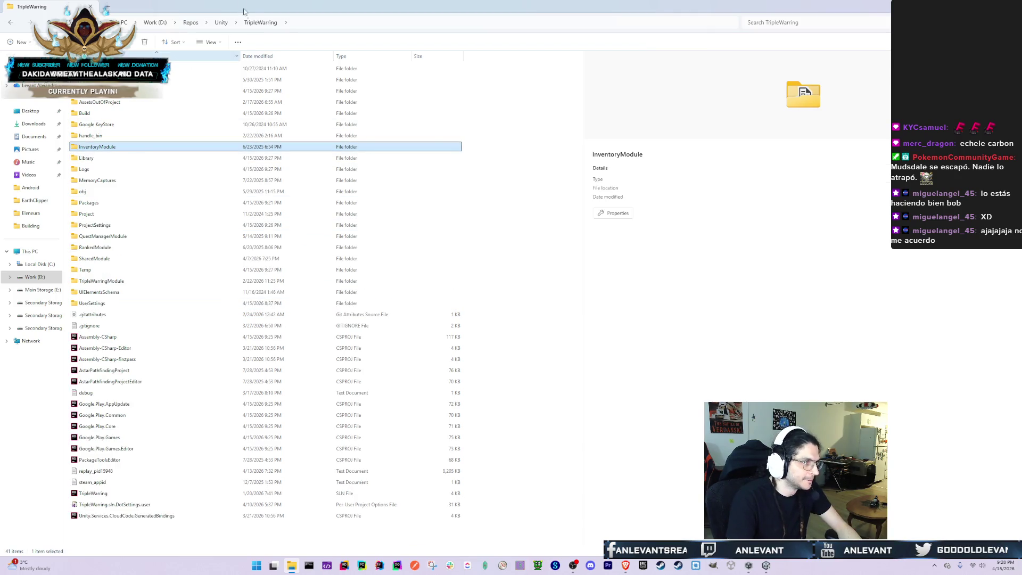
key("alt+Tab")
key("alt+Tab")
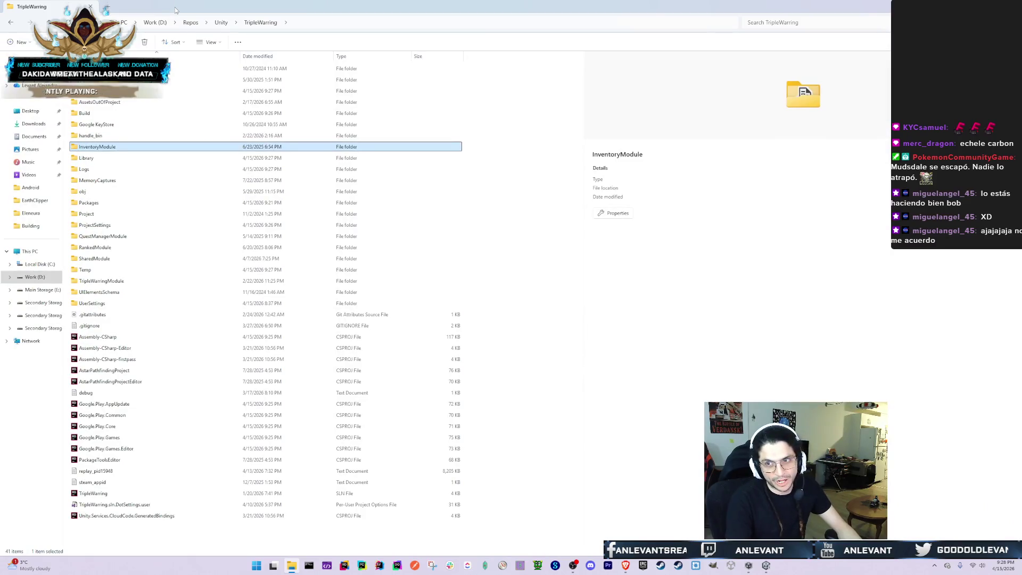
left_click(99, 159)
key("alt+Tab")
key("alt+Tab")
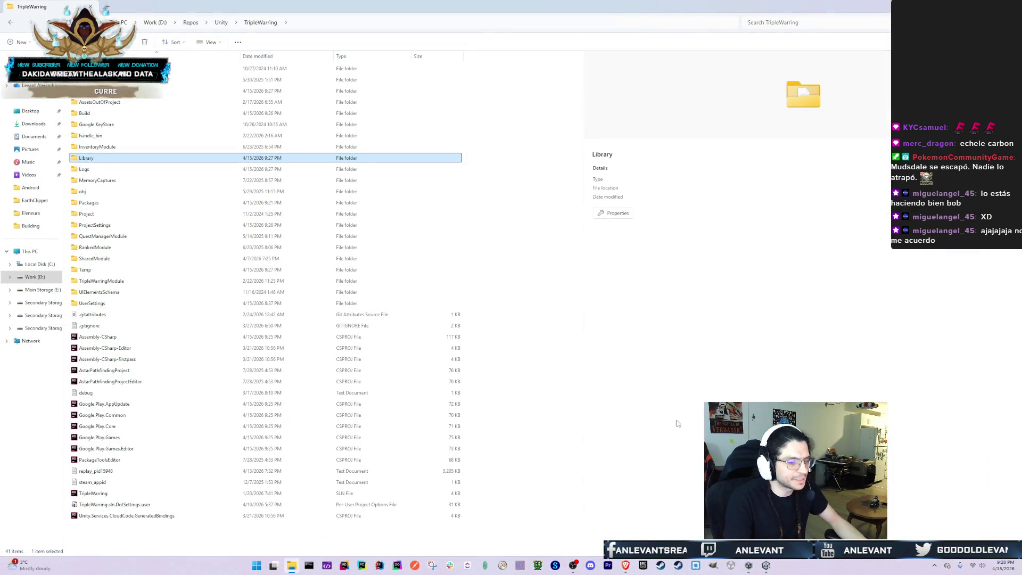
key("alt+Tab")
left_click(870, 290)
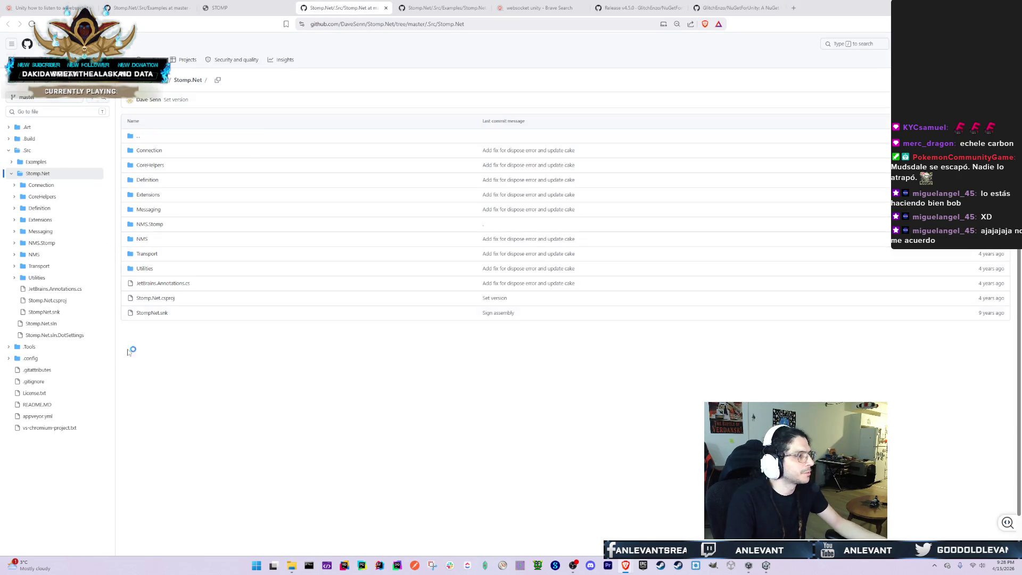
Step: Return to the Stomp.Net repository's main page in Brave and read through its README
left_click(143, 89)
scroll(322, 416, "down", 5)
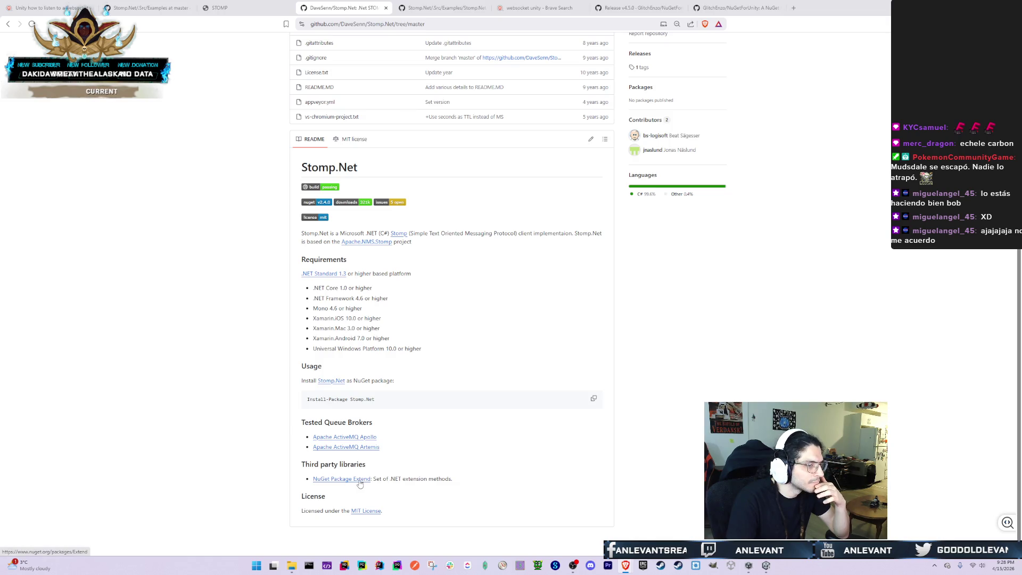
scroll(371, 241, "up", 3)
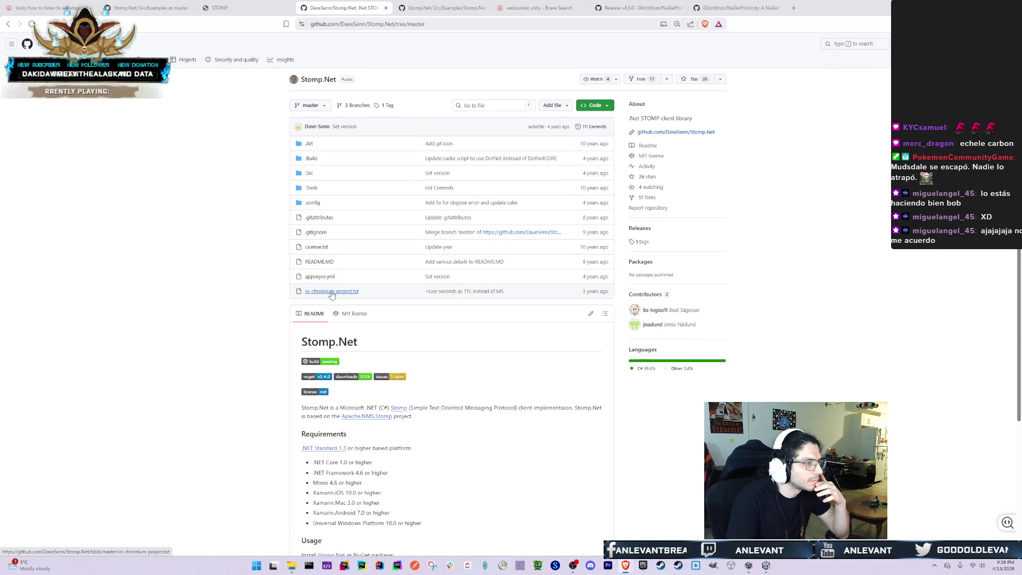
Step: Navigate to .Src > Examples > Stomp.Net.Example.SimpleEventReceive and open its Program.cs
left_click(309, 174)
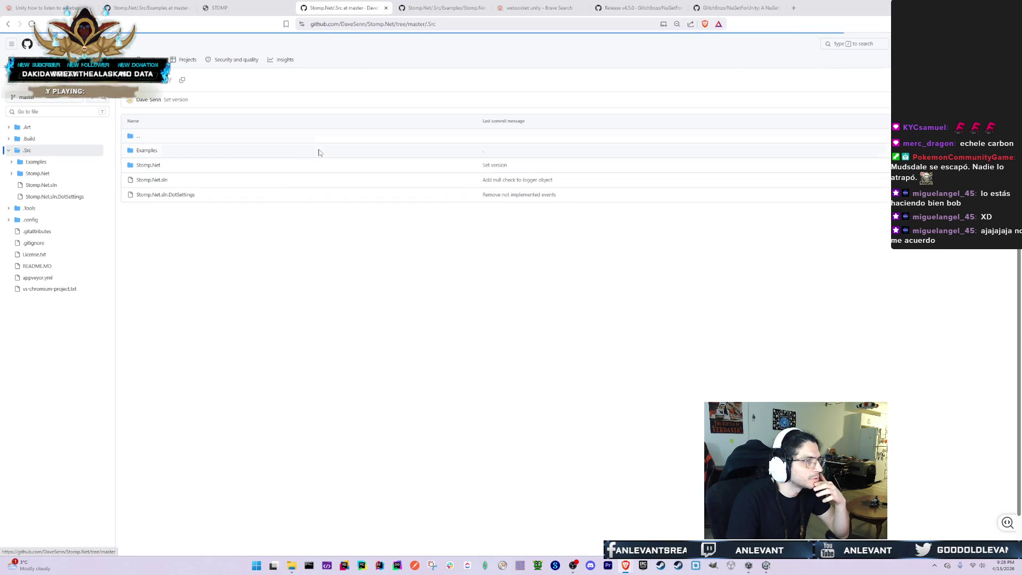
left_click(152, 153)
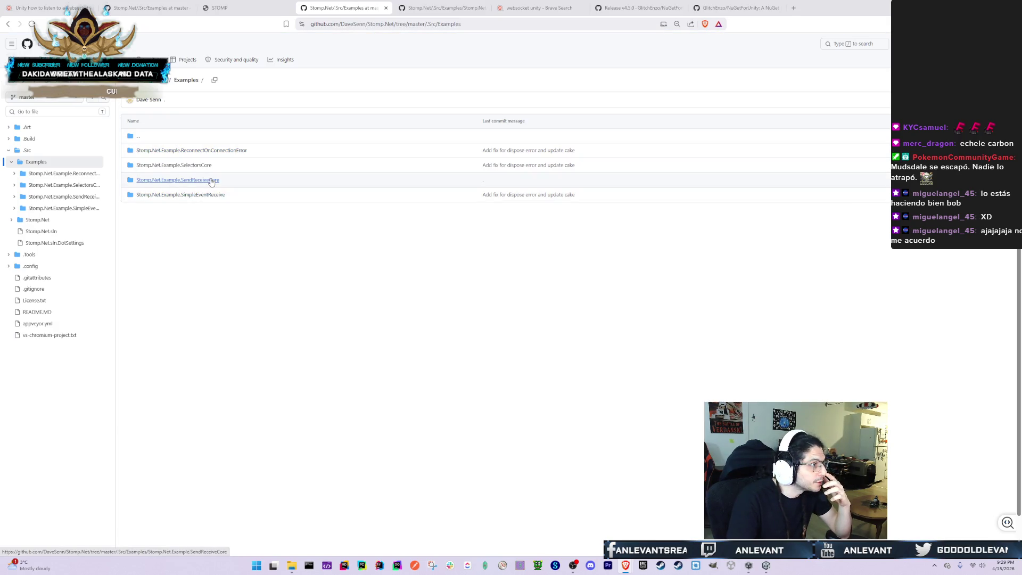
left_click(215, 195)
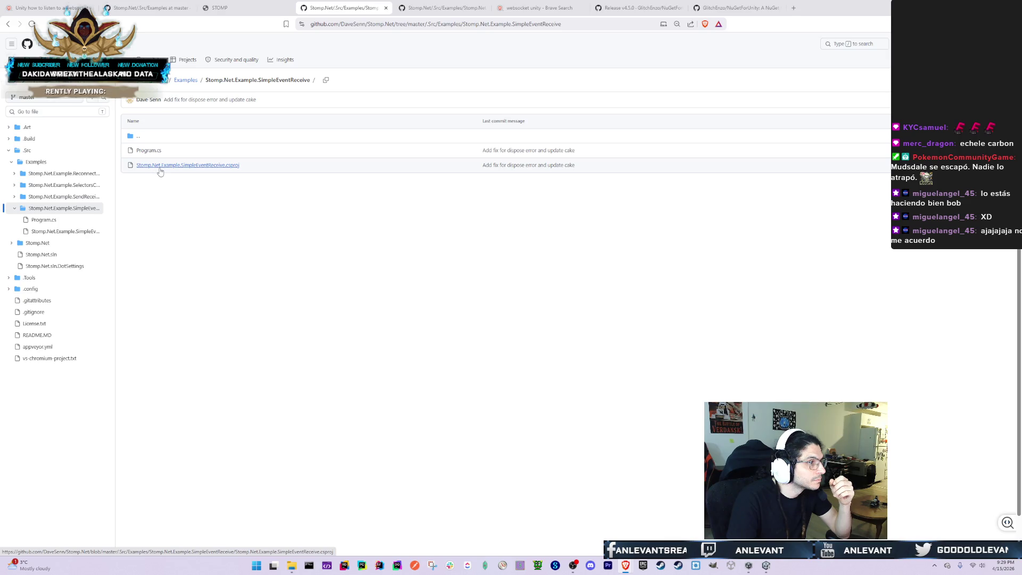
left_click(149, 150)
Step: Scroll through the SimpleEventReceive Program.cs code to read it
scroll(396, 400, "down", 3)
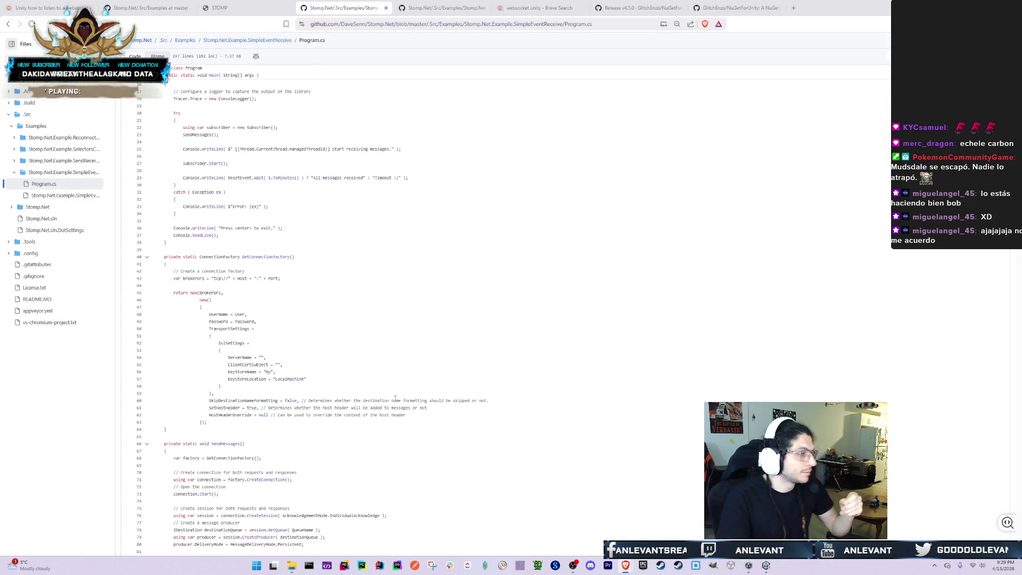
scroll(396, 400, "down", 1)
scroll(394, 400, "up", 1)
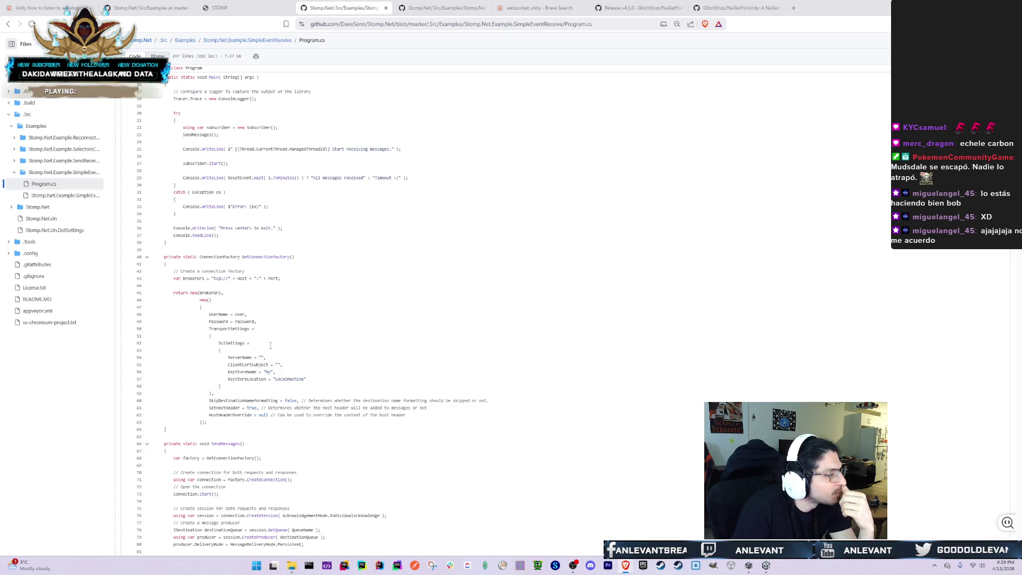
scroll(270, 345, "down", 3)
scroll(266, 339, "down", 3)
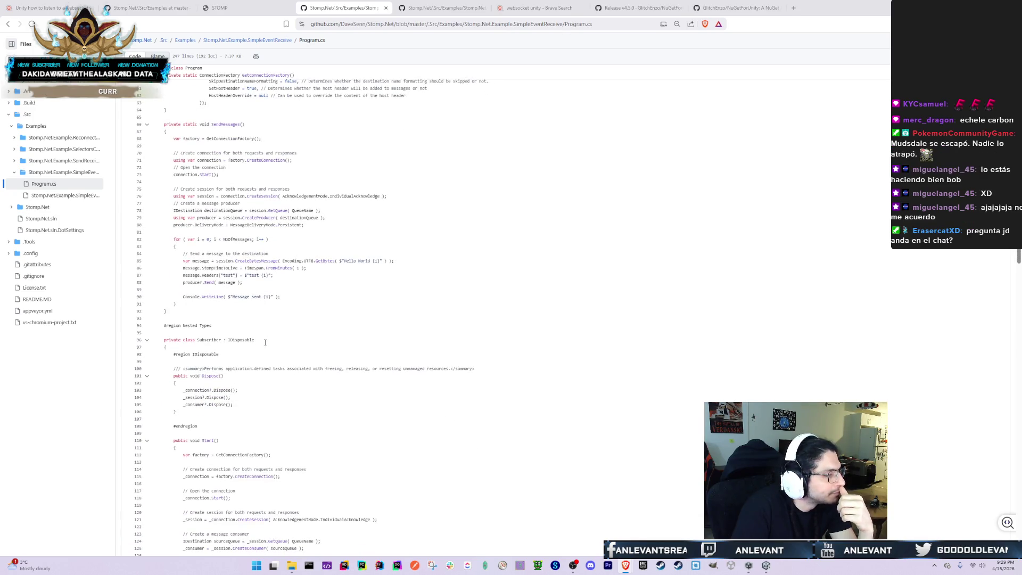
scroll(265, 343, "down", 2)
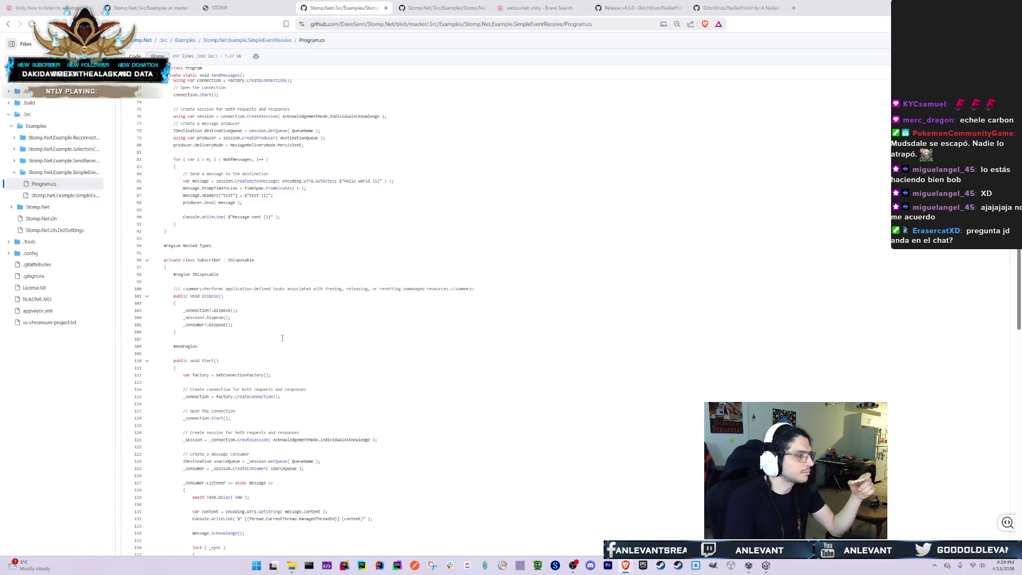
scroll(297, 388, "down", 3)
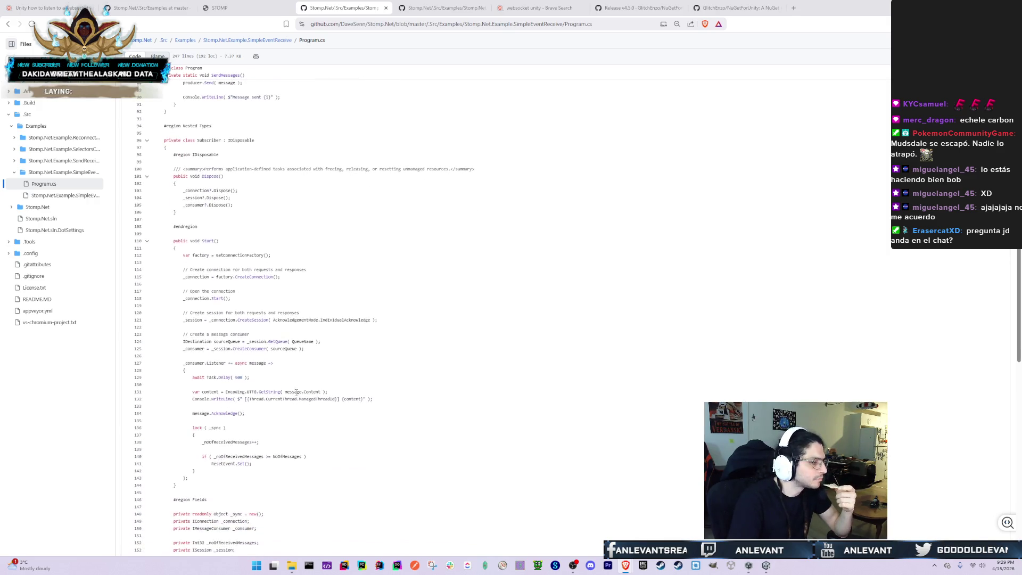
scroll(292, 400, "down", 4)
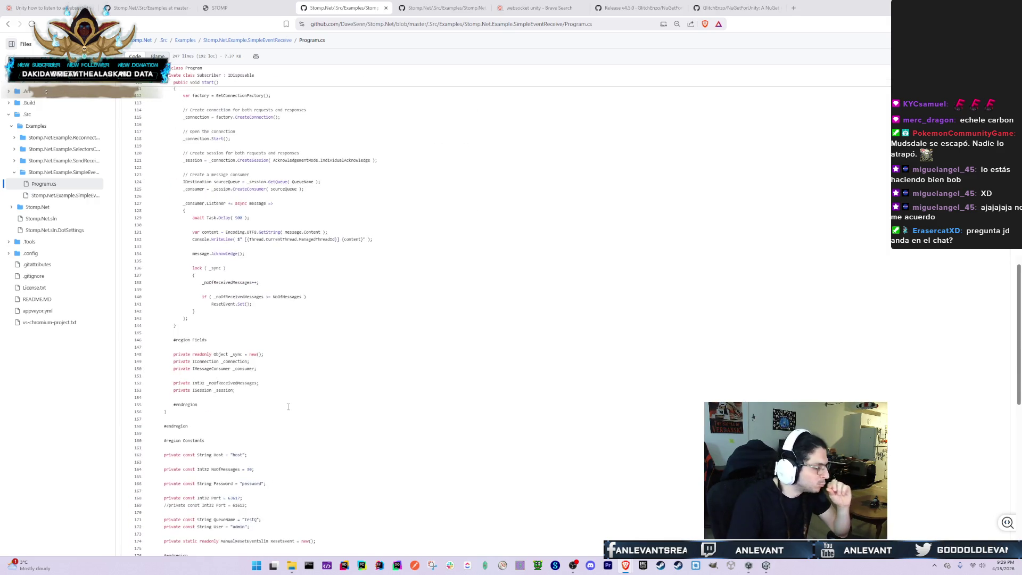
scroll(287, 409, "down", 2)
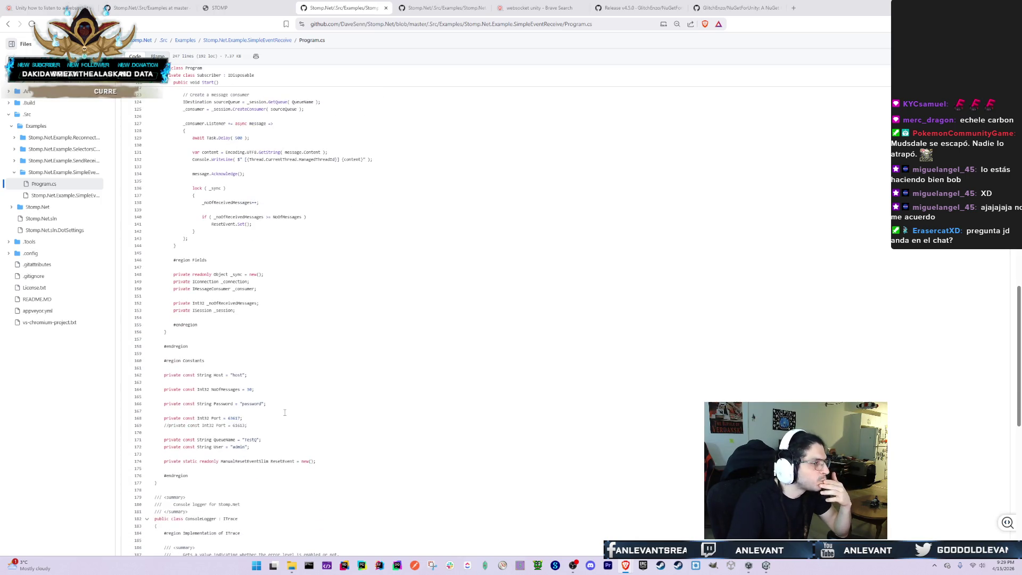
scroll(247, 385, "up", 10)
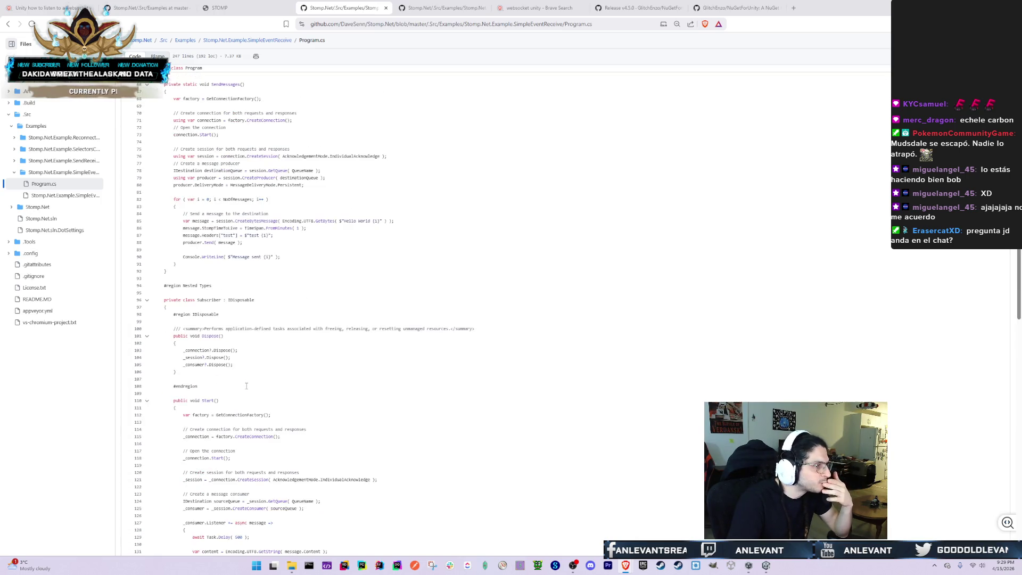
Step: Look up the Subscriber, CreateSession and CreateConsumer symbols in the code
left_click(215, 302)
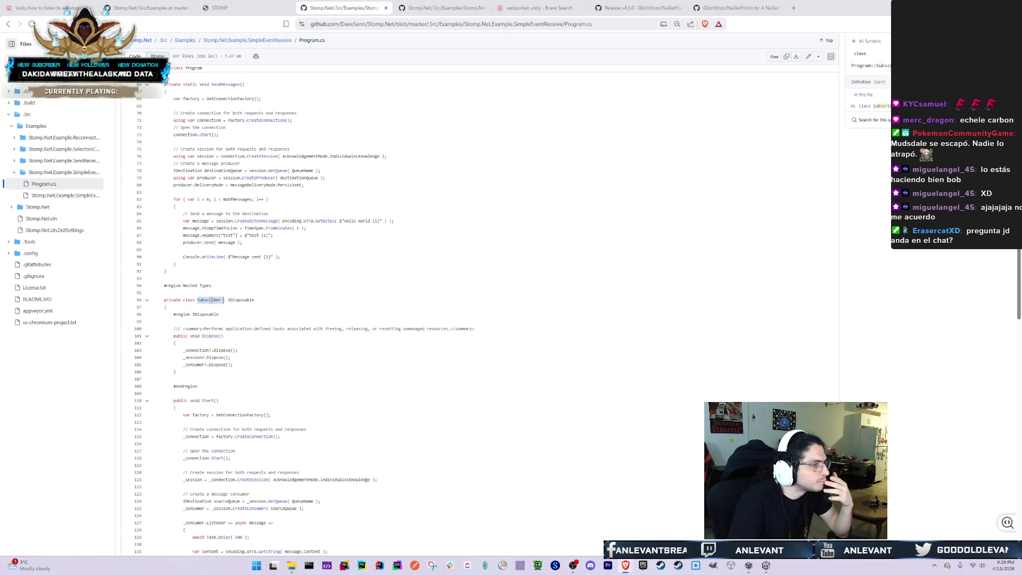
scroll(245, 342, "down", 2)
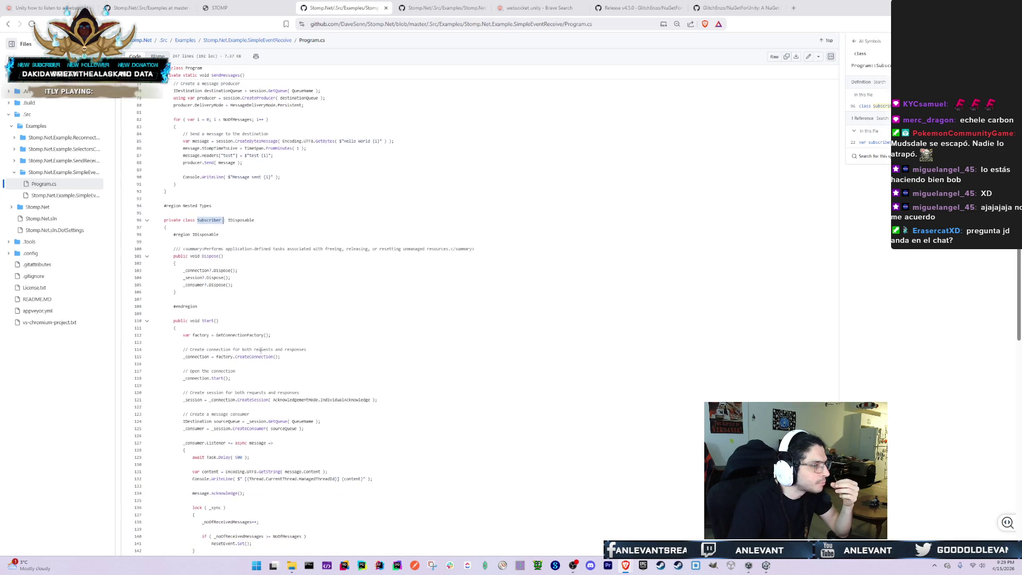
scroll(261, 340, "down", 2)
left_click(260, 319)
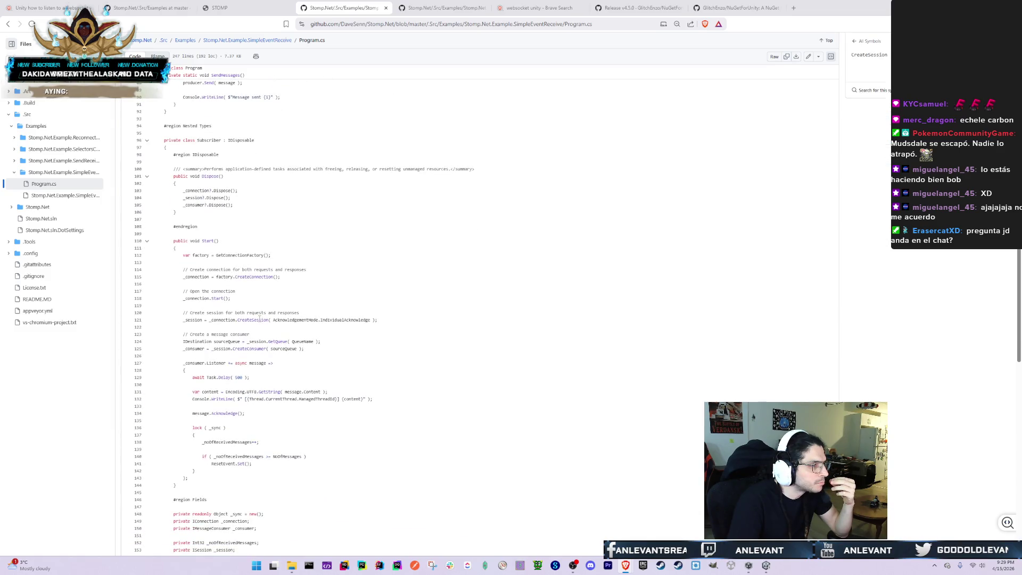
left_click(250, 349)
scroll(280, 269, "down", 2)
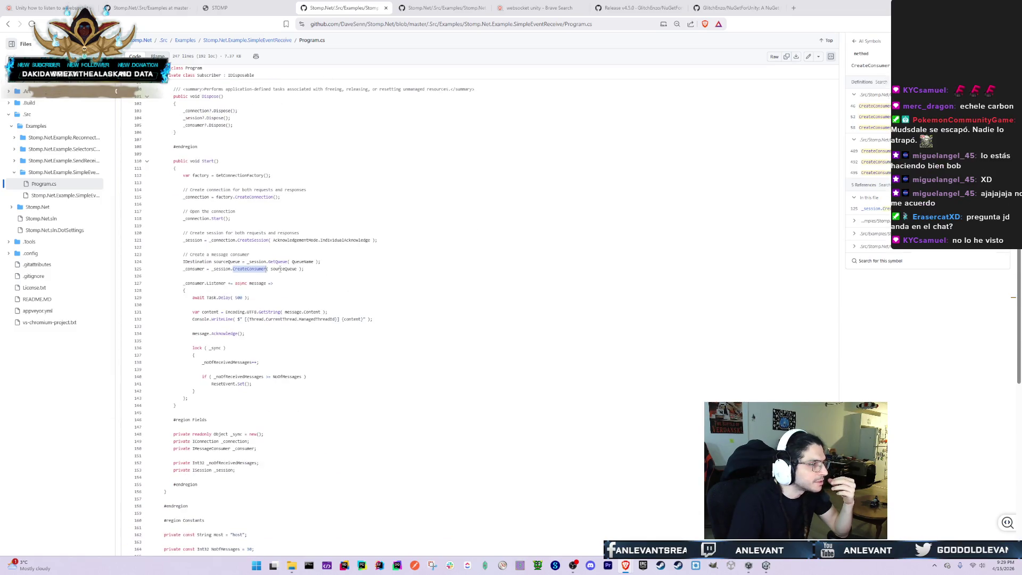
Step: Find references to sourceQueue and select its declaration on line 124
left_click(280, 269)
left_click(236, 261)
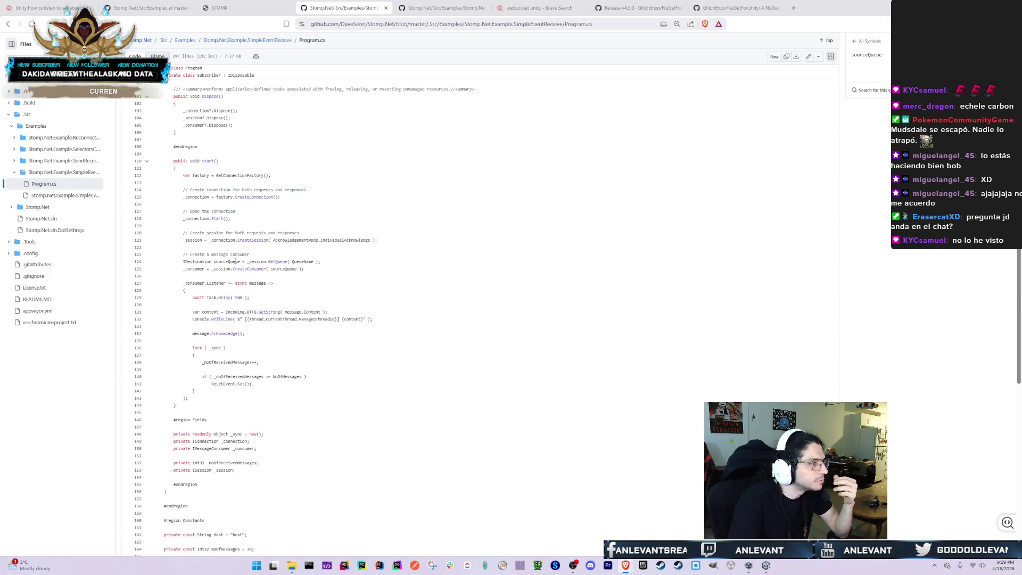
triple_click(285, 261)
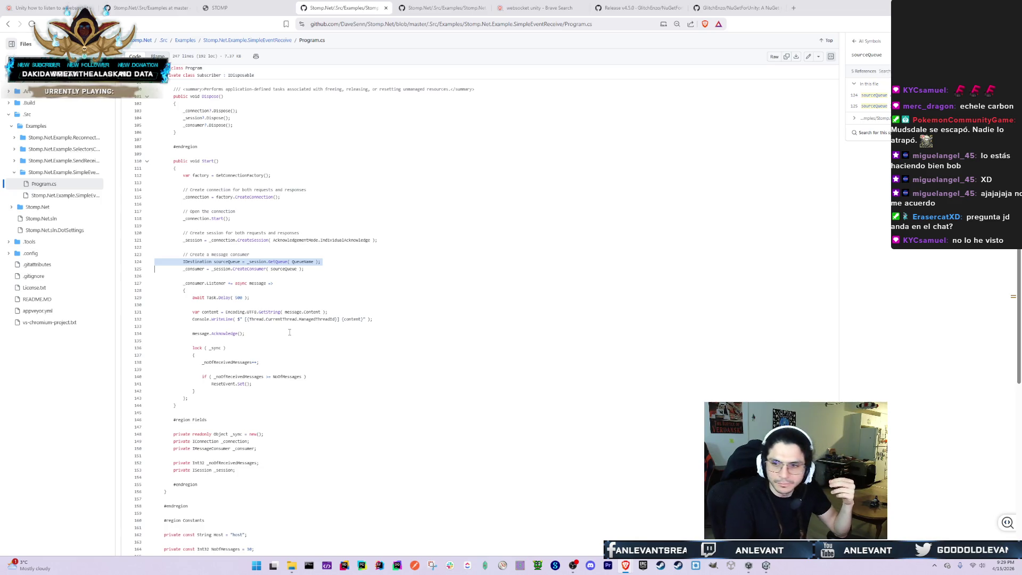
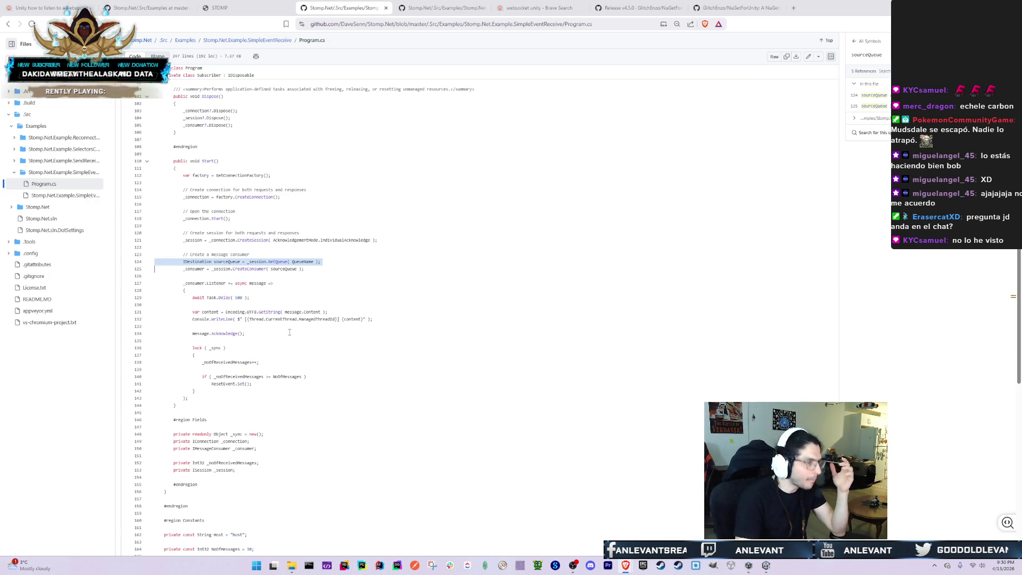
Step: Review GetConnectionFactory and the disposal lines in Dispose() in Program.cs
scroll(341, 334, "down", 3)
scroll(303, 486, "down", 2)
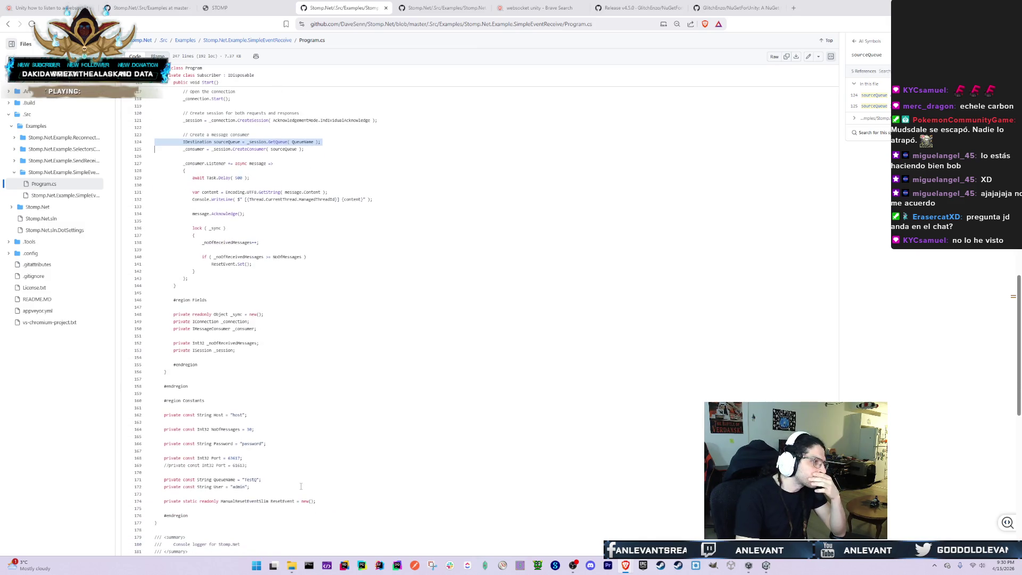
left_click(213, 372)
scroll(213, 266, "up", 5)
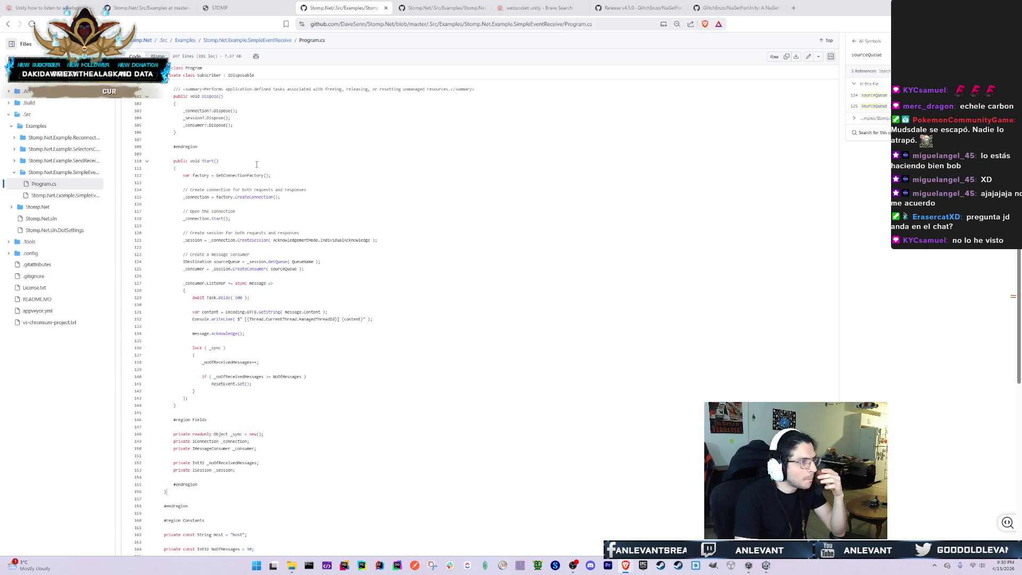
scroll(212, 295, "down", 10)
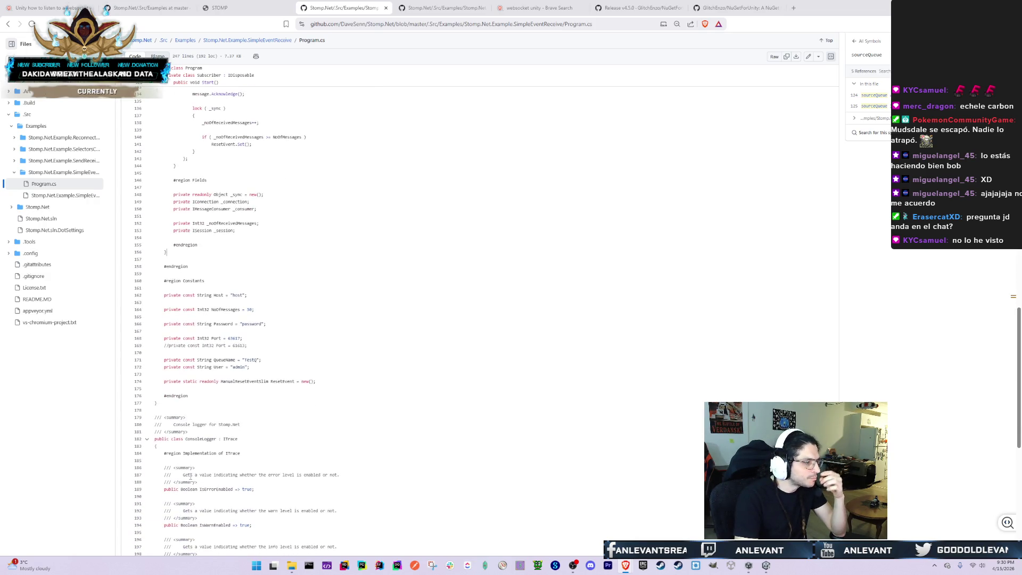
scroll(192, 441, "up", 3)
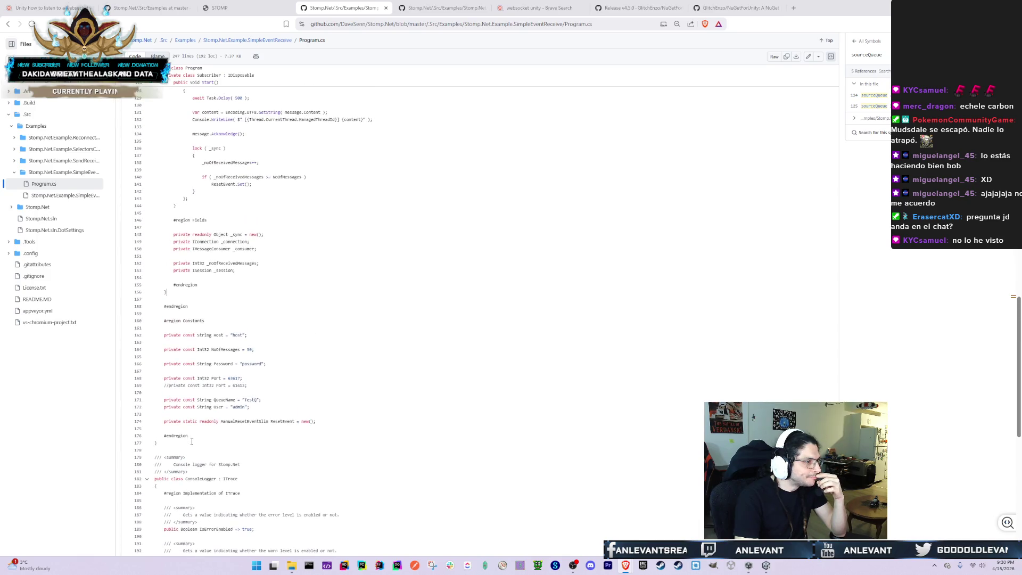
scroll(225, 281, "up", 5)
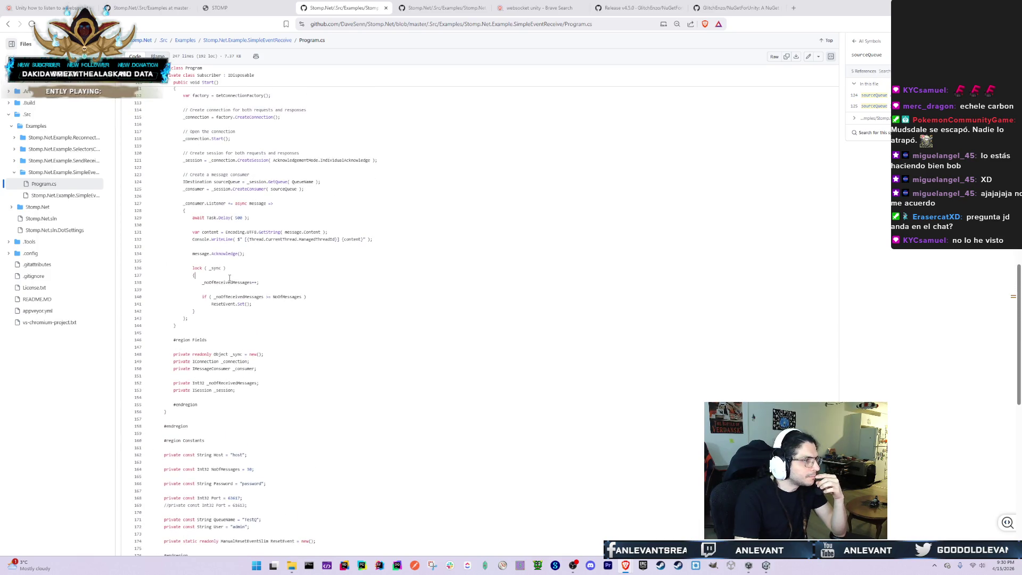
scroll(229, 278, "up", 3)
left_click(244, 175)
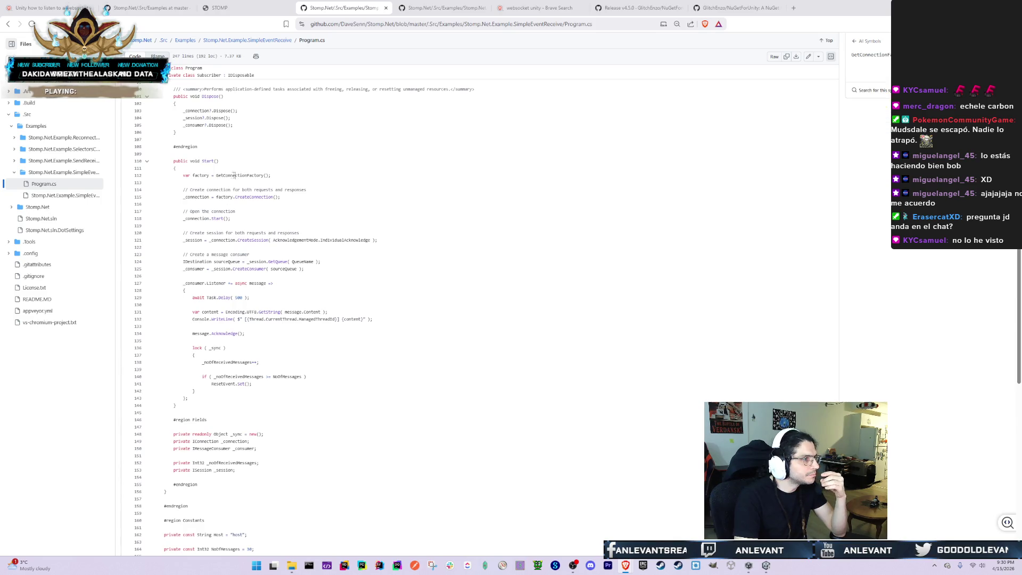
scroll(229, 171, "up", 3)
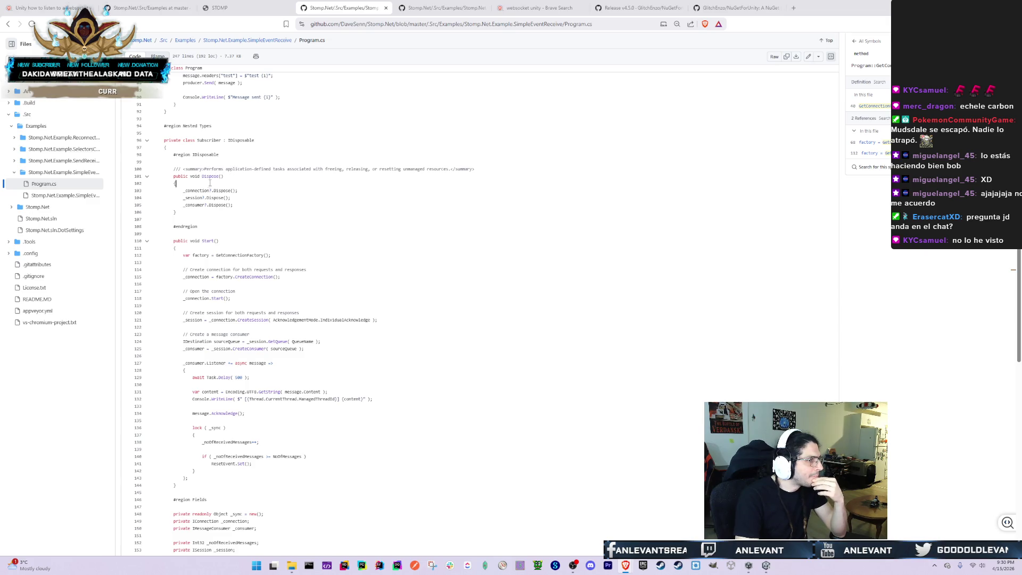
left_click_drag(193, 186, 235, 205)
left_click(234, 205)
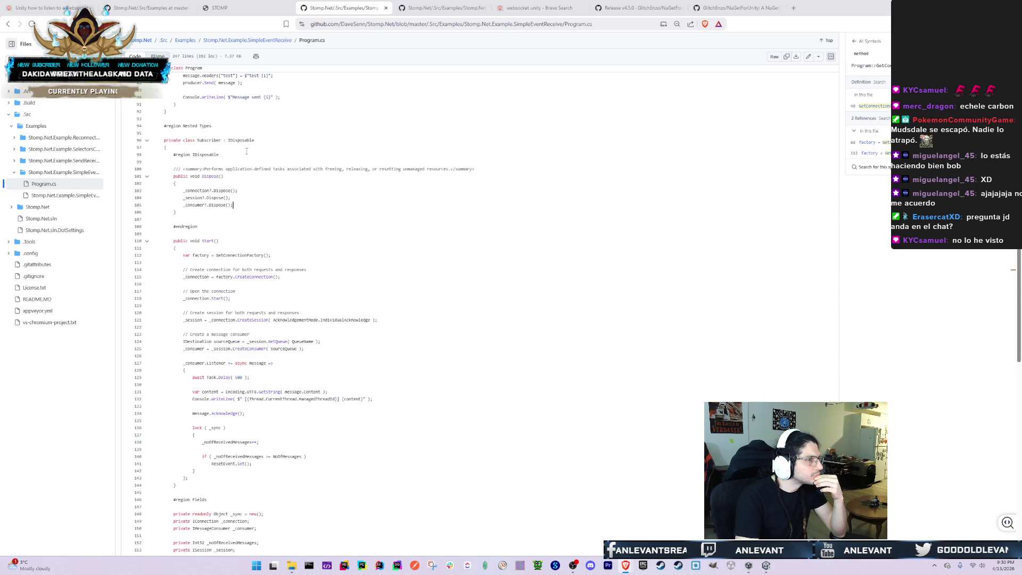
scroll(247, 151, "up", 3)
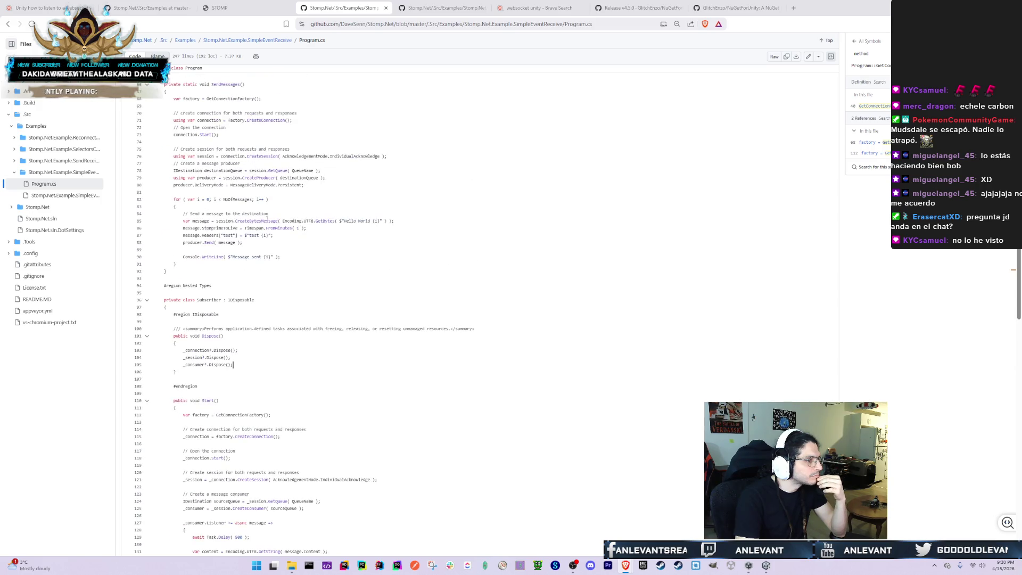
scroll(267, 217, "down", 5)
scroll(296, 306, "down", 2)
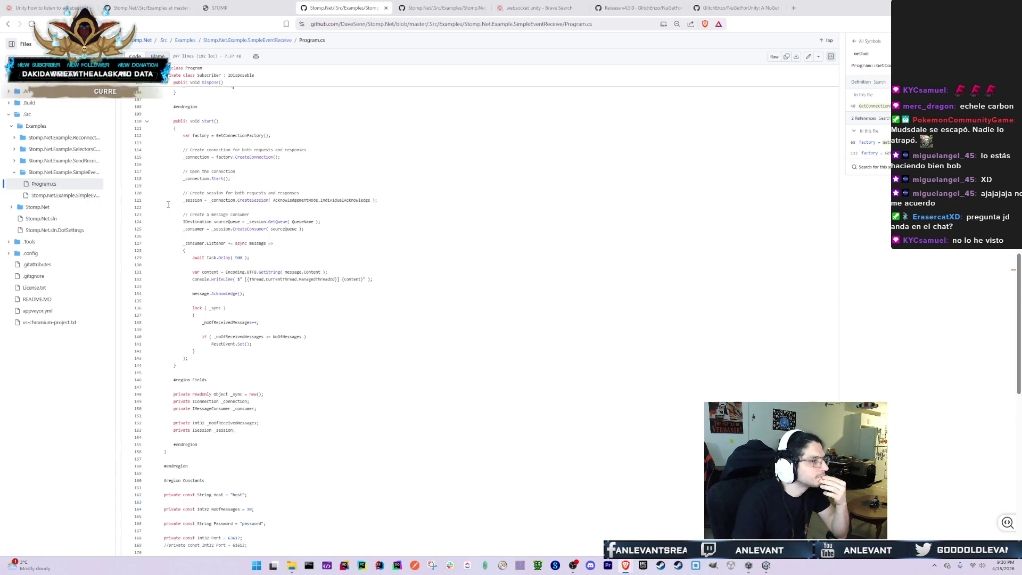
Step: Check QueueName, IConnection and IMessageConsumer, opening IMessageConsumer's definition file, then return to Program.cs
left_click(307, 224)
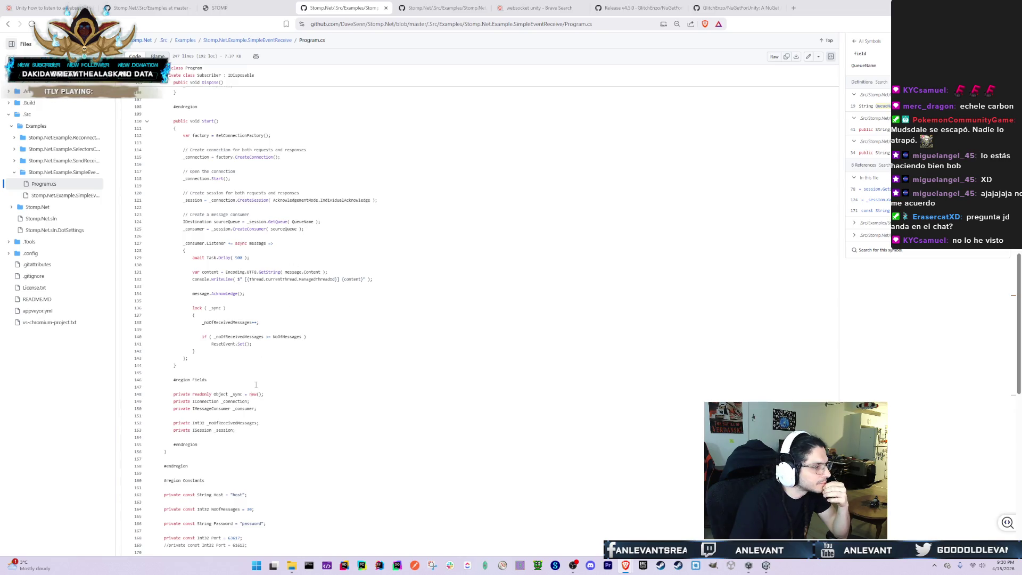
left_click(244, 408)
left_click(219, 402)
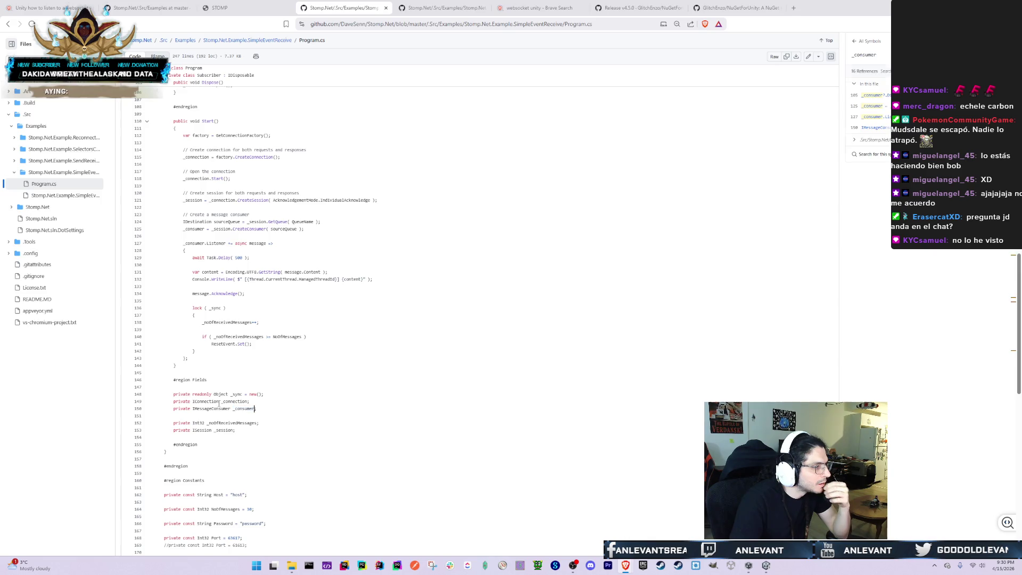
double_click(213, 409)
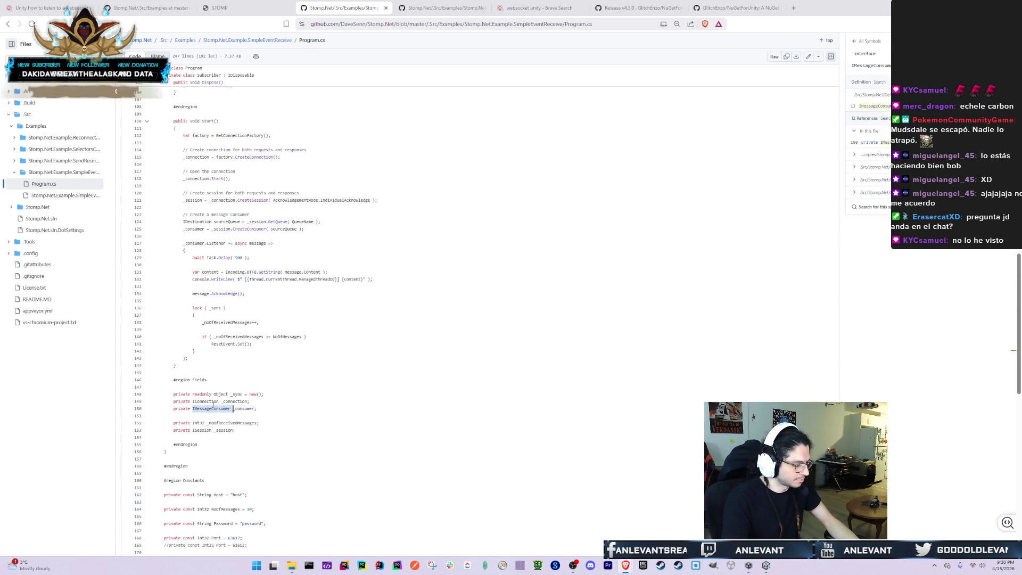
key("ctrl+f")
key("Return")
key("Return")
key("Return")
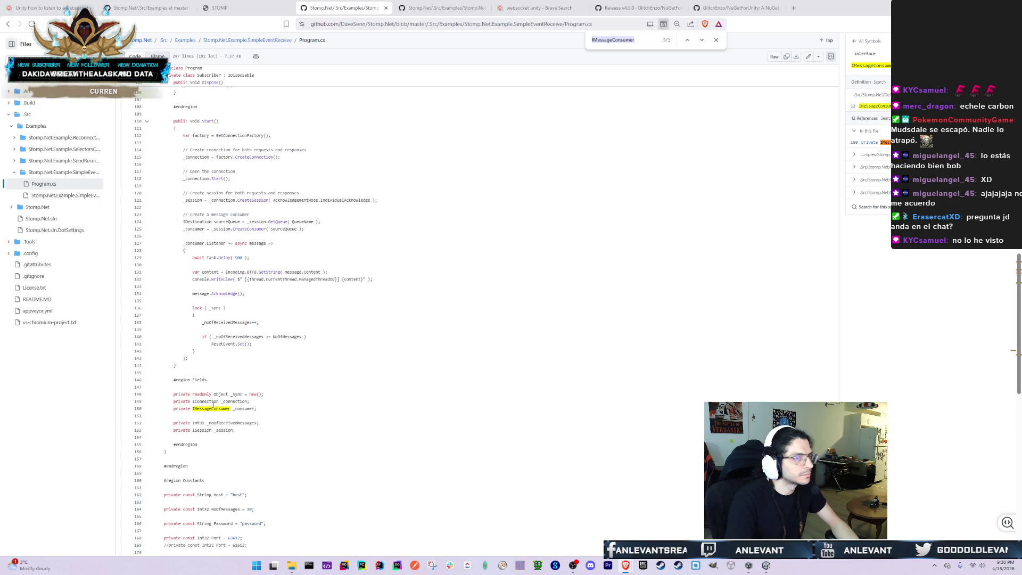
key("Return")
key("Return")
key("Return")
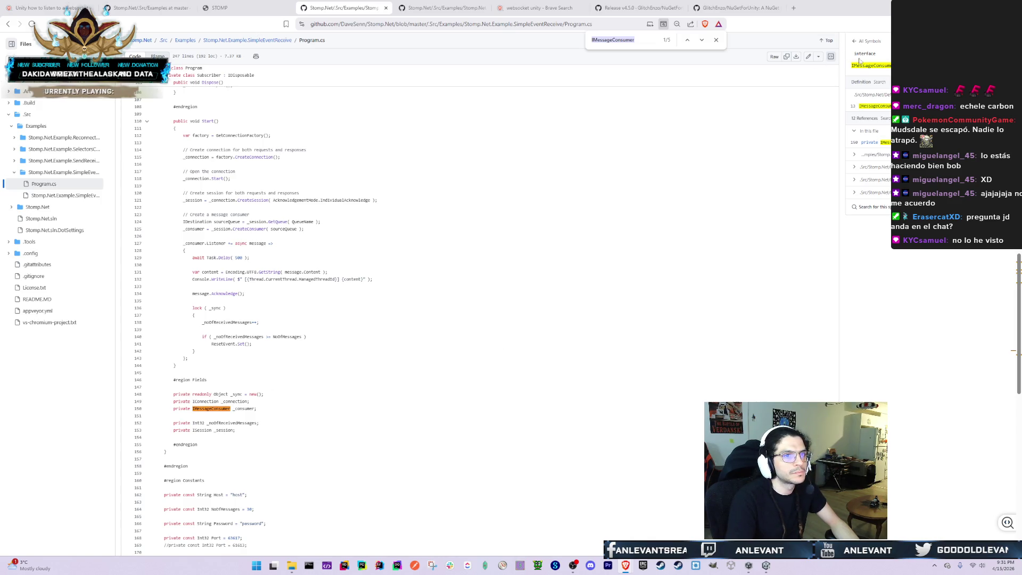
double_click(885, 66)
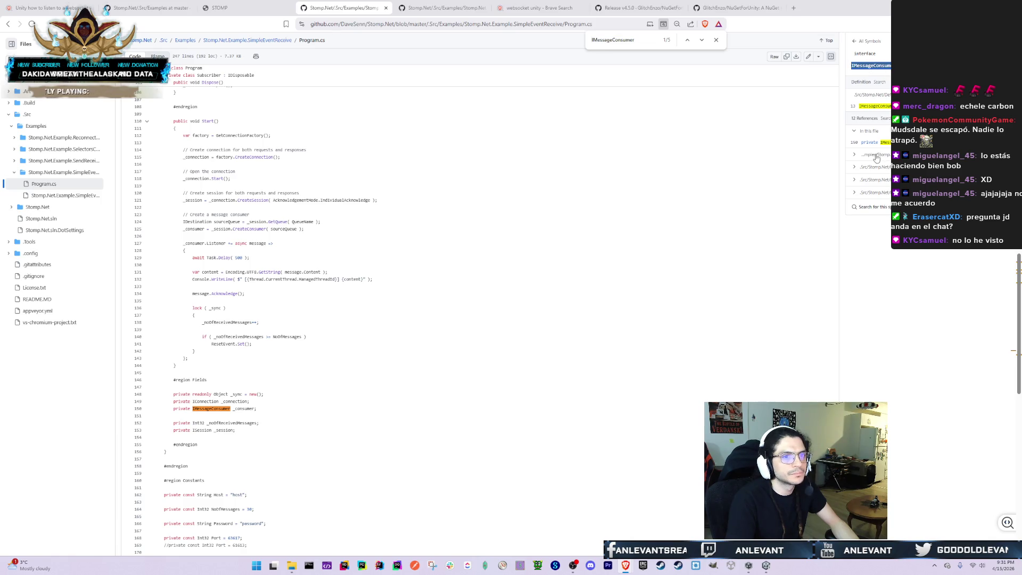
left_click(874, 106)
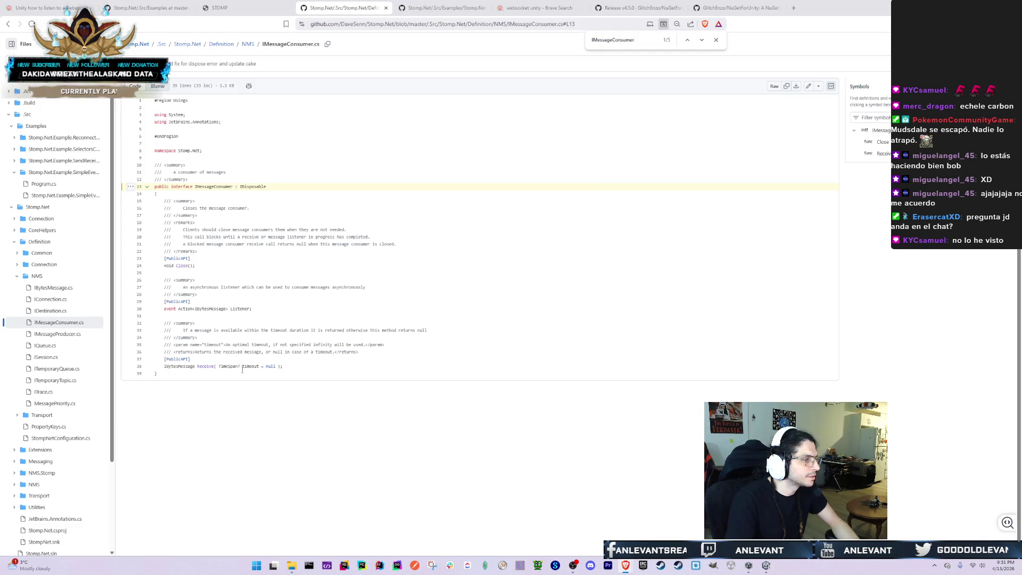
key("alt+Left")
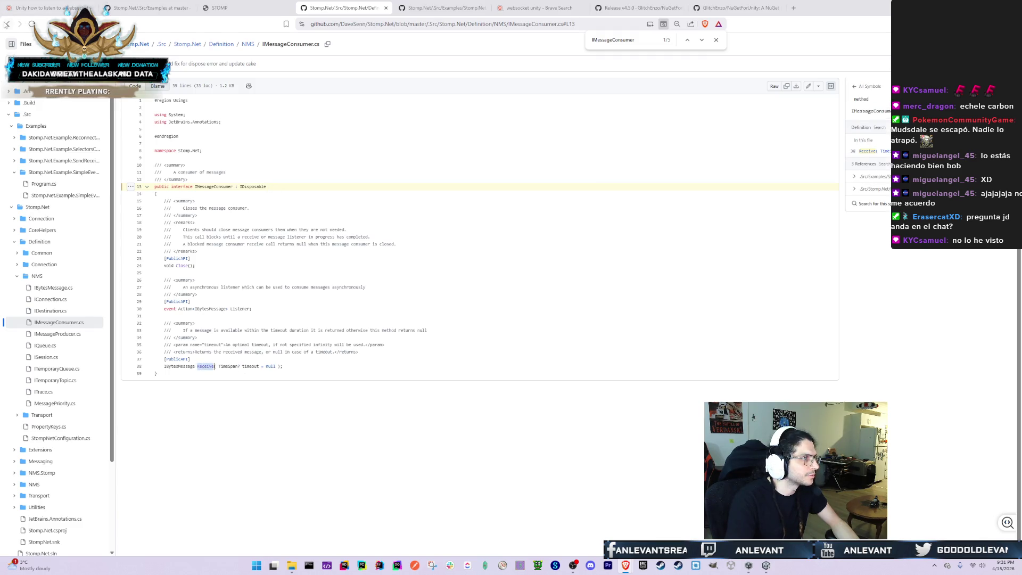
Step: Check the IDisposable and IMessageConsumer references, then locate the Start method
scroll(315, 317, "down", 7)
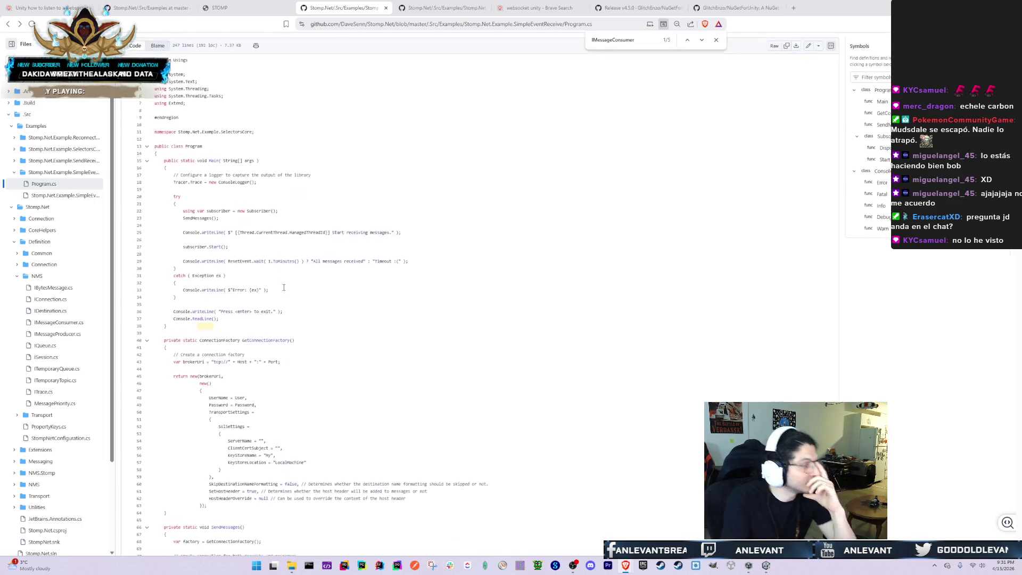
scroll(314, 301, "down", 4)
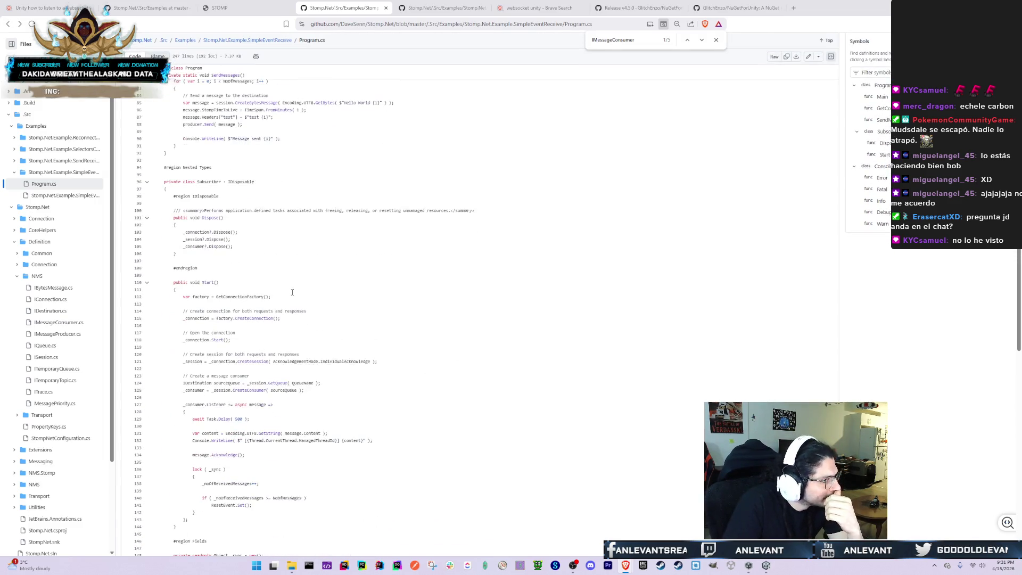
left_click(235, 183)
scroll(183, 368, "down", 8)
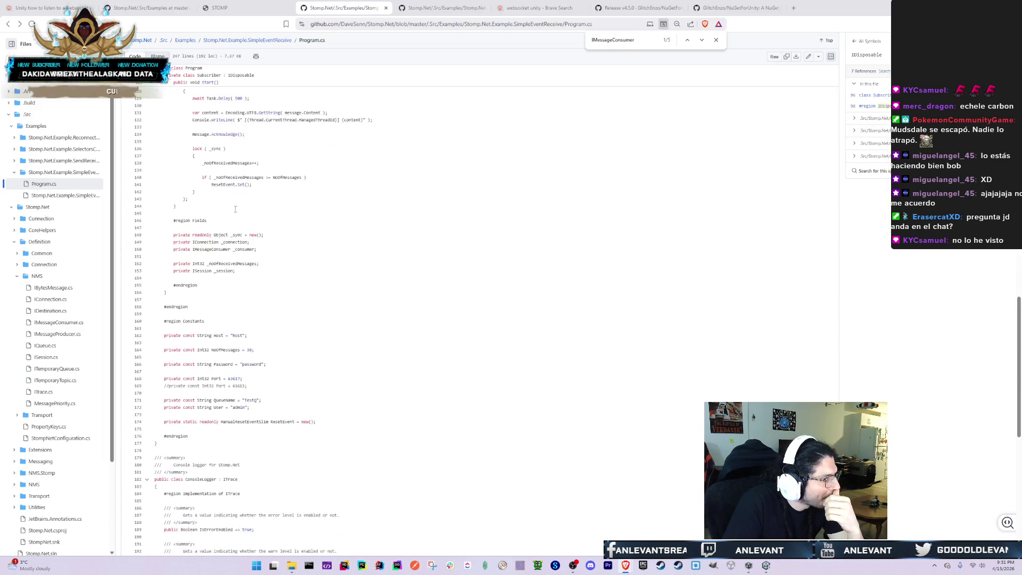
scroll(182, 367, "down", 7)
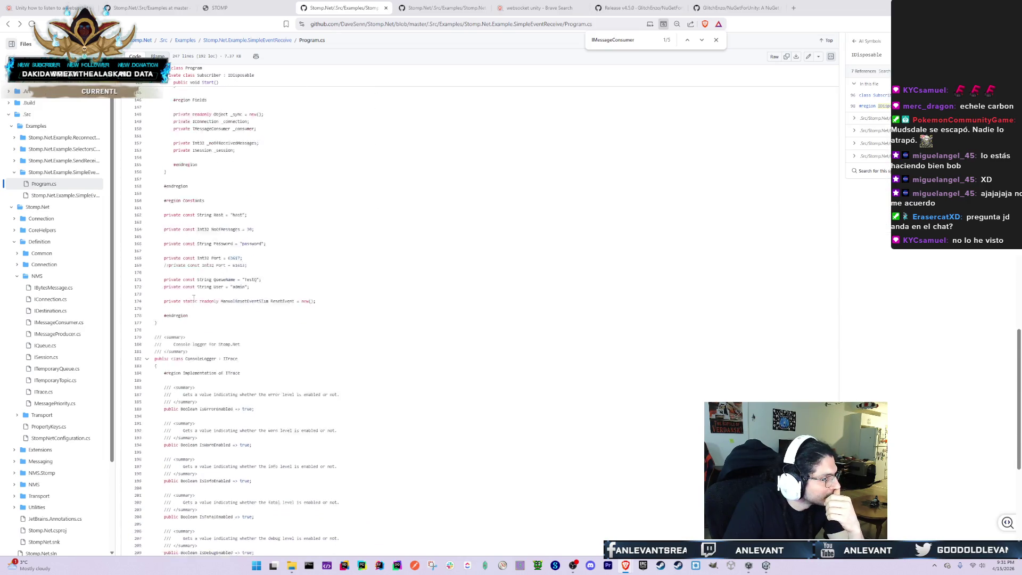
scroll(184, 402, "up", 5)
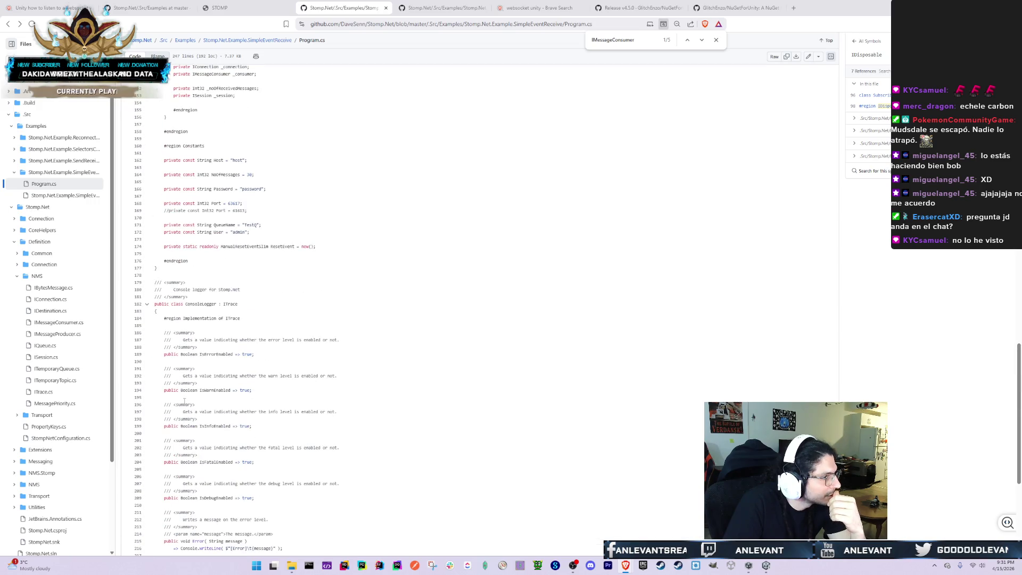
scroll(184, 402, "up", 7)
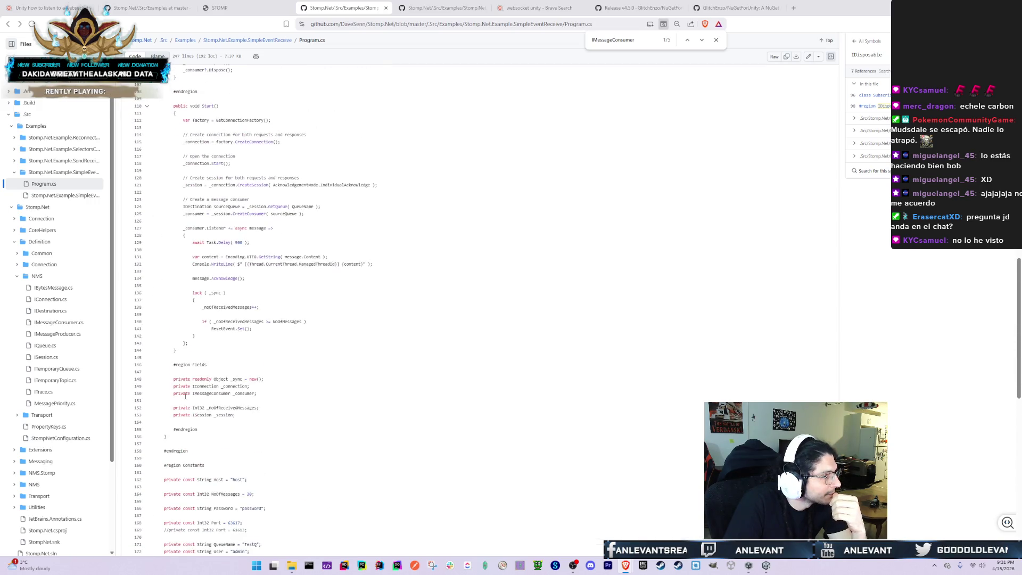
left_click(216, 393)
scroll(215, 391, "up", 7)
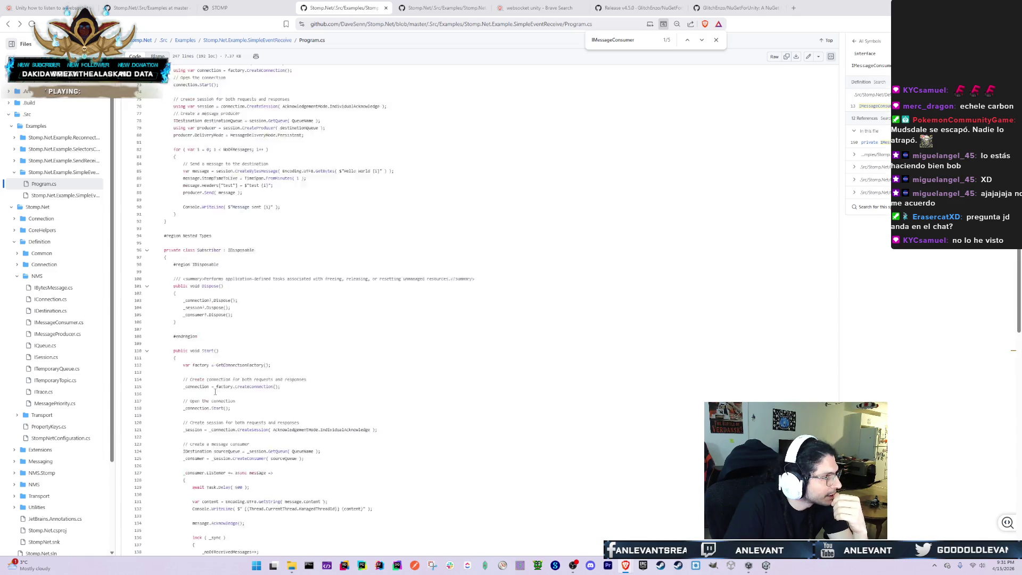
scroll(215, 391, "up", 1)
scroll(214, 390, "up", 7)
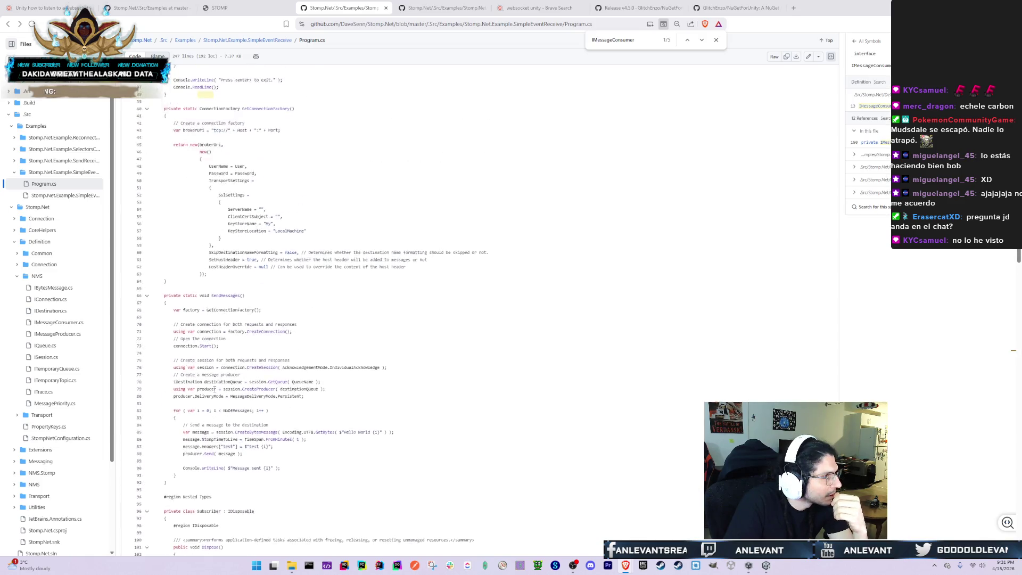
scroll(215, 391, "down", 2)
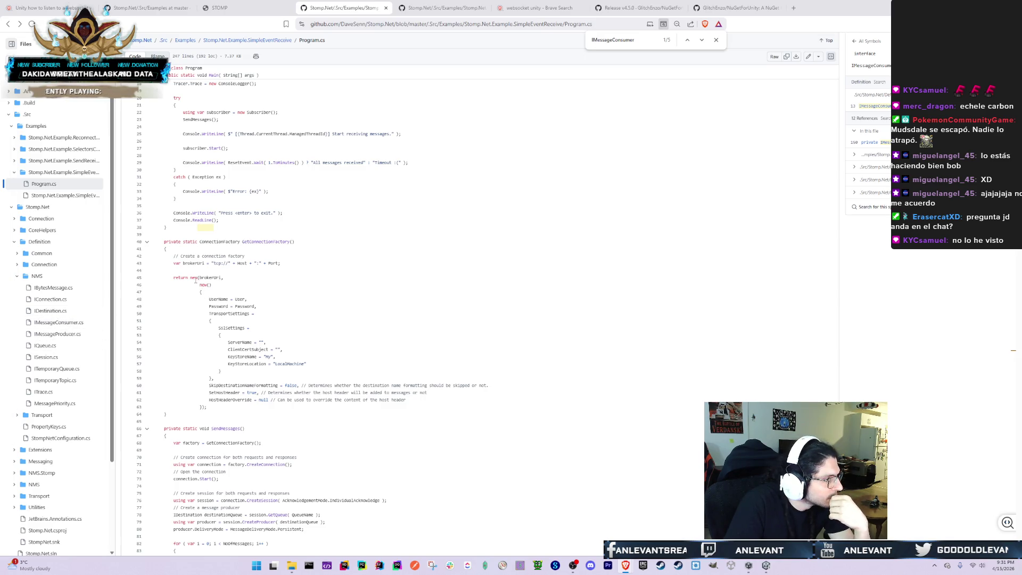
scroll(196, 281, "down", 5)
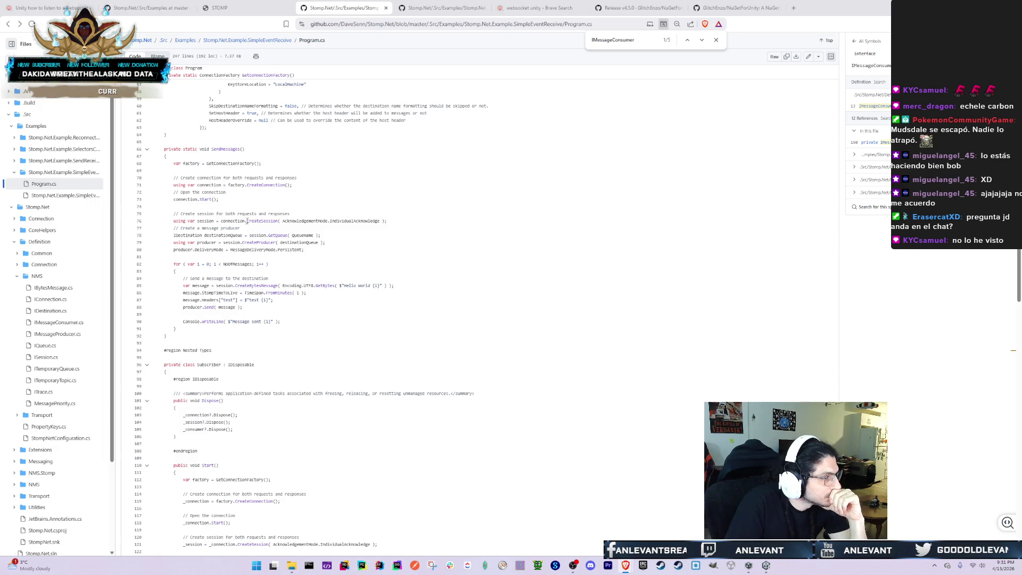
scroll(261, 245, "up", 8)
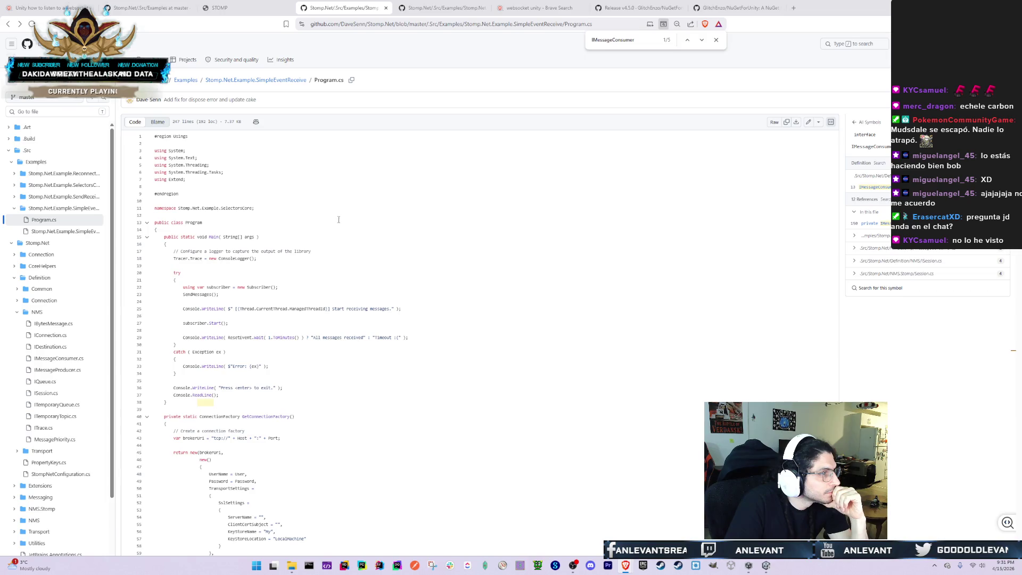
scroll(335, 249, "down", 6)
scroll(305, 416, "down", 4)
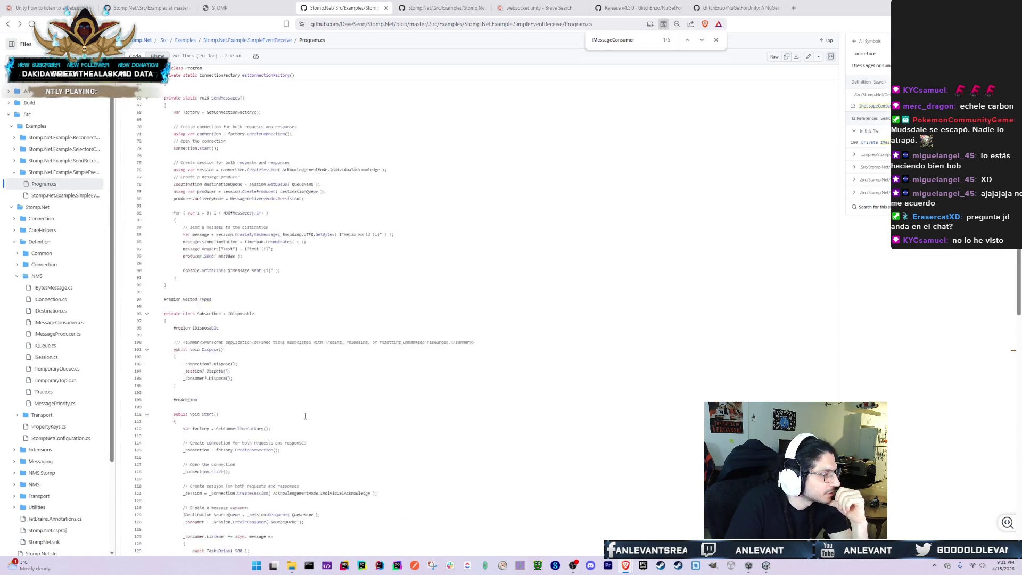
scroll(253, 251, "down", 9)
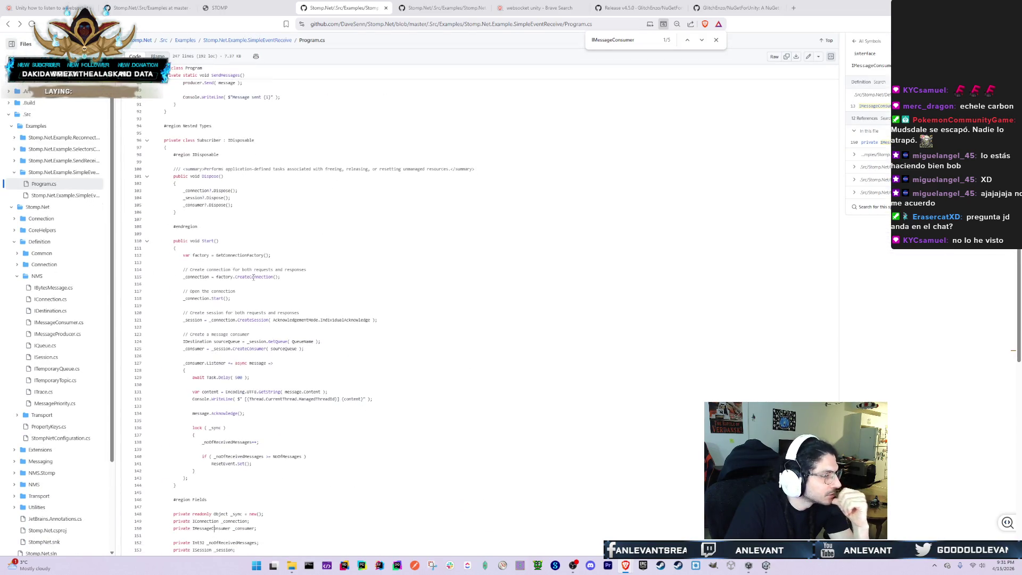
scroll(249, 330, "down", 3)
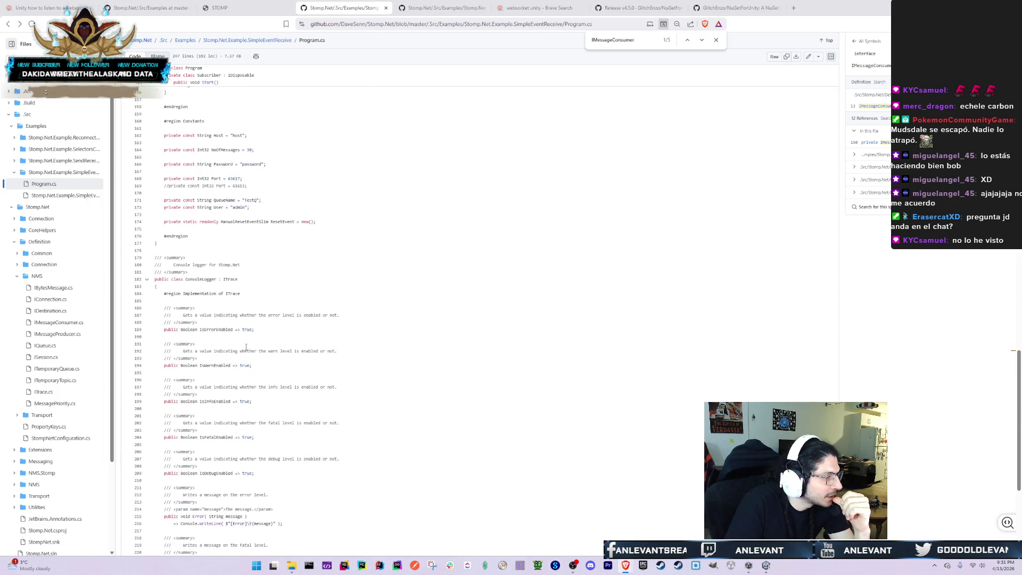
scroll(246, 347, "up", 7)
scroll(245, 346, "up", 1)
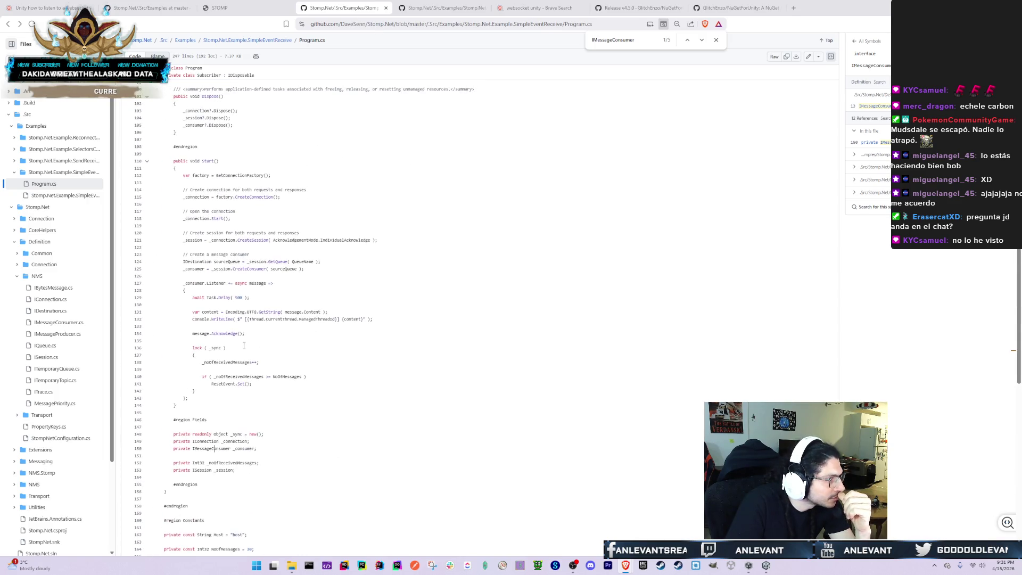
scroll(242, 328, "up", 3)
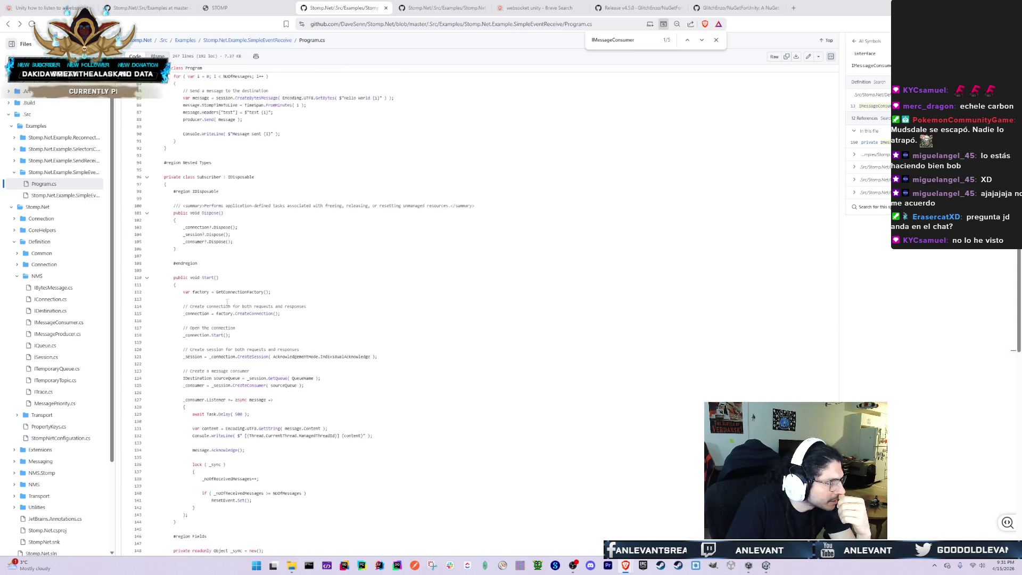
left_click_drag(174, 288, 223, 281)
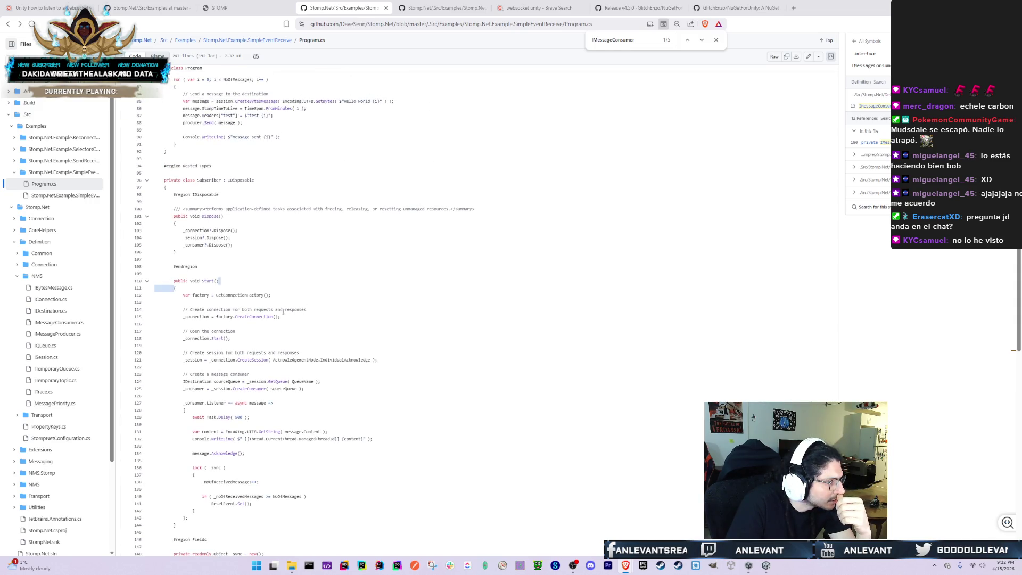
Step: Search the file for 'Subscriber', listing the subscriber variable's references and the Subscriber class definition
left_click(213, 179)
key("ctrl+f")
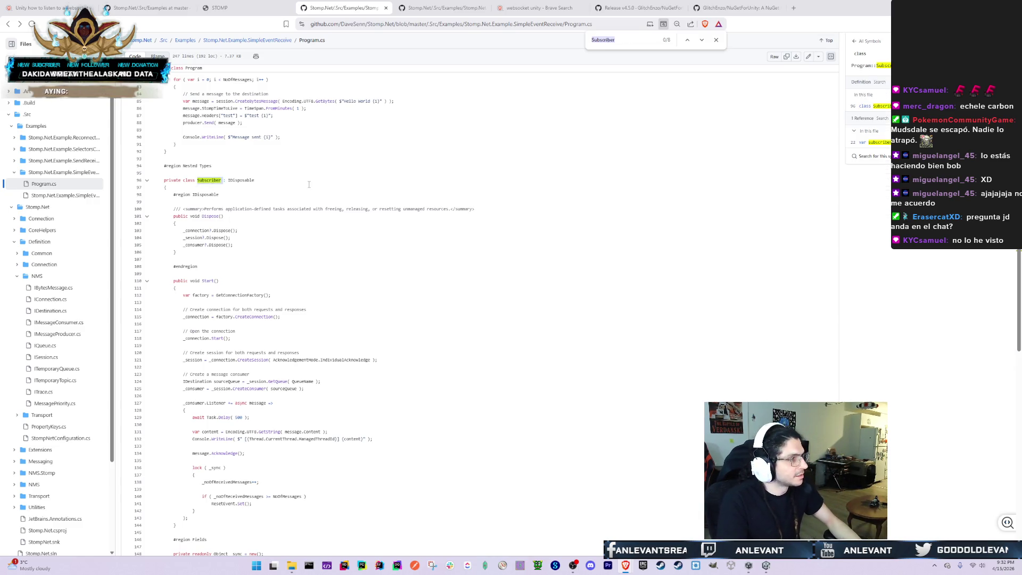
key("Return")
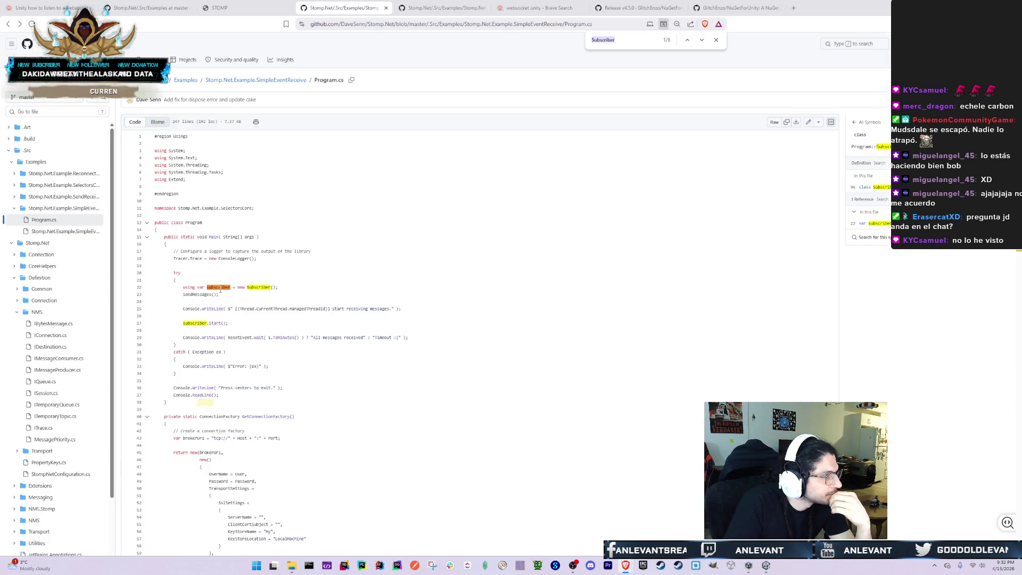
left_click(203, 323)
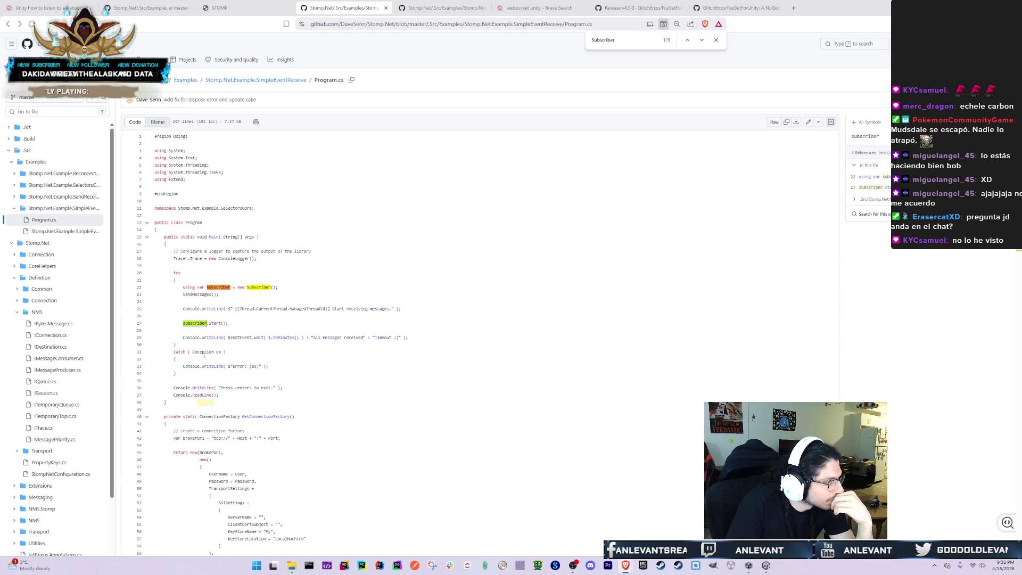
left_click(199, 322)
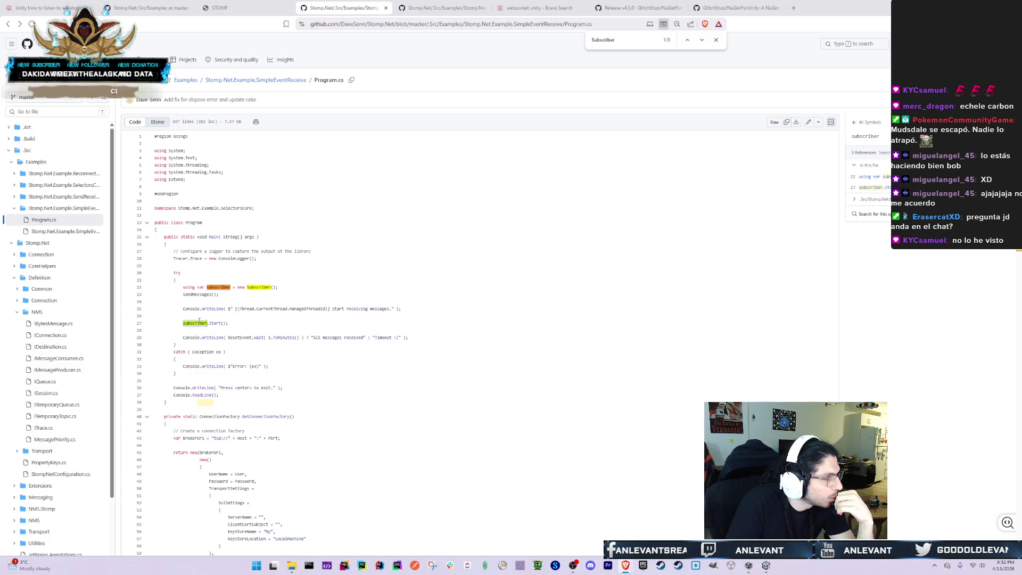
scroll(235, 300, "down", 1)
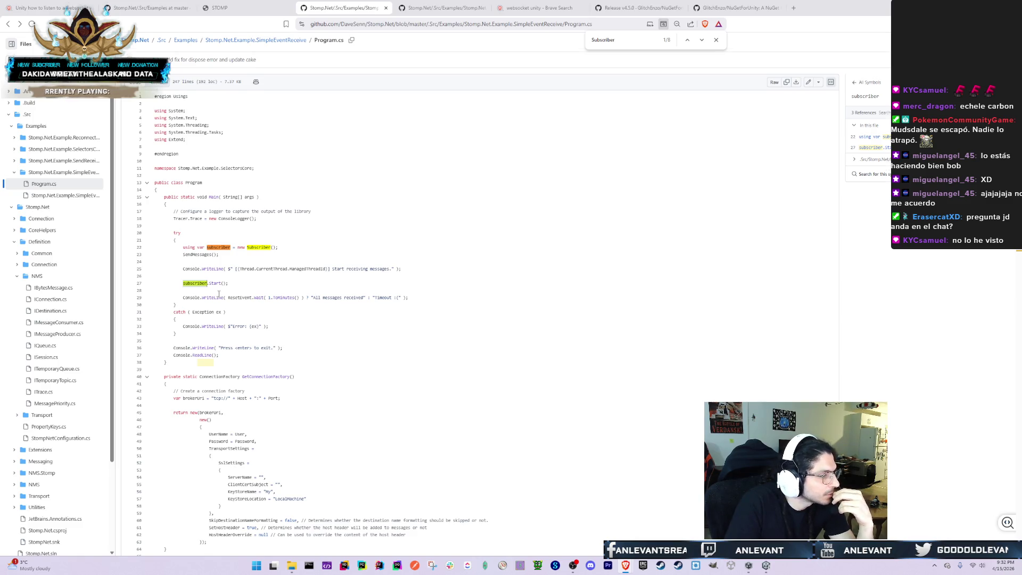
scroll(219, 294, "down", 3)
left_click(603, 40)
key("Return")
scroll(246, 321, "down", 5)
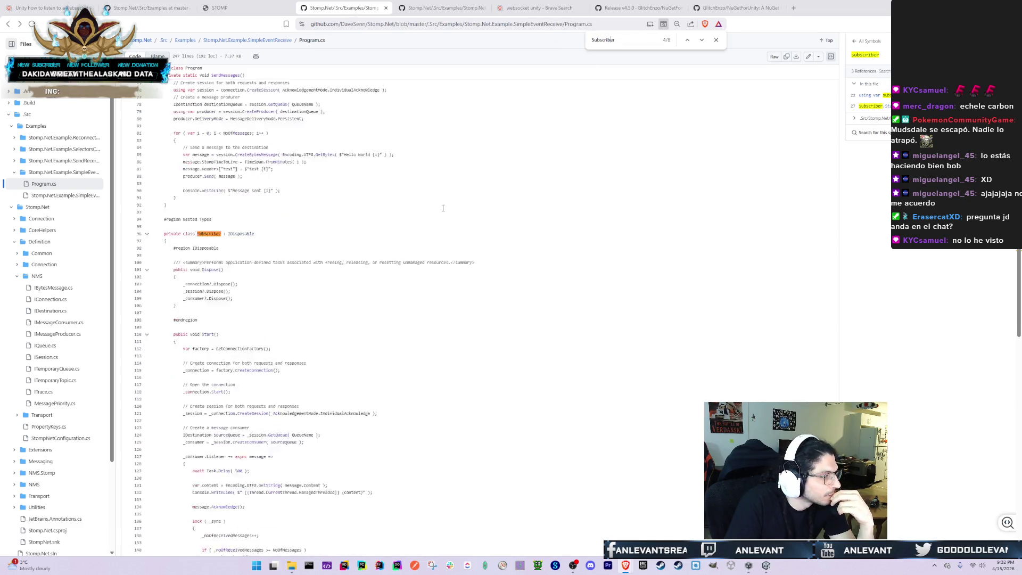
scroll(245, 320, "down", 1)
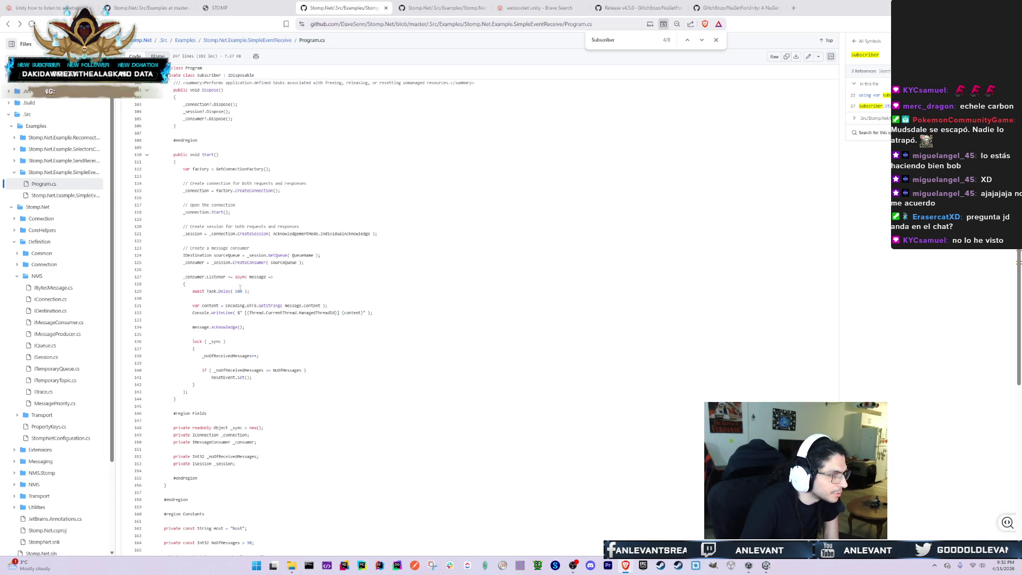
Step: Inspect the WriteLine console output on line 132 and the Start method's references
double_click(211, 306)
left_click(218, 313)
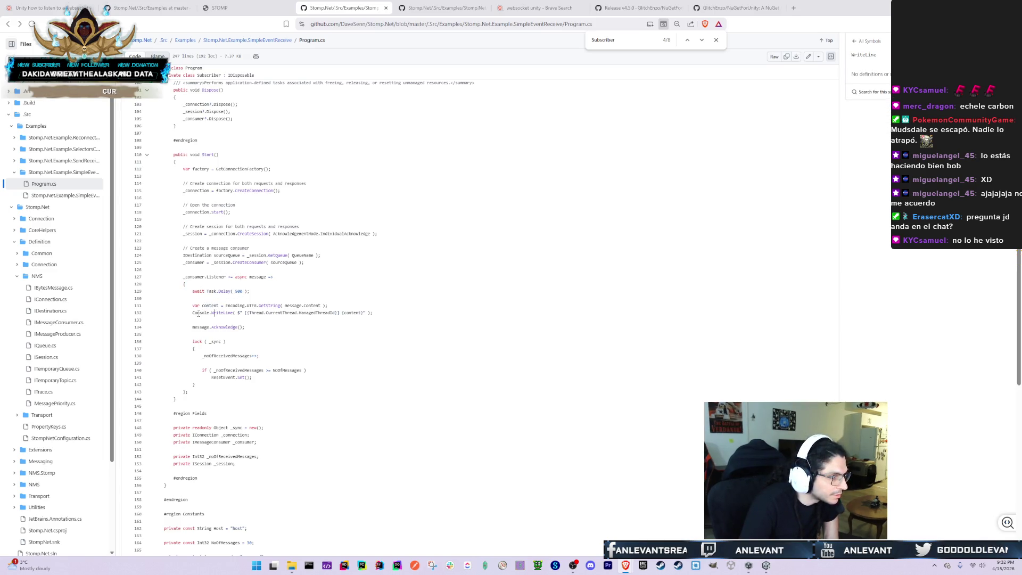
left_click_drag(197, 313, 374, 313)
left_click_drag(191, 346, 269, 373)
scroll(272, 375, "up", 15)
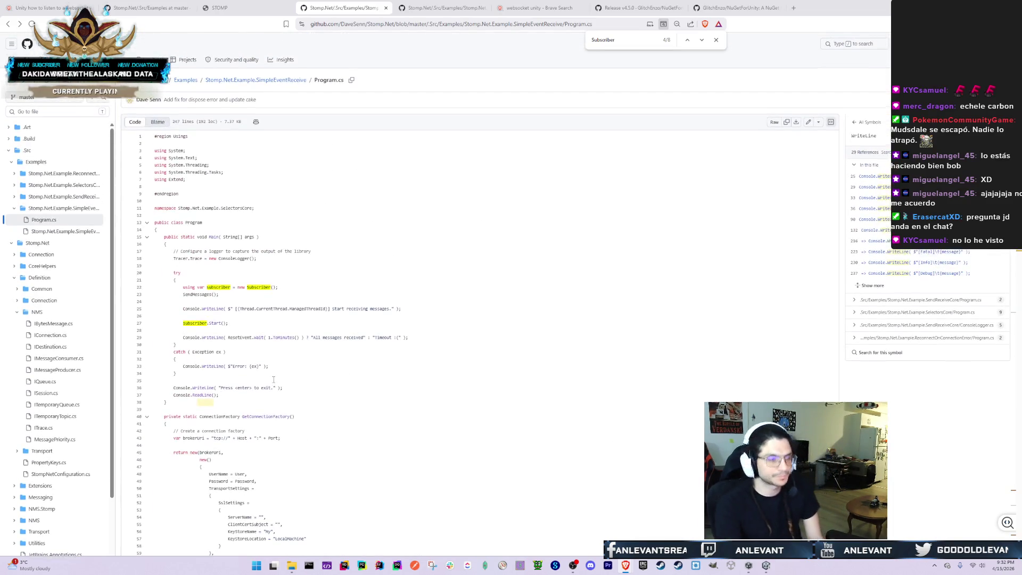
scroll(212, 164, "down", 2)
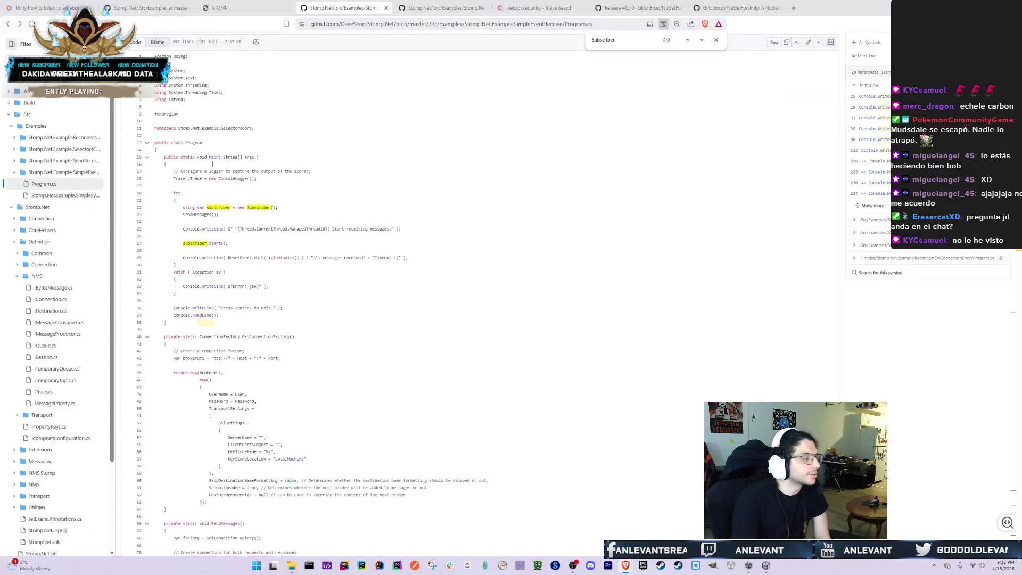
double_click(169, 207)
left_click(216, 244)
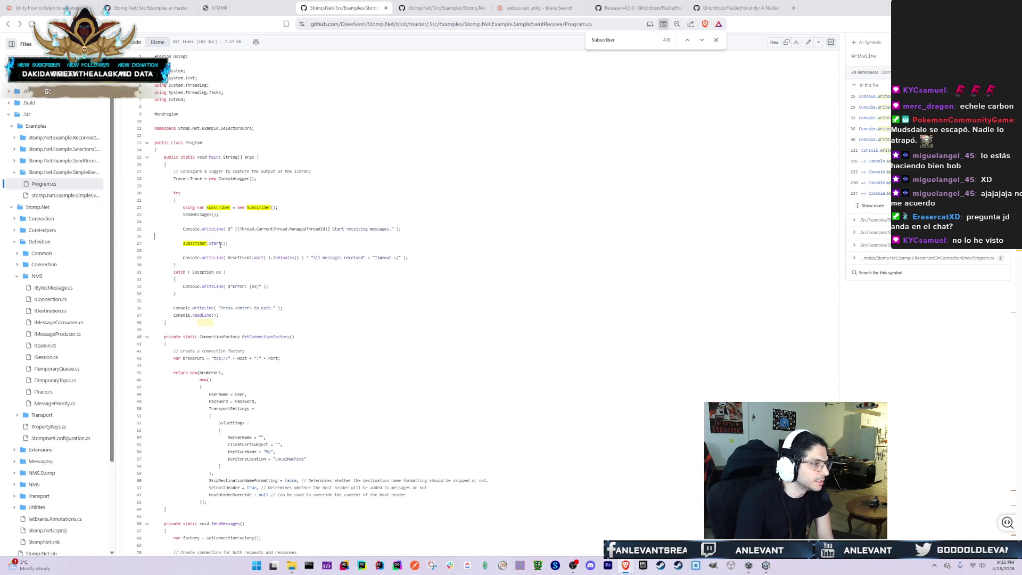
scroll(308, 392, "down", 1)
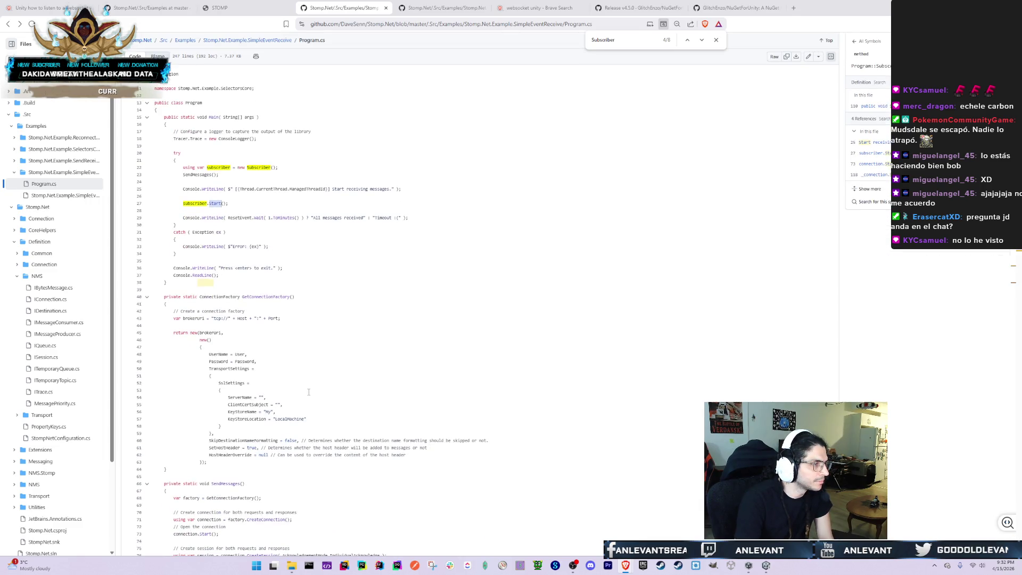
scroll(308, 392, "down", 1)
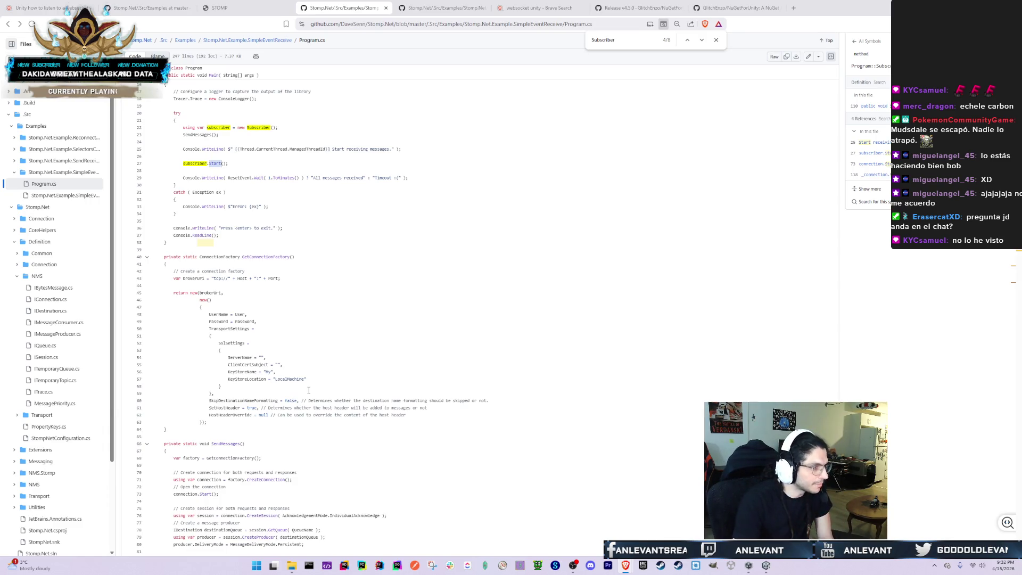
scroll(204, 245, "down", 1)
Step: Trace brokerUri and GetConnectionFactory references and the tcp broker address, then go to the STOMP tab
left_click(198, 238)
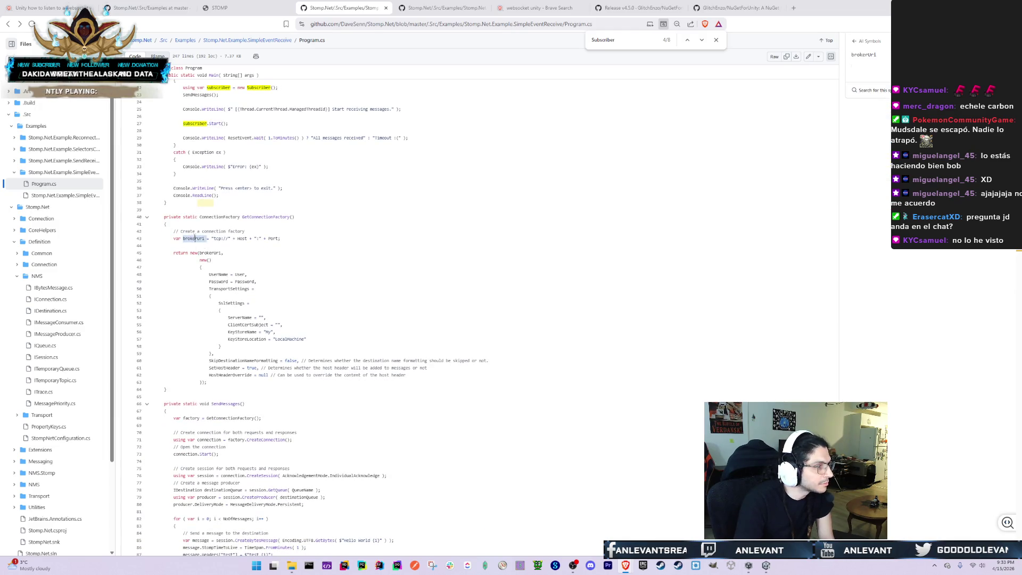
left_click(195, 253)
left_click(255, 218)
left_click(207, 253)
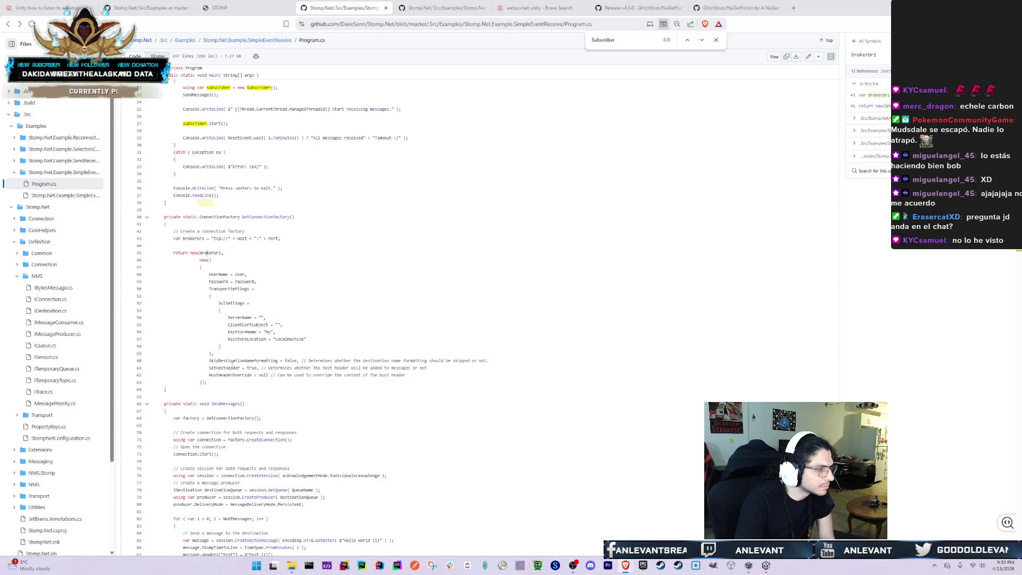
scroll(231, 369, "down", 1)
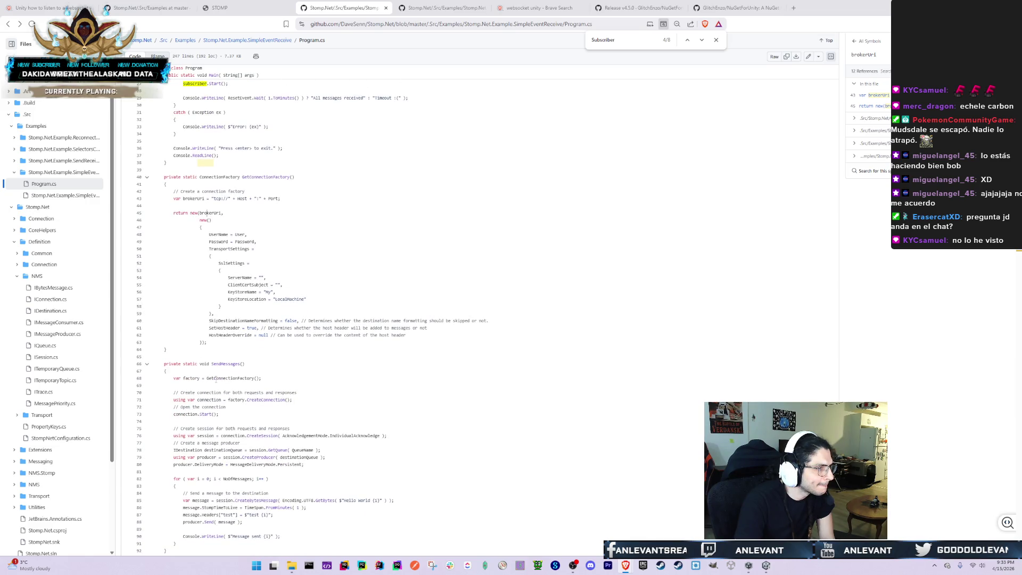
double_click(218, 200)
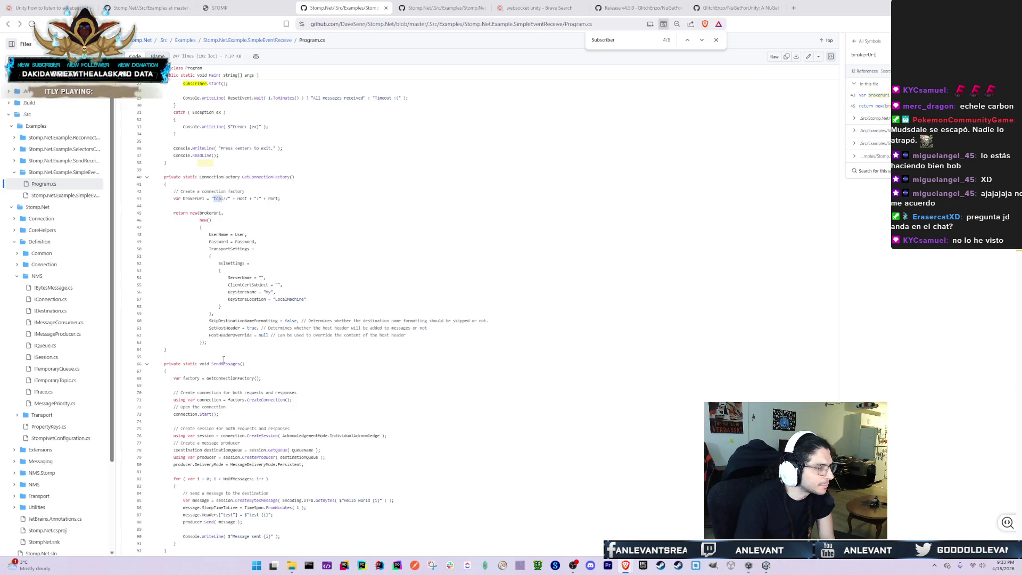
scroll(227, 375, "down", 5)
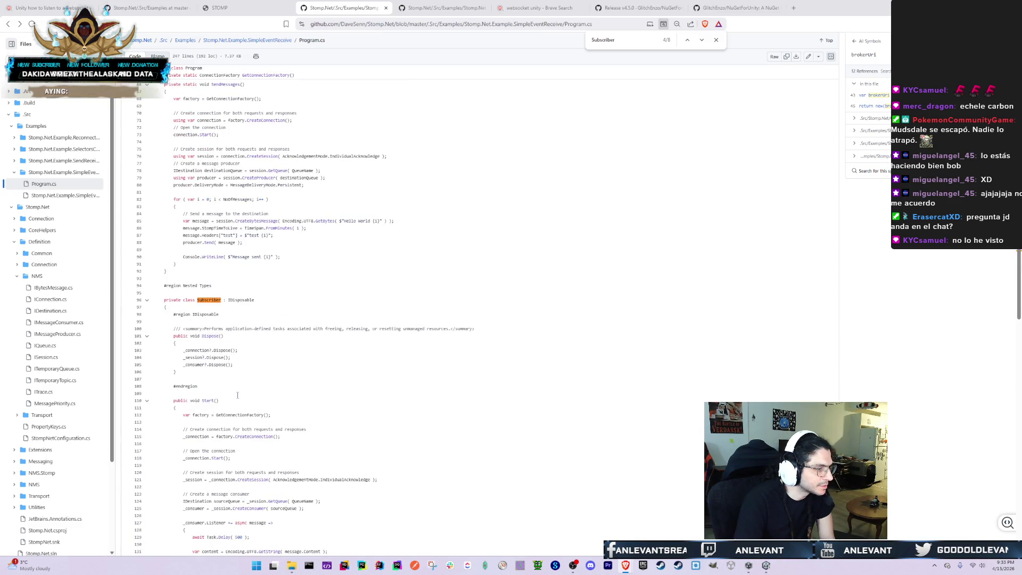
scroll(238, 395, "down", 3)
scroll(243, 389, "up", 13)
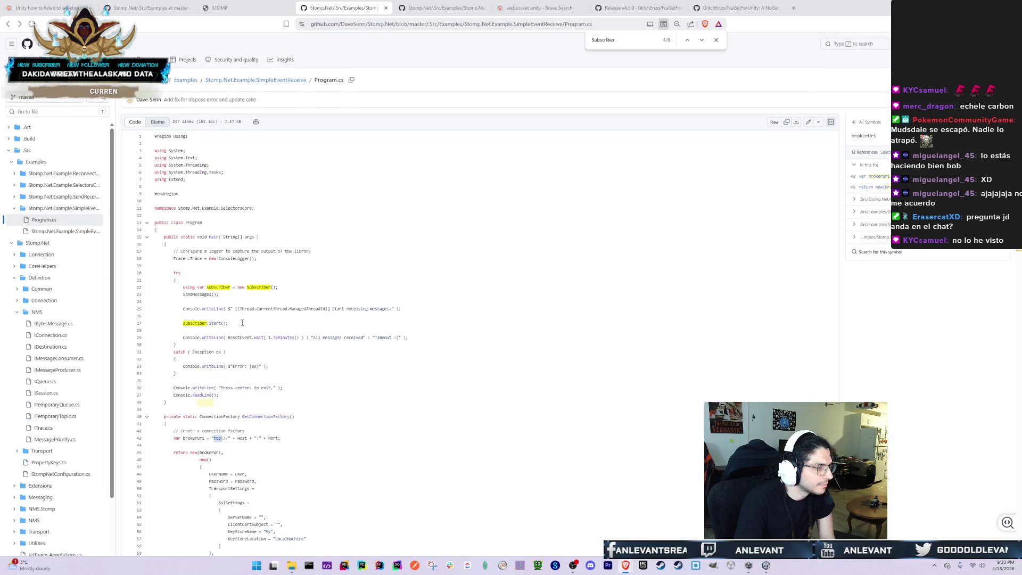
scroll(242, 323, "down", 3)
left_click(271, 3)
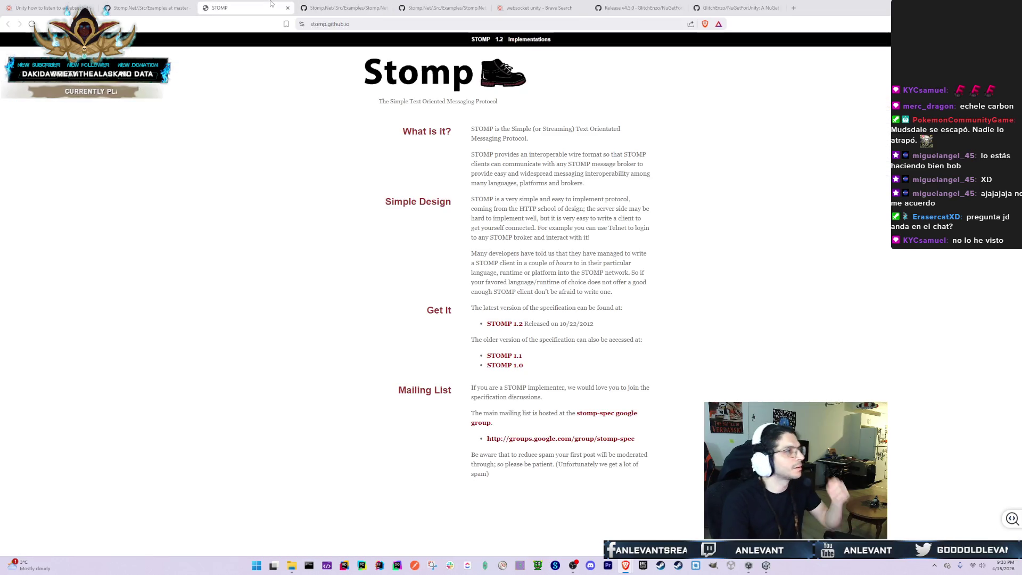
Step: Search the STOMP homepage for 'websoc' and read its design description
left_click_drag(492, 202, 578, 202)
left_click(552, 197)
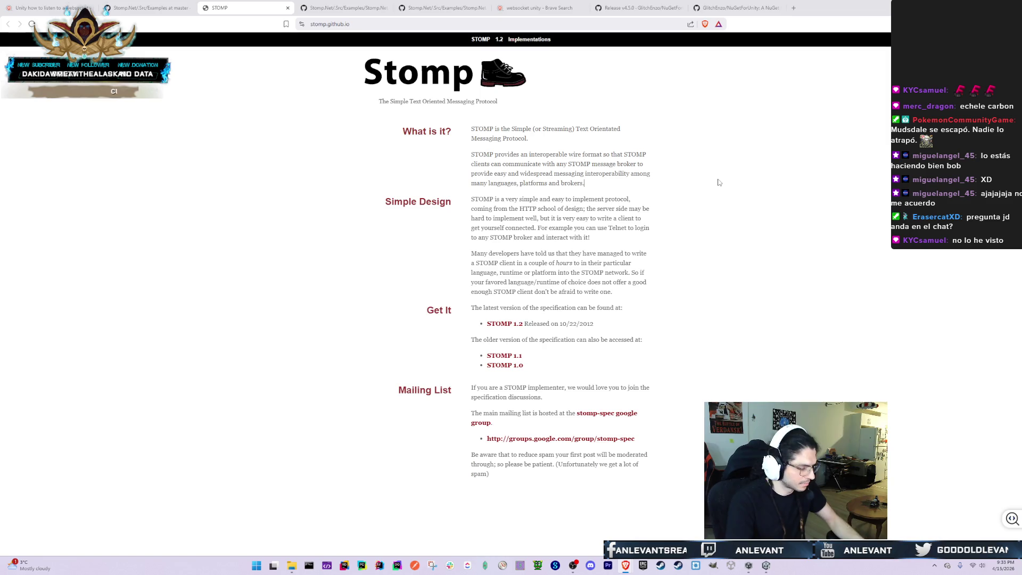
key("ctrl+f")
type("websoc")
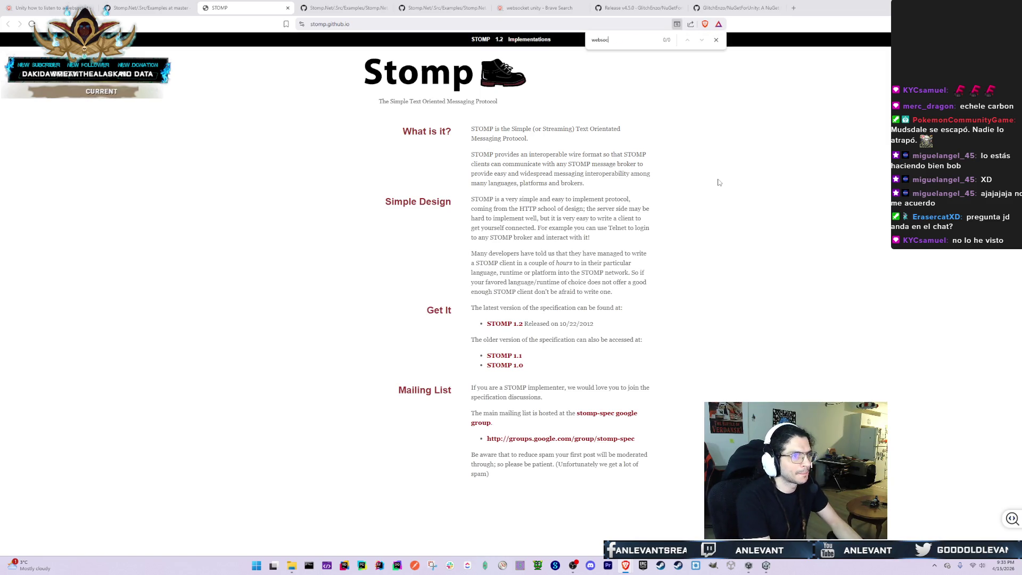
key("Escape")
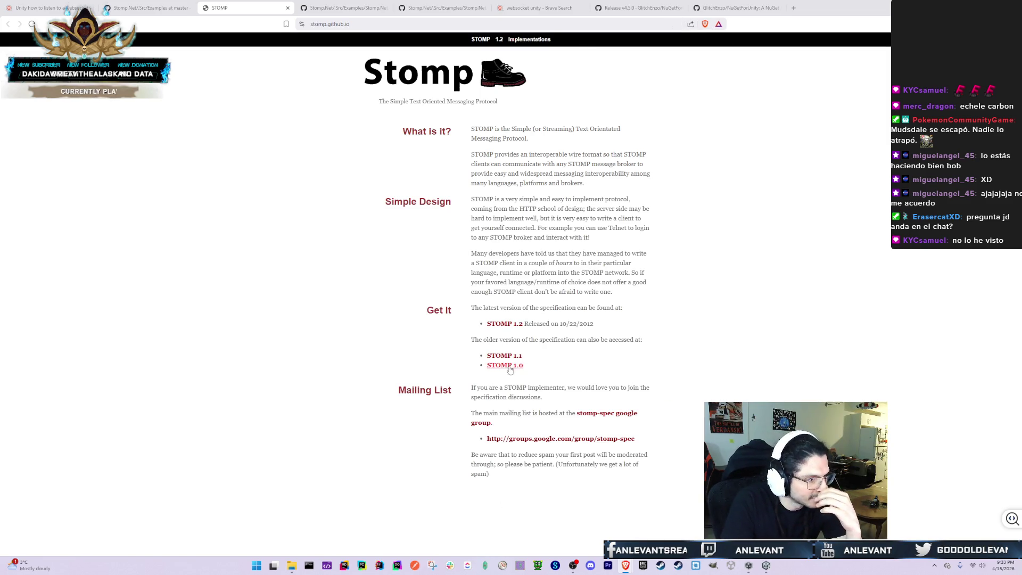
left_click_drag(508, 209, 575, 209)
left_click(599, 212)
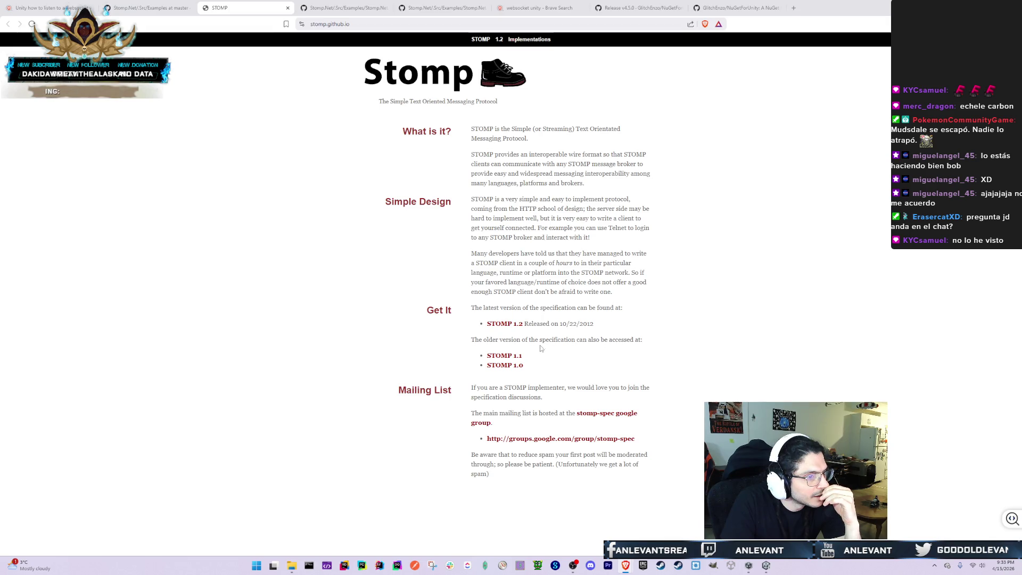
Step: Open the STOMP 1.2 specification and search it for 'websoc'
left_click(509, 326)
scroll(646, 353, "down", 1)
scroll(646, 354, "down", 3)
key("ctrl+f")
type("webso")
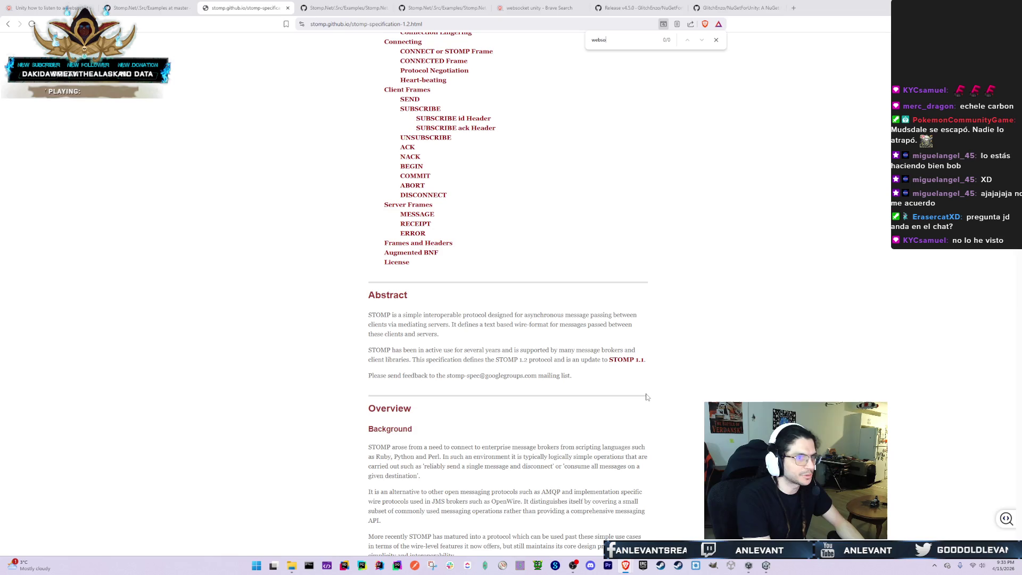
type("c")
key("Escape")
scroll(636, 429, "down", 3)
scroll(635, 431, "down", 2)
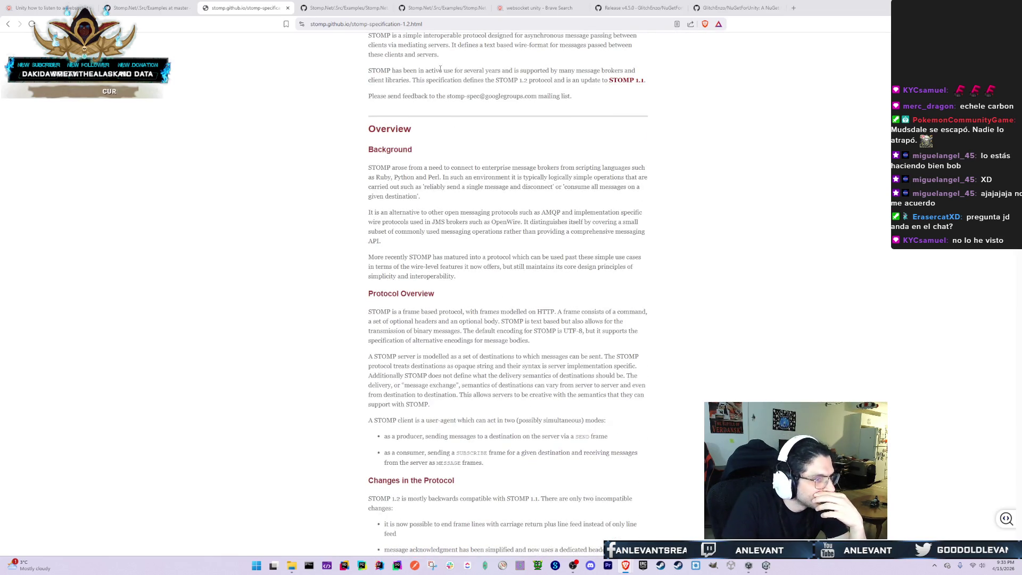
left_click(446, 24)
Step: Search 'is stomp a ws protocol?', pass the captcha, and highlight the answer saying it runs on WebSocket
type("is stomp a ")
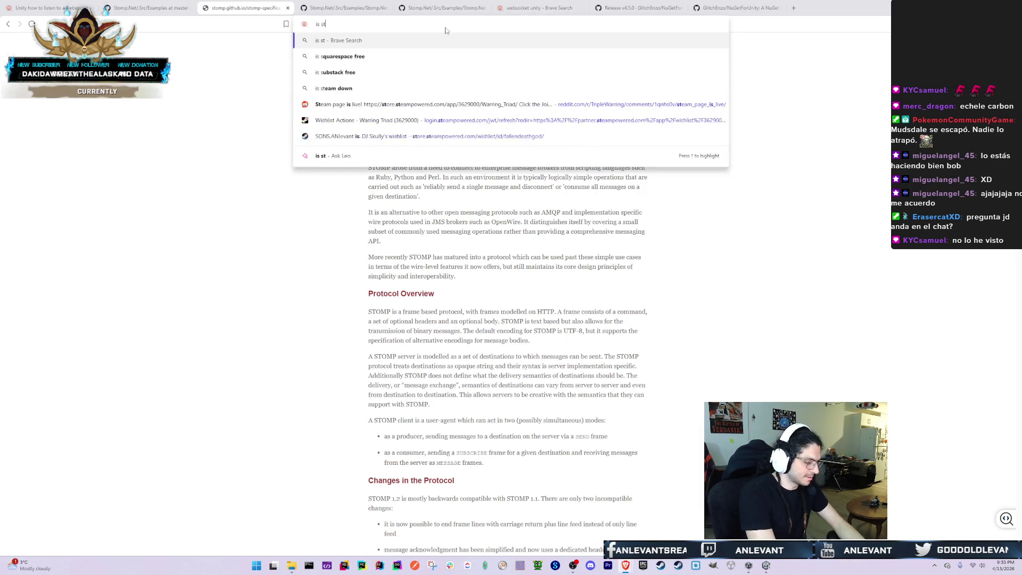
type("ws")
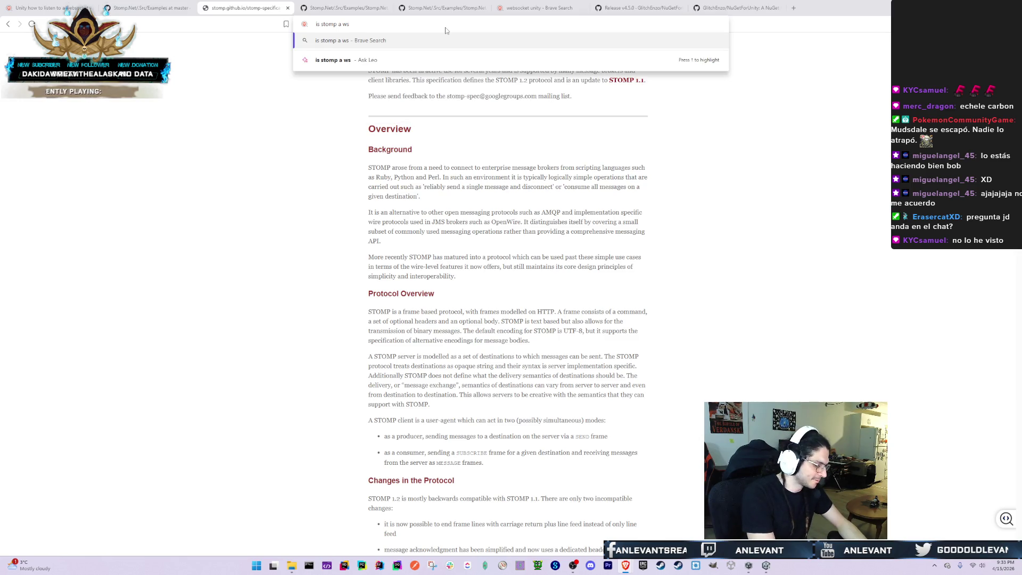
type(" protocol?")
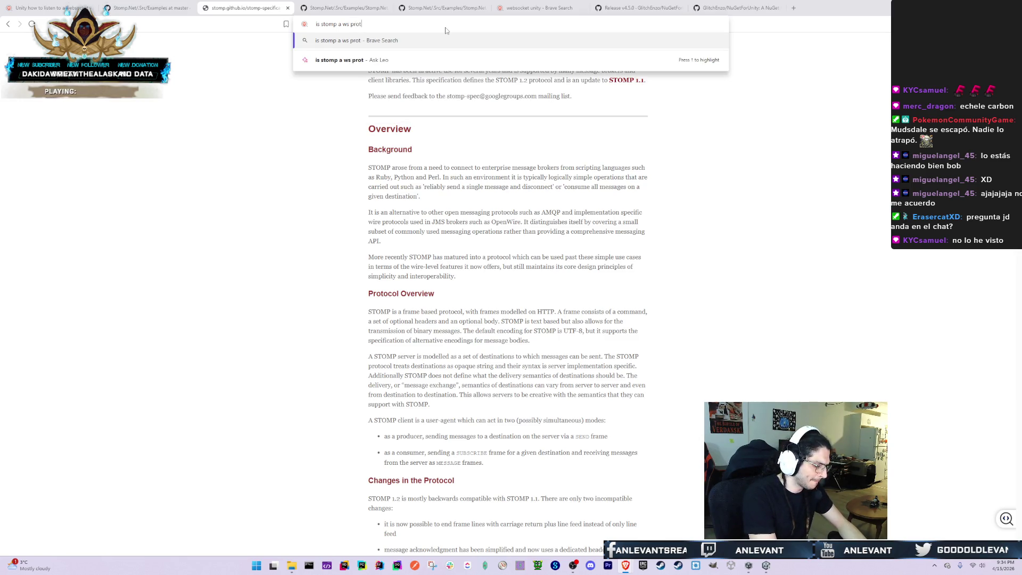
key("Return")
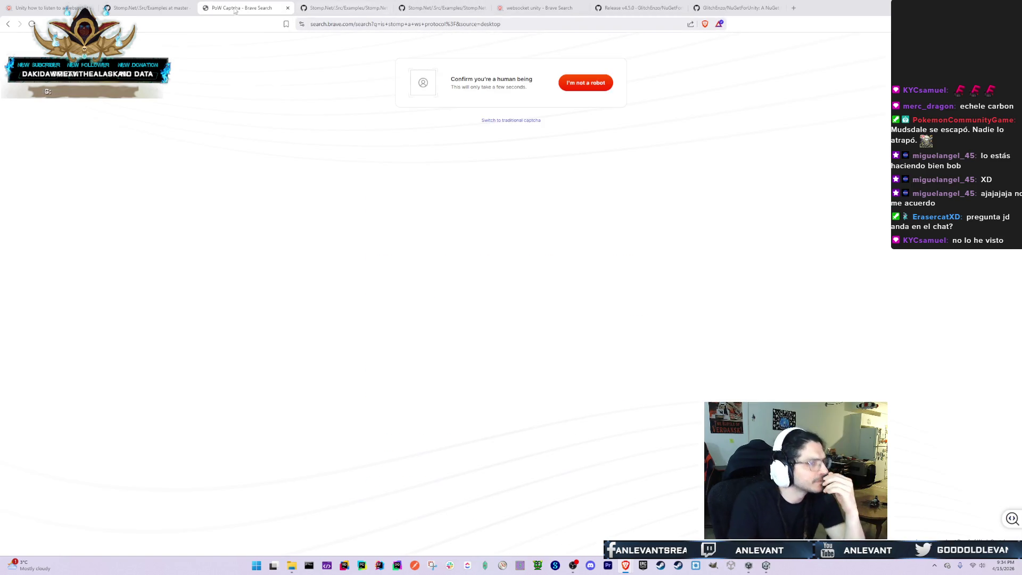
left_click(607, 86)
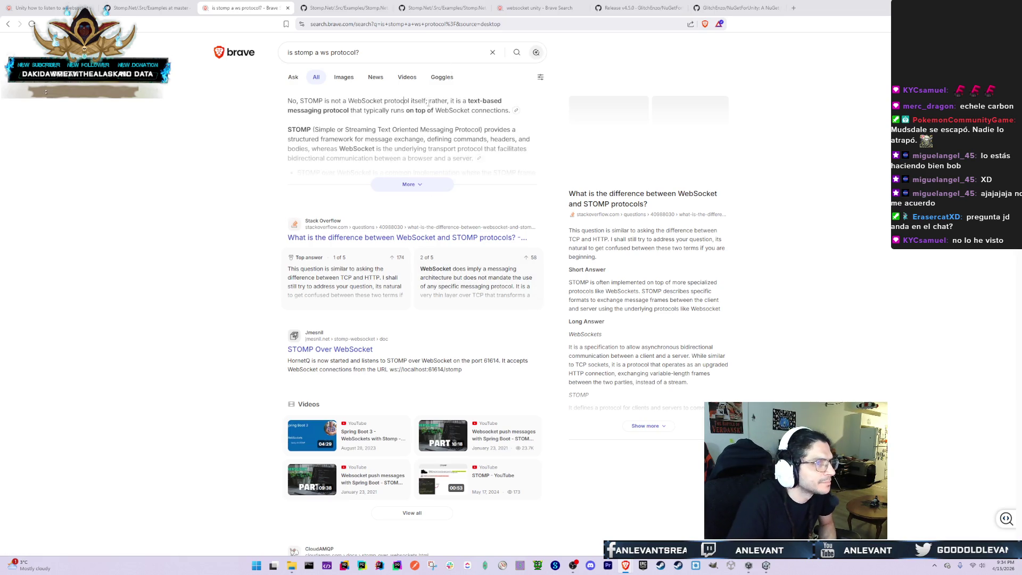
left_click_drag(356, 110, 457, 112)
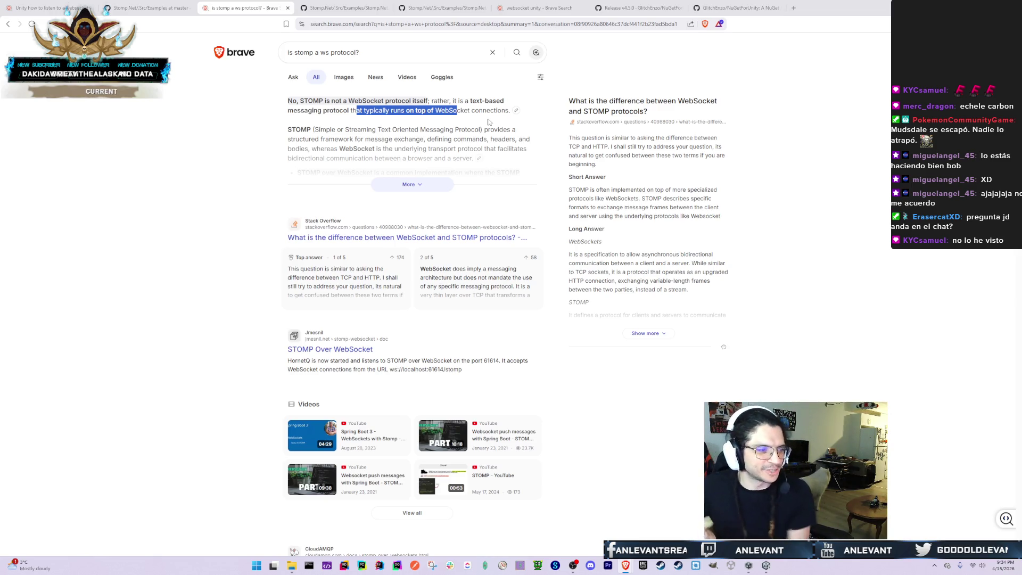
key("alt+Tab")
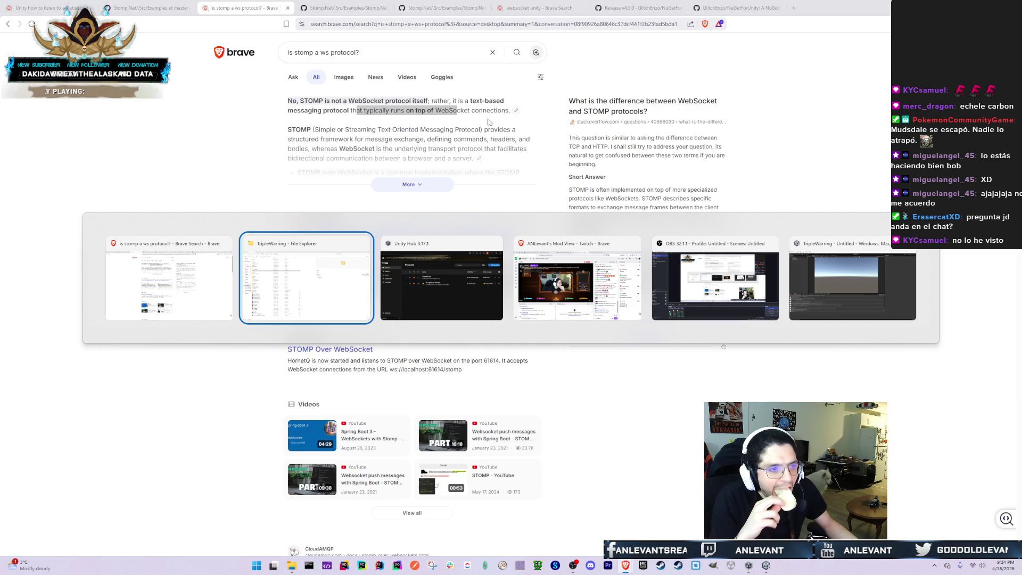
Step: Cycle through the NuGetForUnity, Release v4.5.0 and STOMP search results tabs
key("Escape")
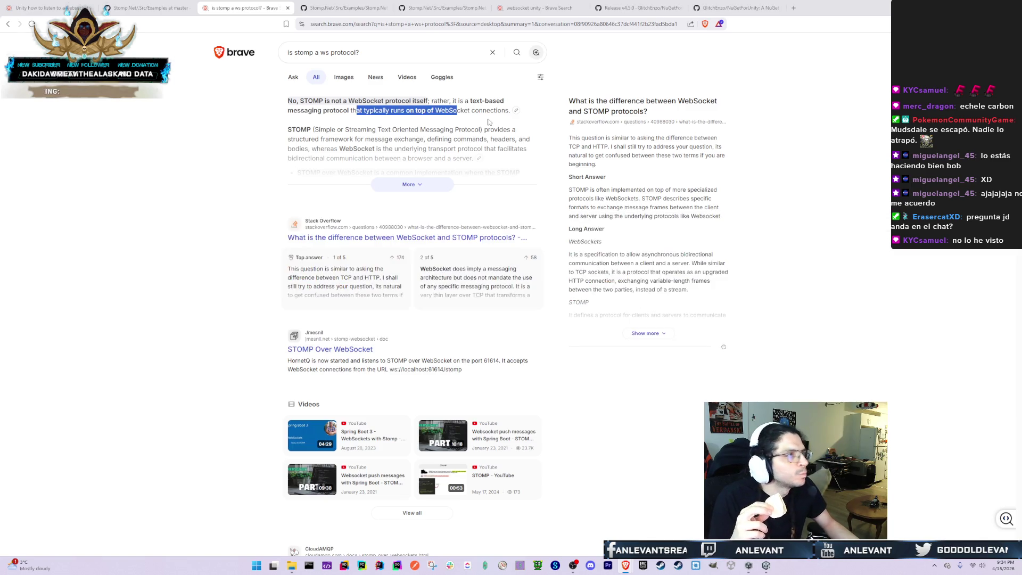
key("ctrl+shift+Tab")
key("ctrl+shift+Tab")
key("ctrl+shift+Tab")
key("ctrl+Tab")
key("ctrl+shift+Tab")
key("ctrl+shift+Tab")
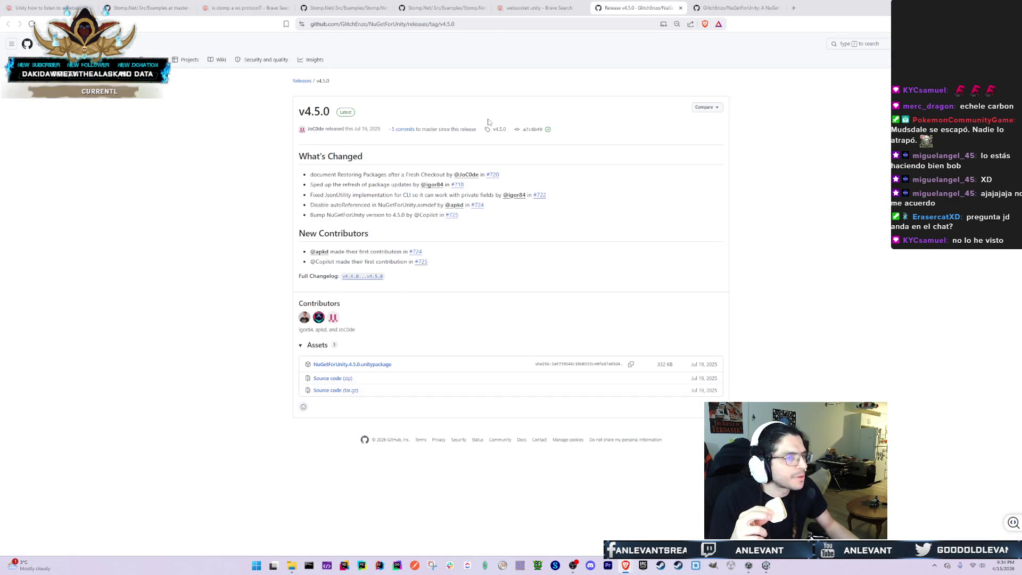
key("ctrl+shift+Tab")
key("ctrl+shift+Tab")
key("ctrl+shift+Tab")
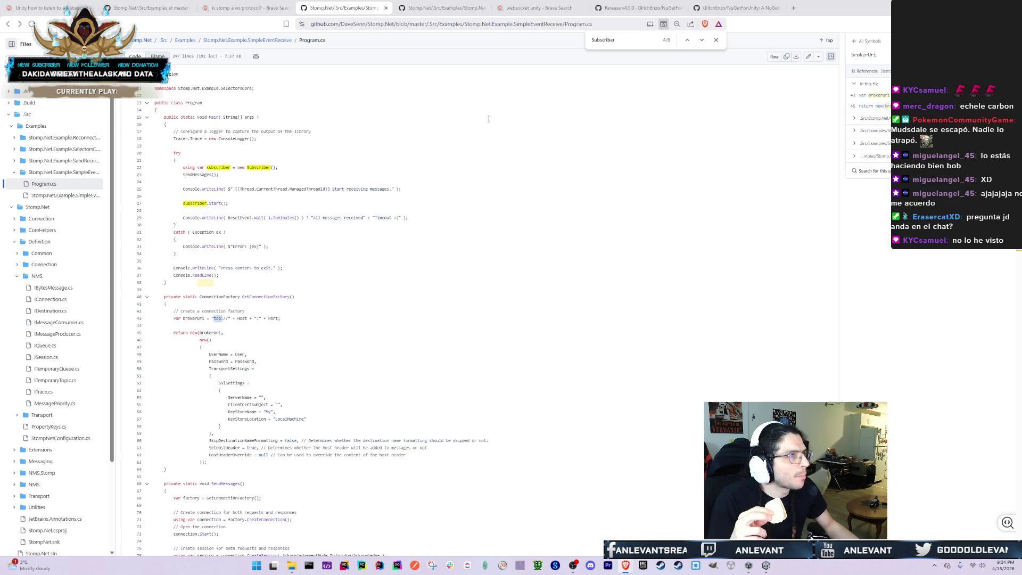
key("ctrl+shift+Tab")
Step: Settle on the Stomp.Net Program.cs tab, then bring the Unity editor to the front
key("ctrl+shift+Tab")
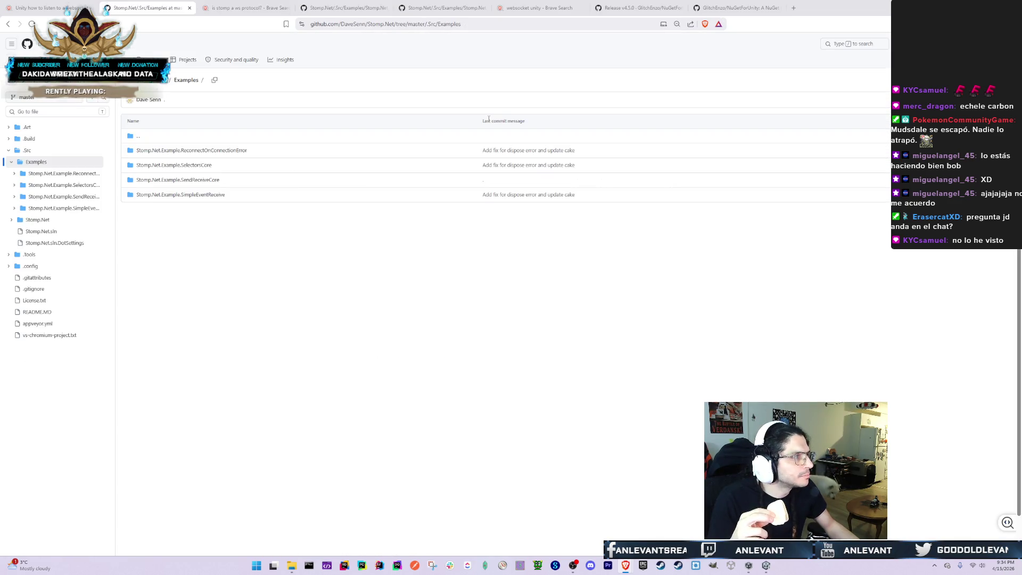
key("ctrl+Tab")
key("ctrl+shift+Tab")
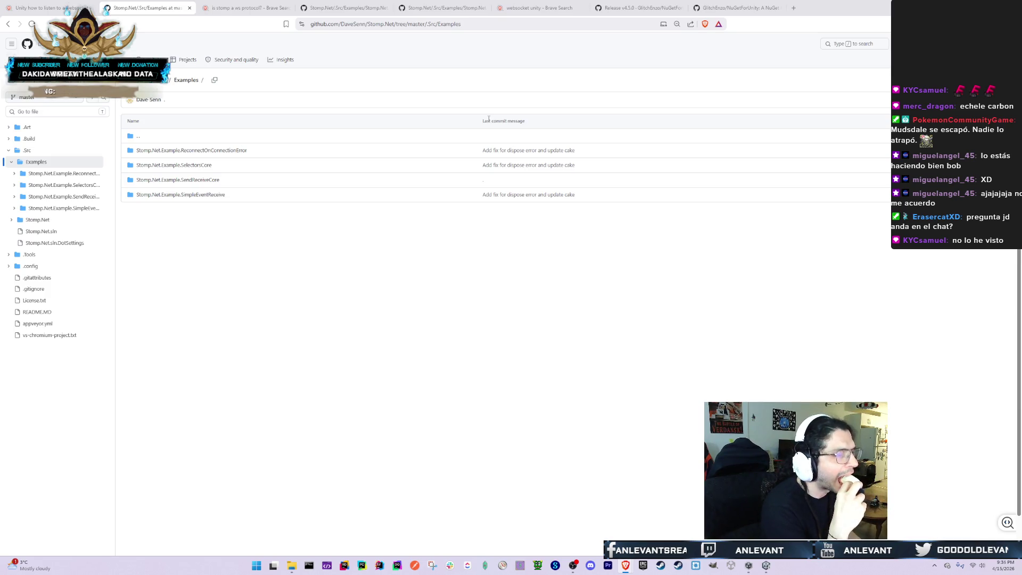
key("ctrl+shift+Tab")
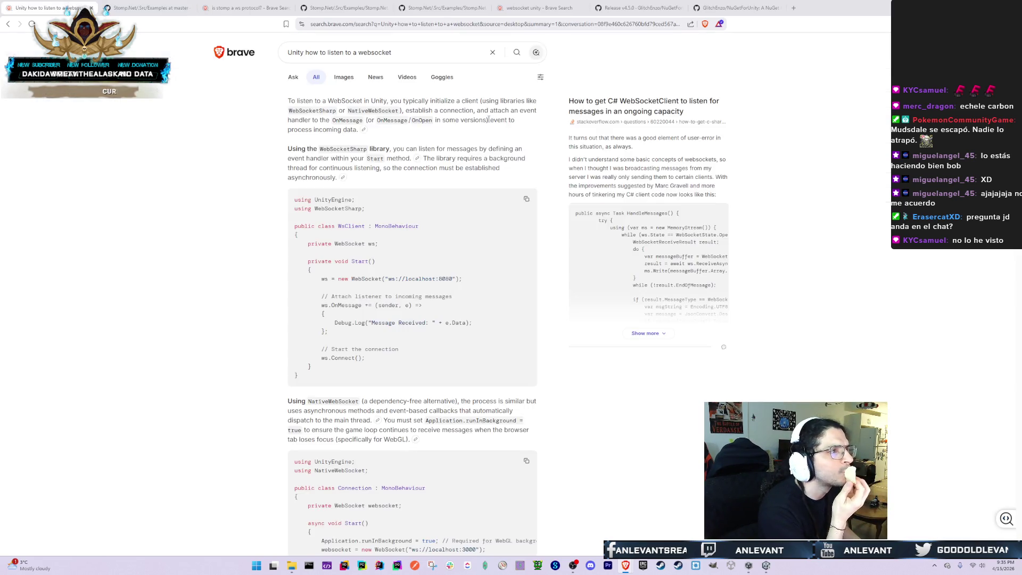
key("ctrl+Tab")
key("ctrl+Tab")
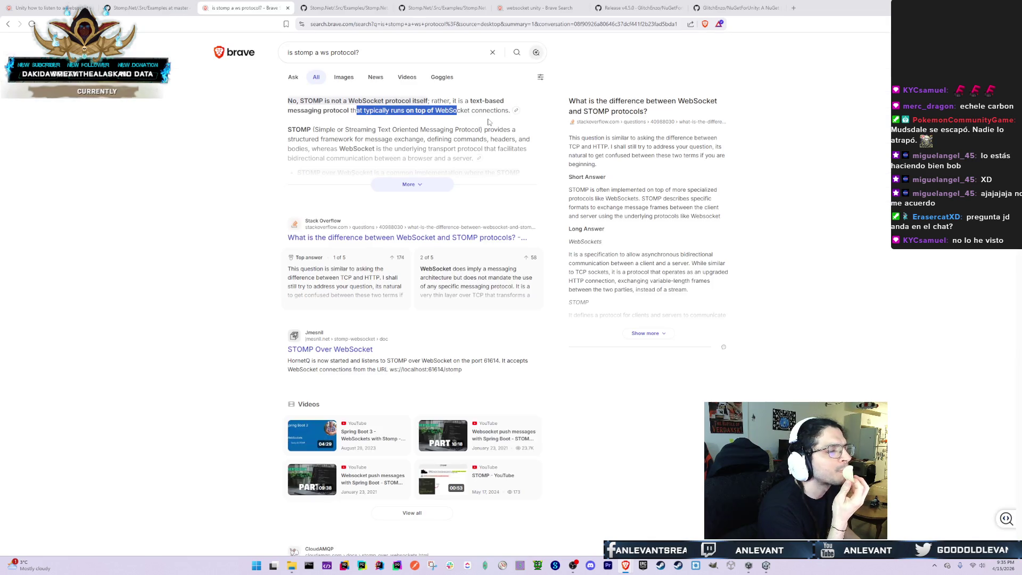
key("ctrl+Tab")
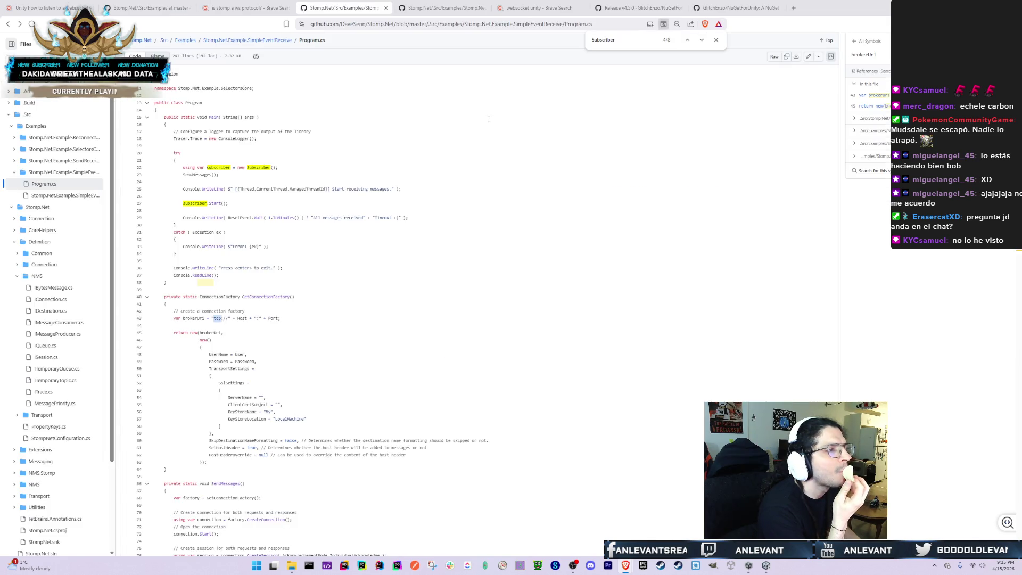
key("ctrl+v")
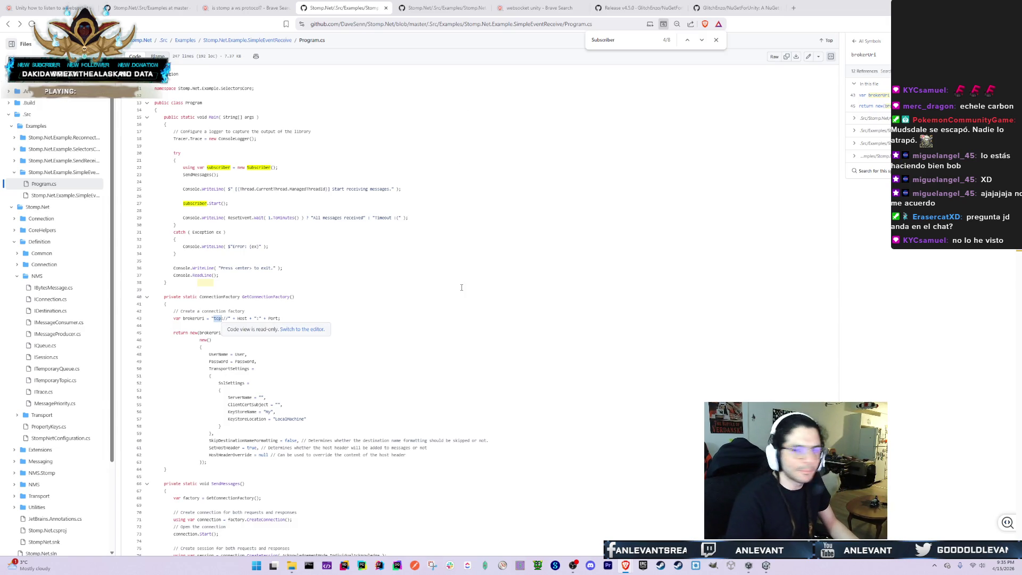
key("alt+Tab")
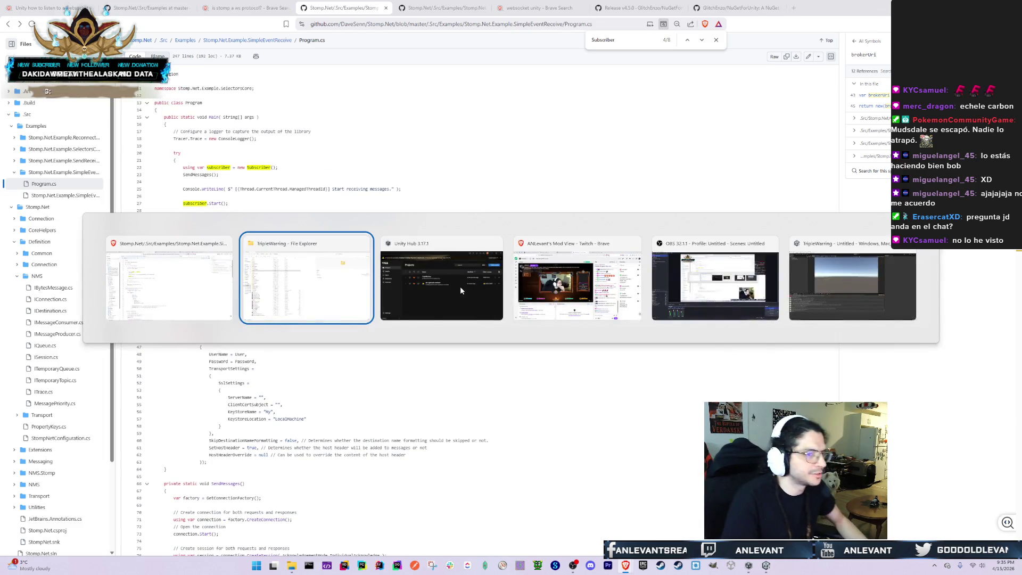
key("alt+Tab")
Step: Clear the console log, then run and stop the game as a test
left_click(820, 274)
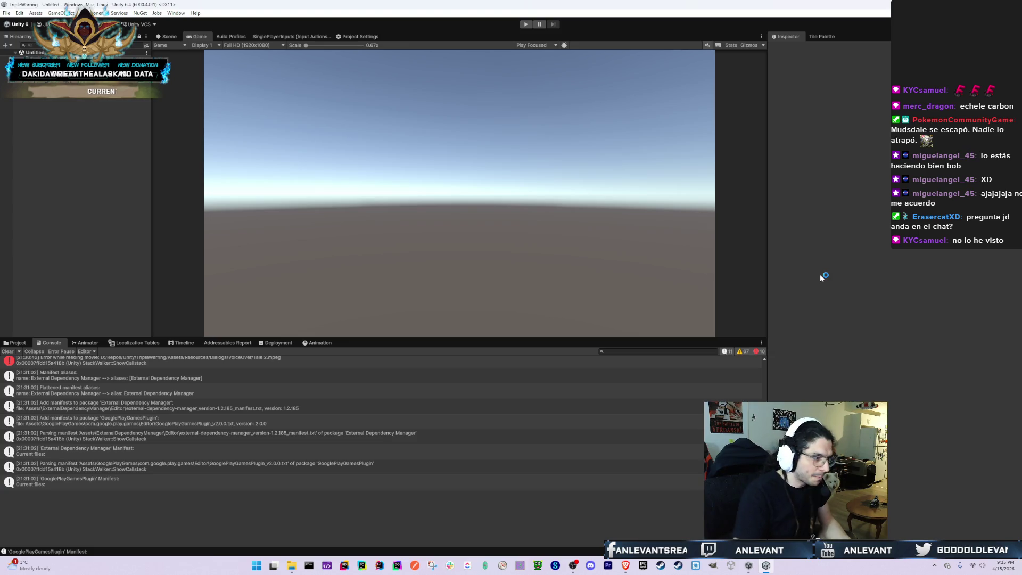
scroll(108, 442, "up", 10)
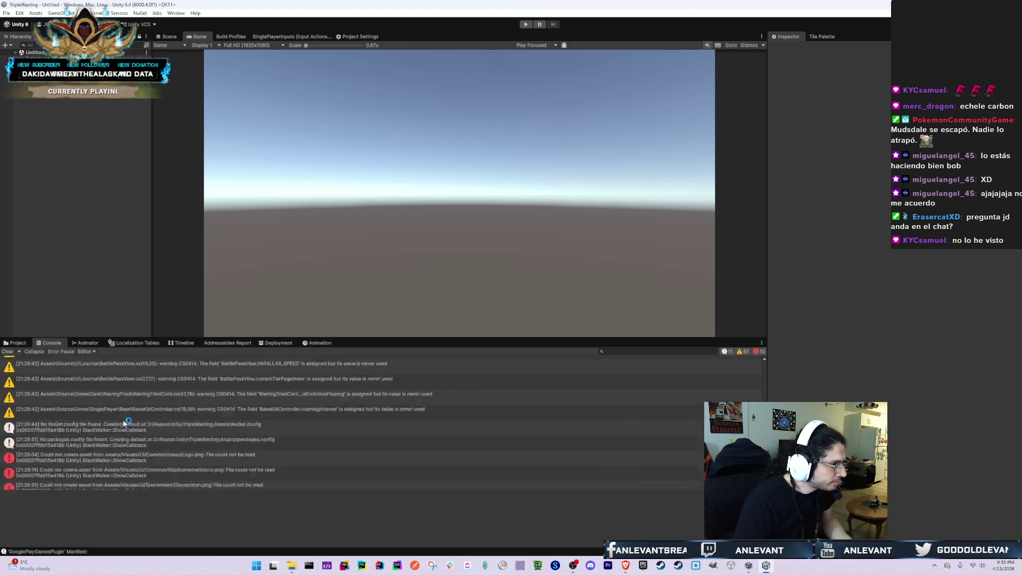
left_click(7, 352)
left_click(526, 25)
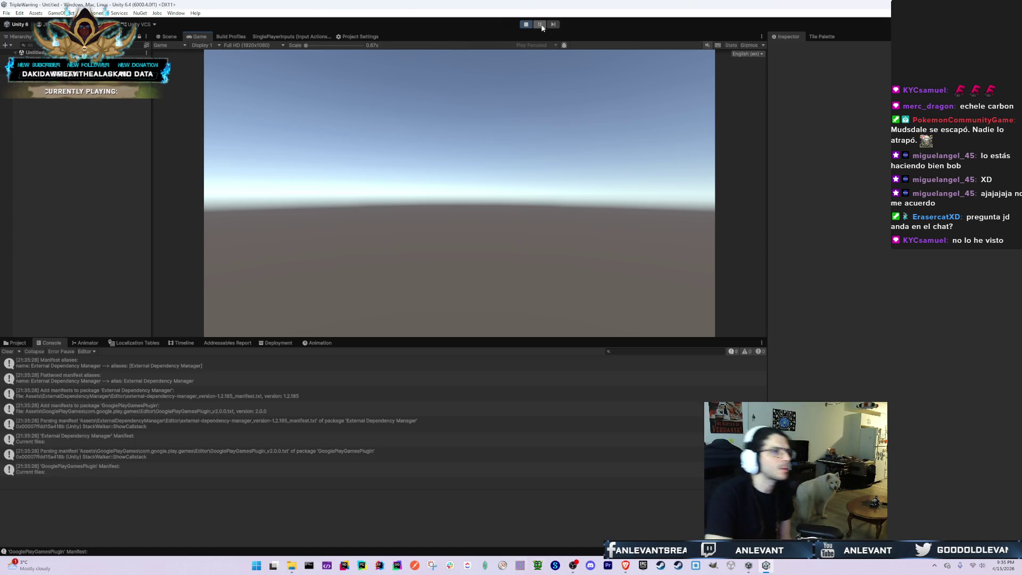
left_click(527, 24)
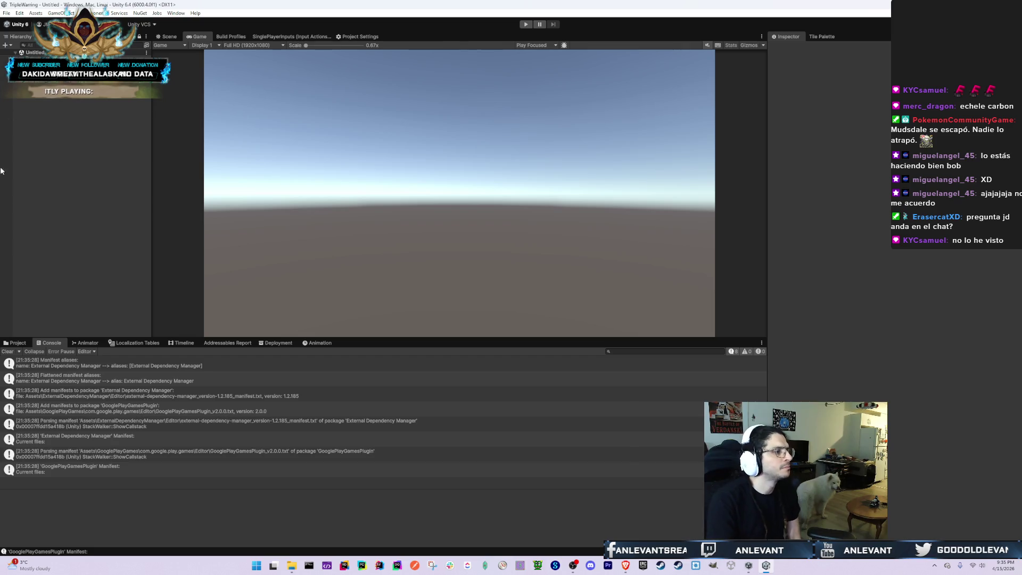
Step: Search the project assets for 'login', open LoginScene, and view the SinglePlayerInputs actions
left_click(15, 343)
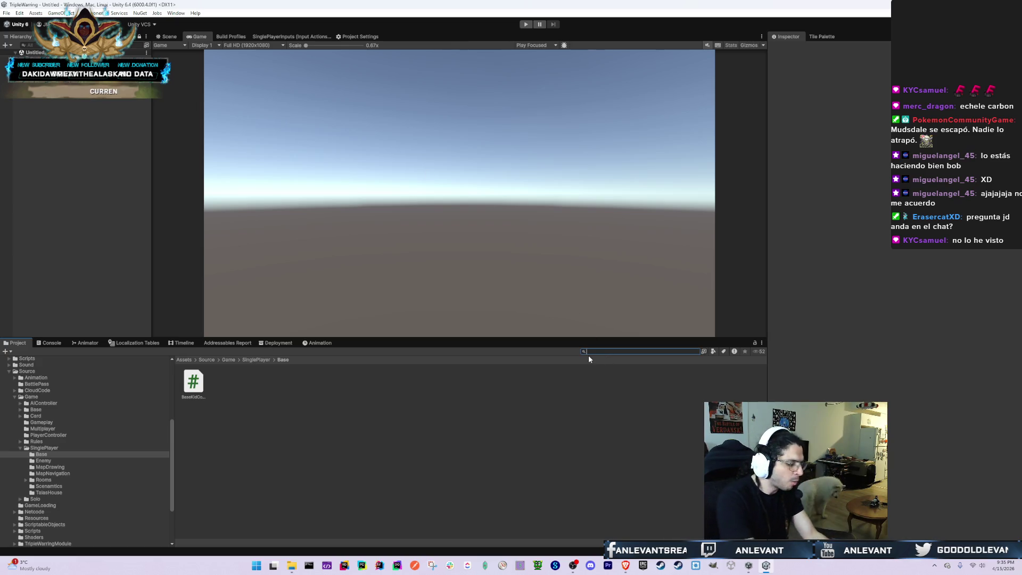
type("login")
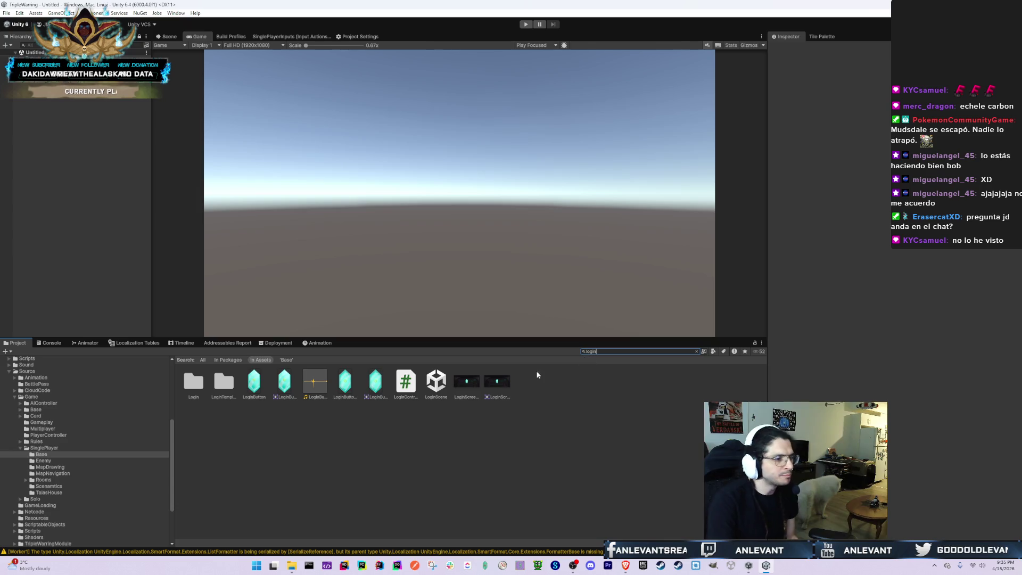
double_click(436, 382)
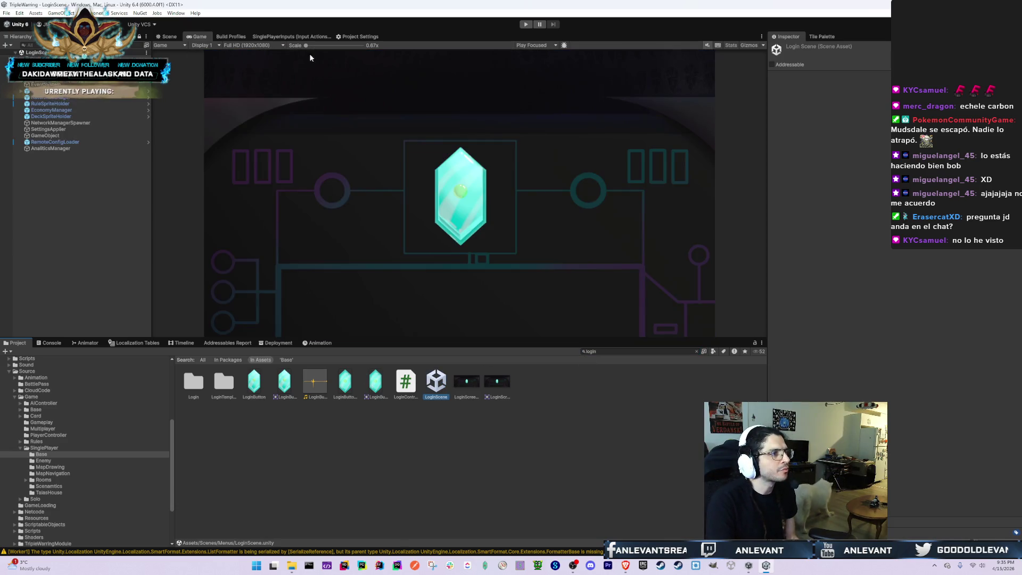
left_click(288, 37)
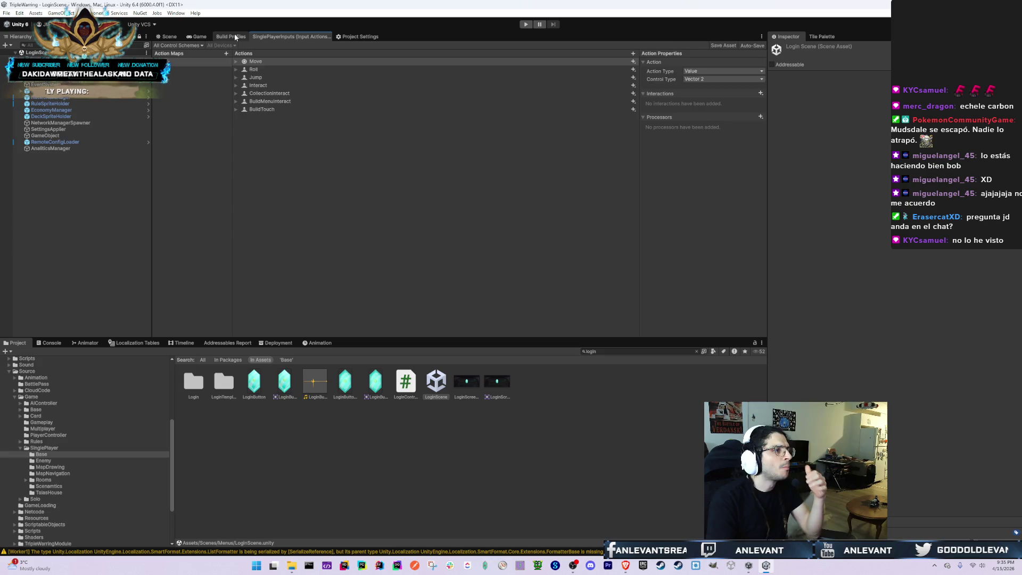
Step: Open the Package Manager, dock it in the editor layout, and choose Install package from git URL
left_click(234, 36)
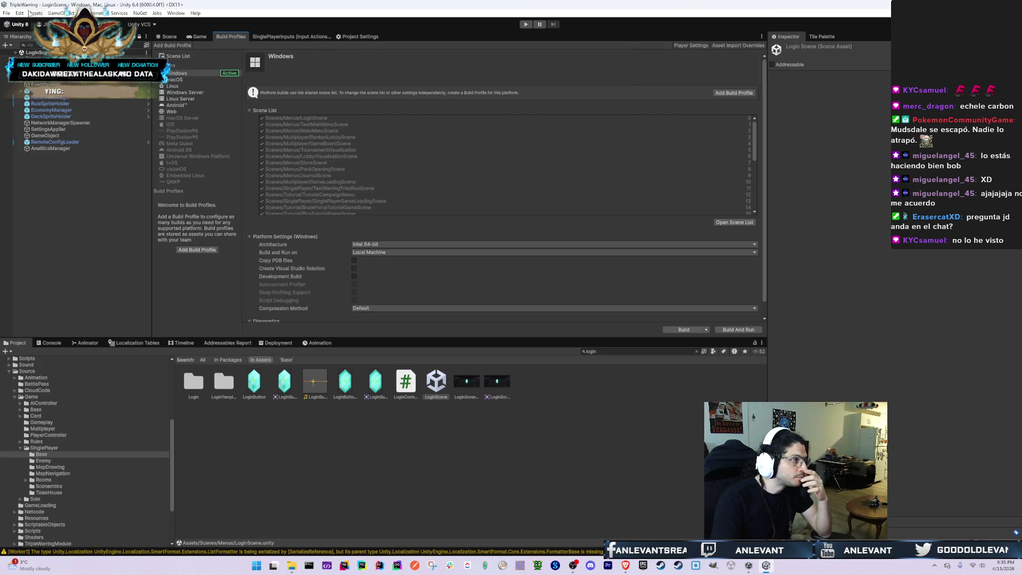
left_click(176, 13)
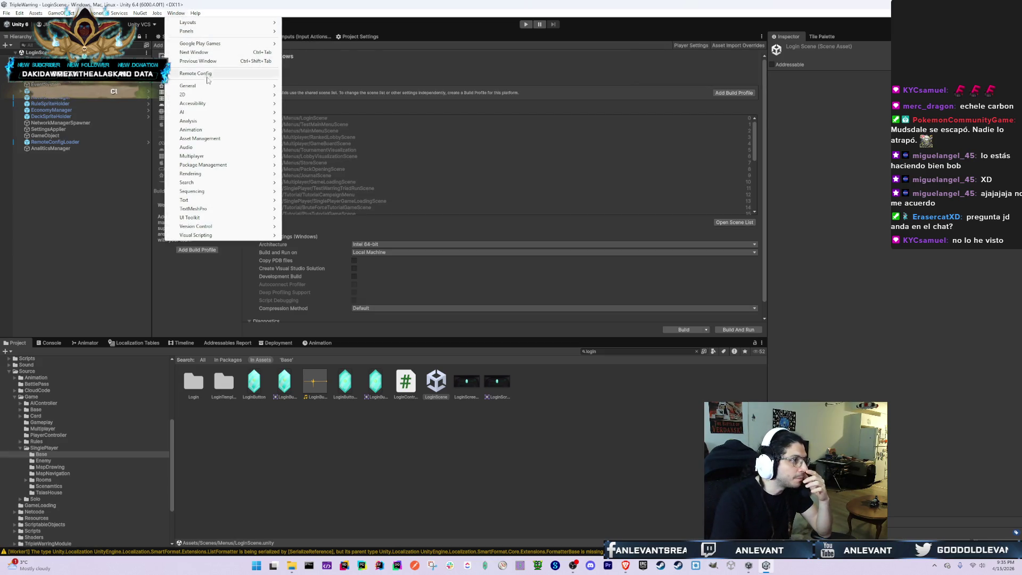
mouse_move(210, 165)
left_click(306, 166)
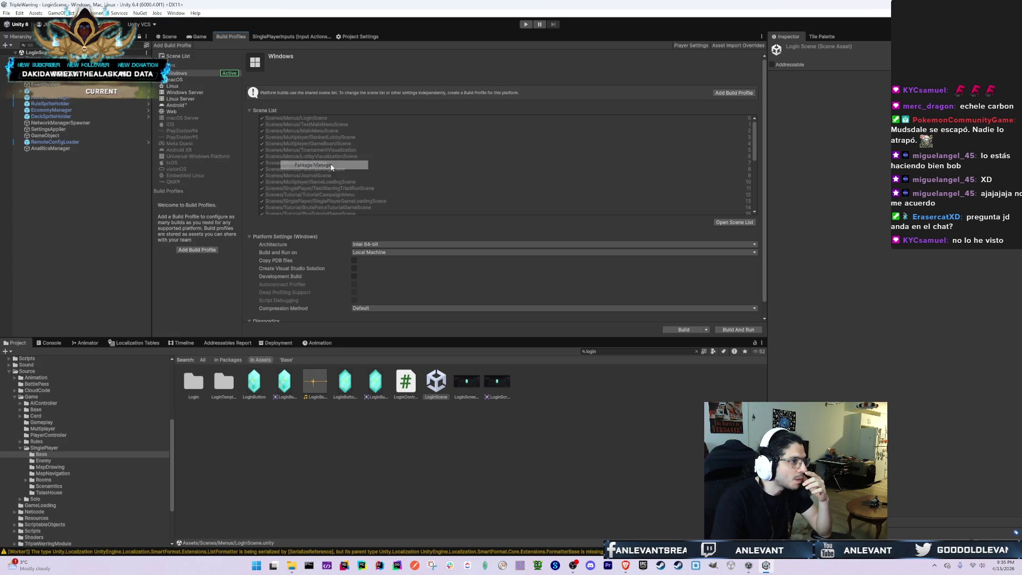
mouse_move(141, 52)
left_mouse_down()
mouse_move(494, 50)
mouse_move(493, 40)
left_mouse_up()
left_click(162, 46)
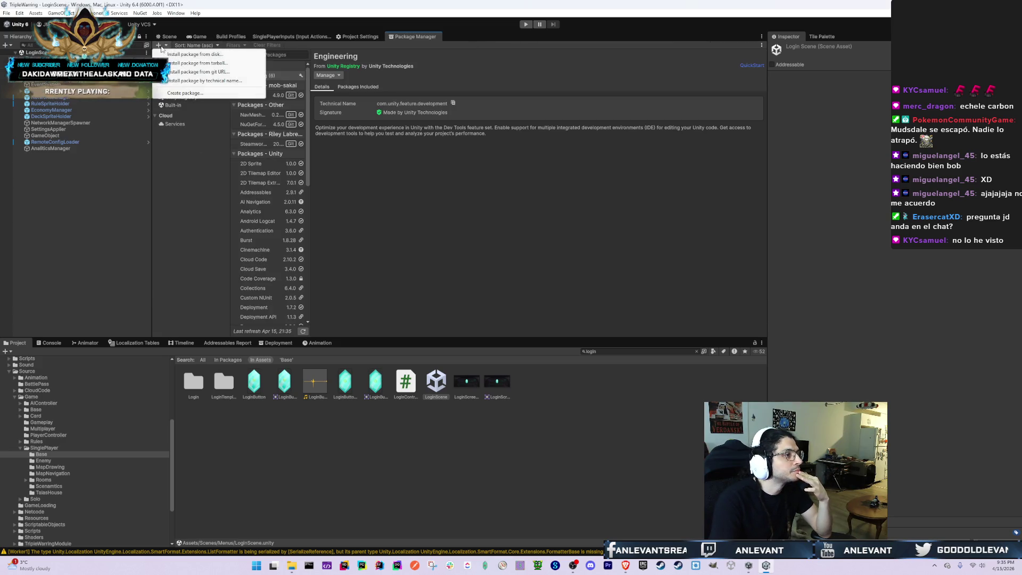
left_click(192, 72)
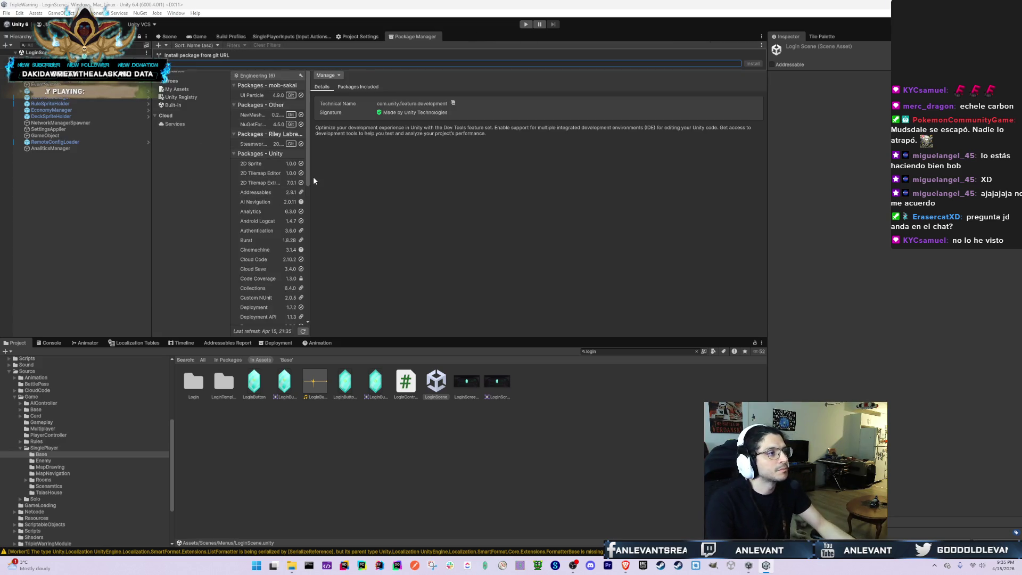
Step: Bring up Brave on the NuGetForUnity page and close four leftover tabs
key("alt+Tab")
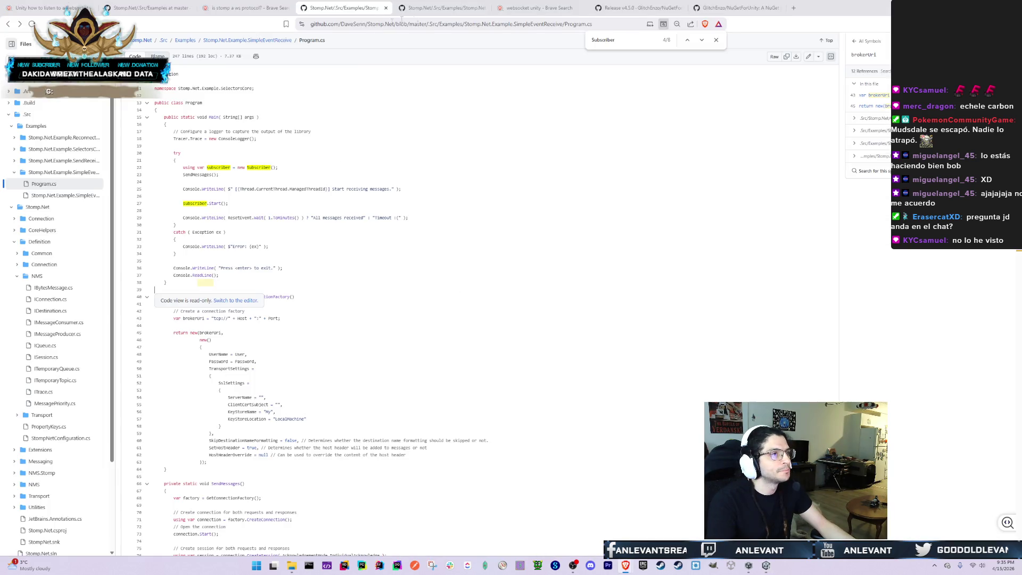
left_click(717, 5)
left_click(680, 8)
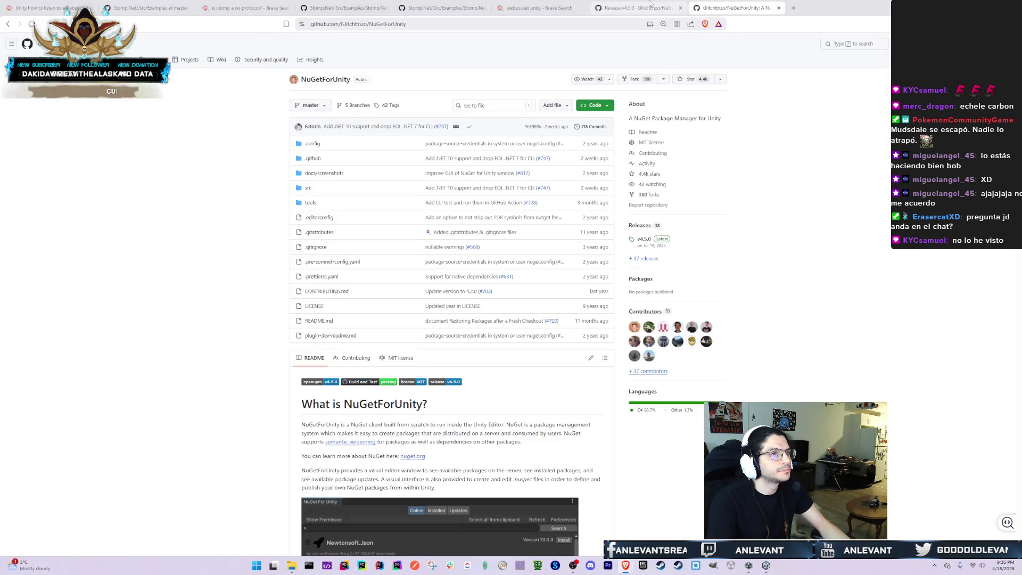
left_click(582, 8)
left_click(288, 8)
left_click(91, 8)
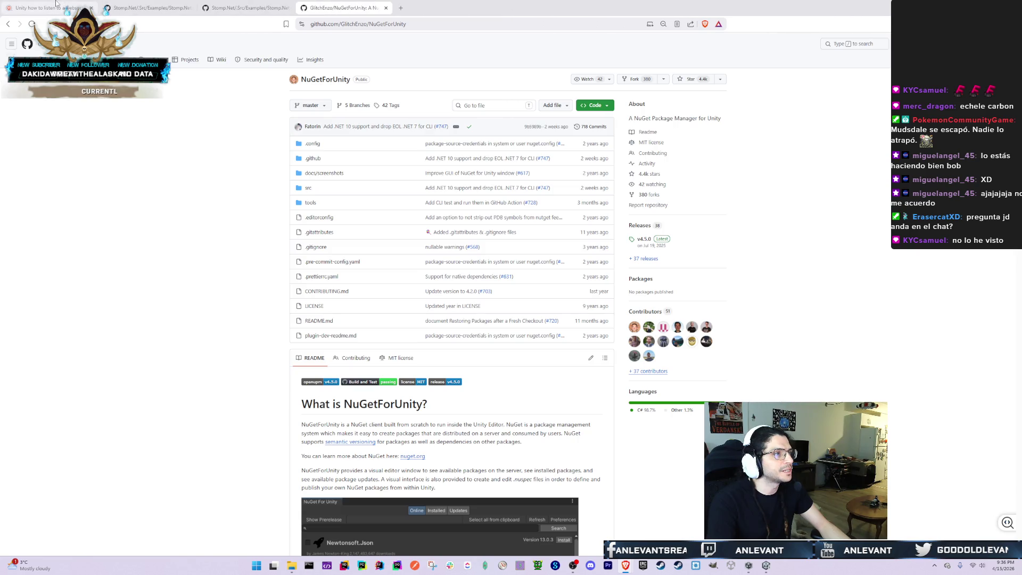
Step: Close the leftover Stomp.Net tab and scroll through the NuGetForUnity README
left_click(91, 8)
scroll(468, 382, "down", 3)
scroll(485, 387, "down", 15)
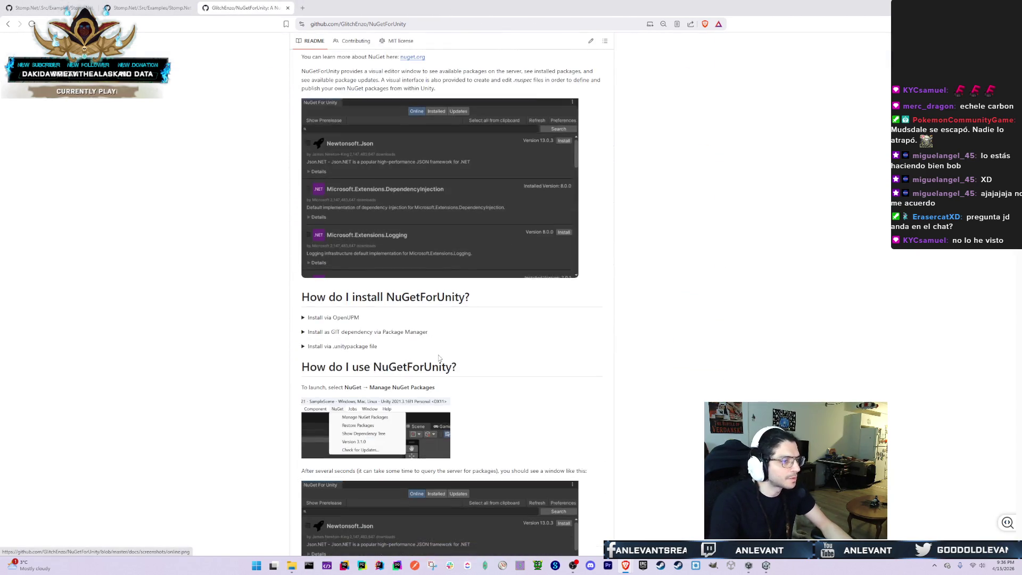
scroll(454, 295, "up", 8)
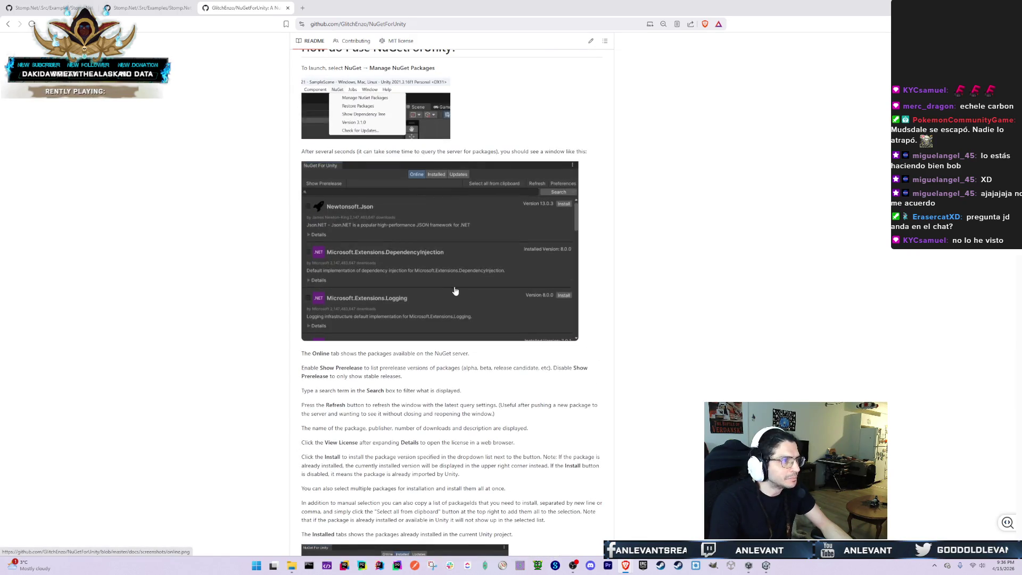
scroll(548, 259, "down", 1)
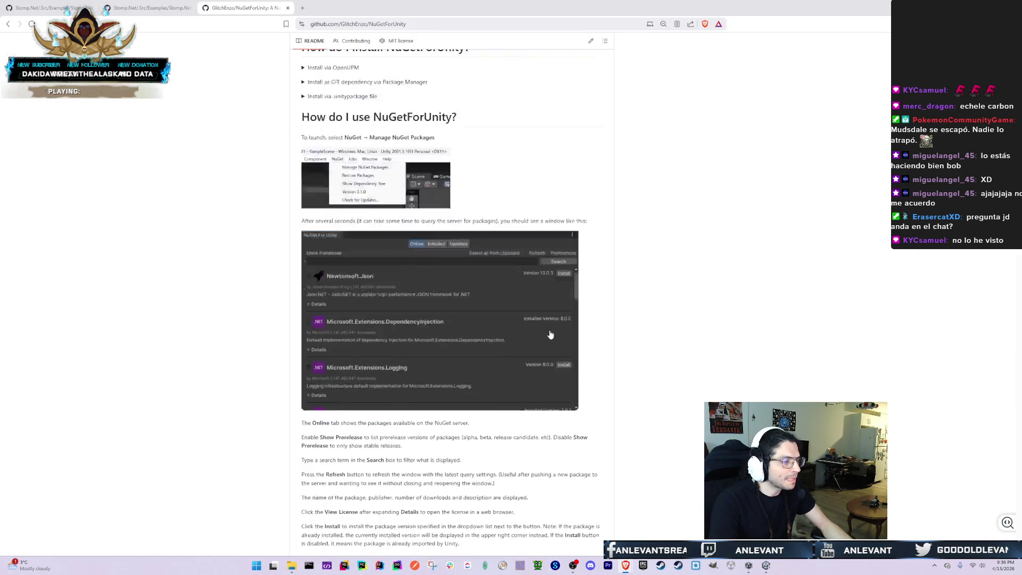
scroll(368, 245, "up", 4)
Step: Expand 'Install as GIT dependency via Package Manager', copy its git URL, and return to Unity
left_click(357, 293)
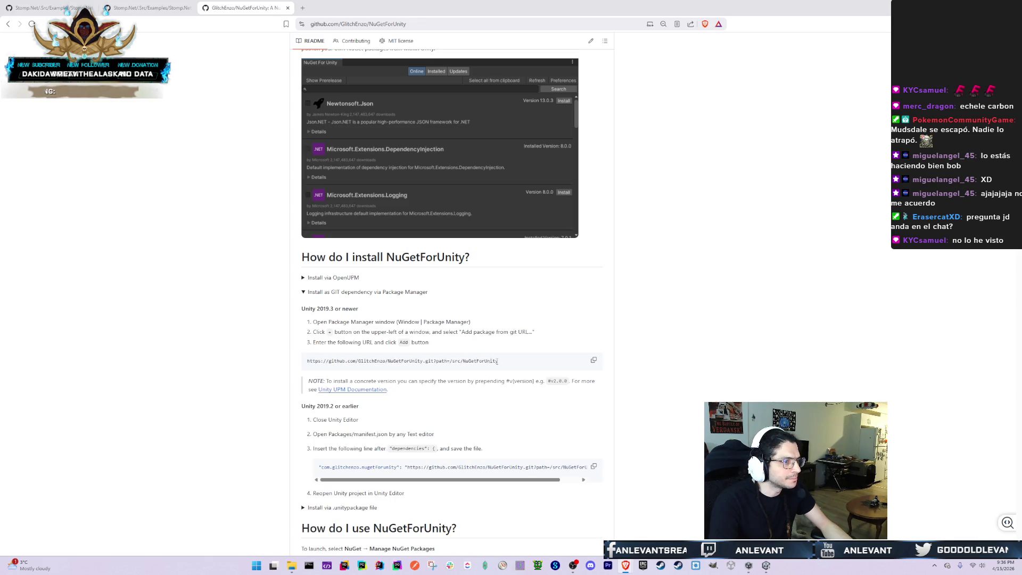
left_click(594, 362)
key("alt+Tab")
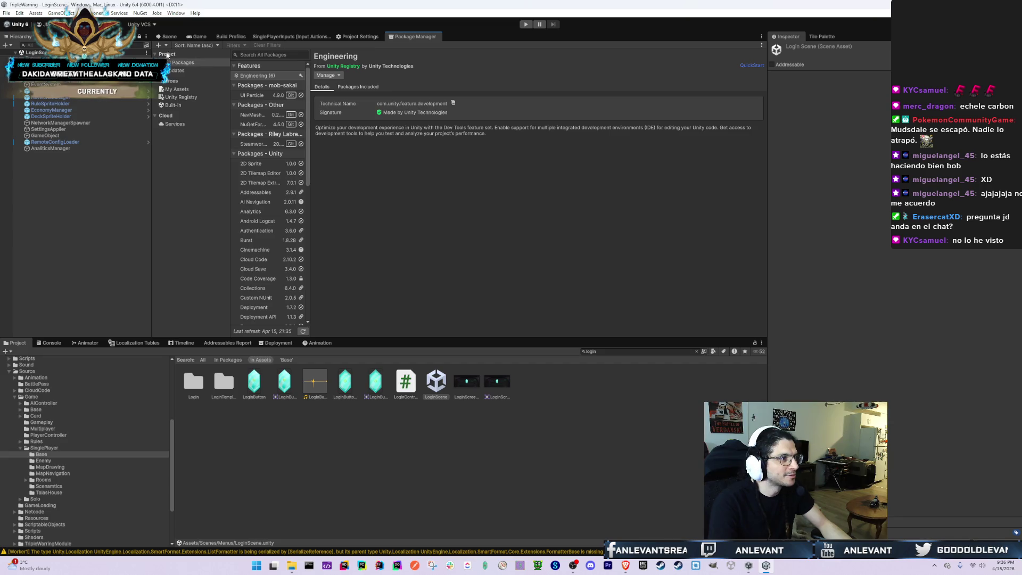
Step: Install NuGetForUnity in Package Manager from the pasted git URL
left_click(160, 47)
left_click(203, 72)
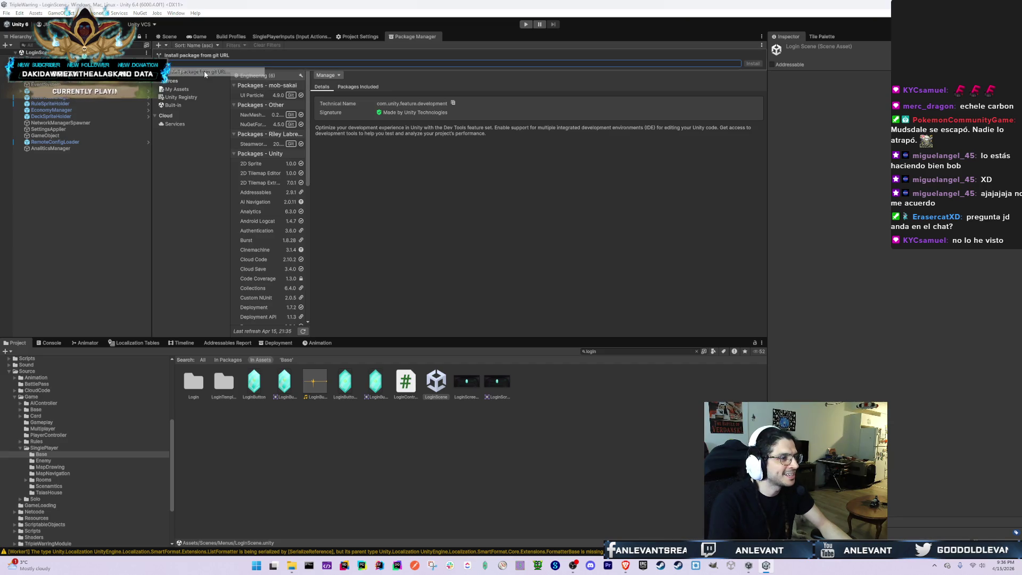
key("ctrl+v")
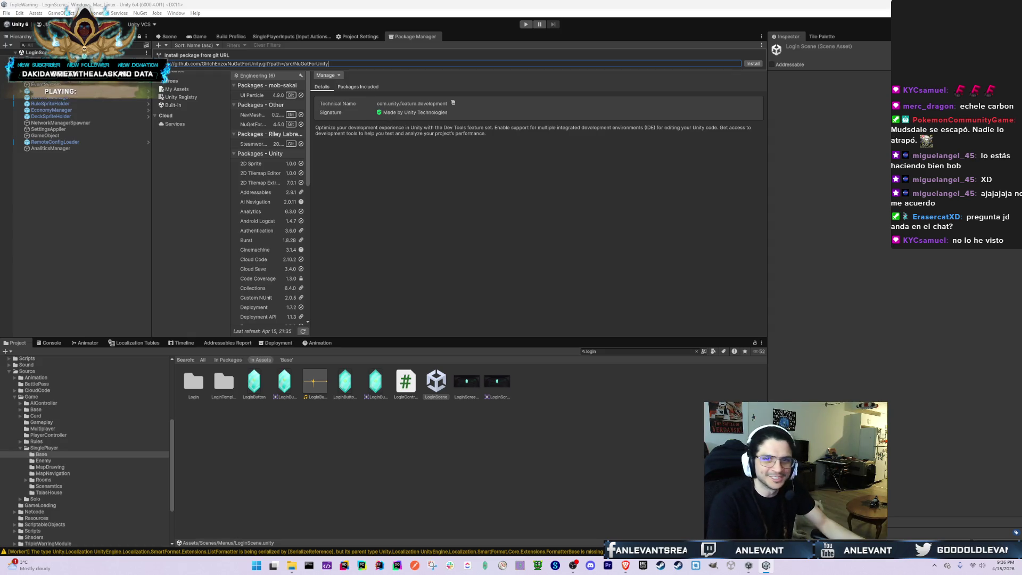
key("Return")
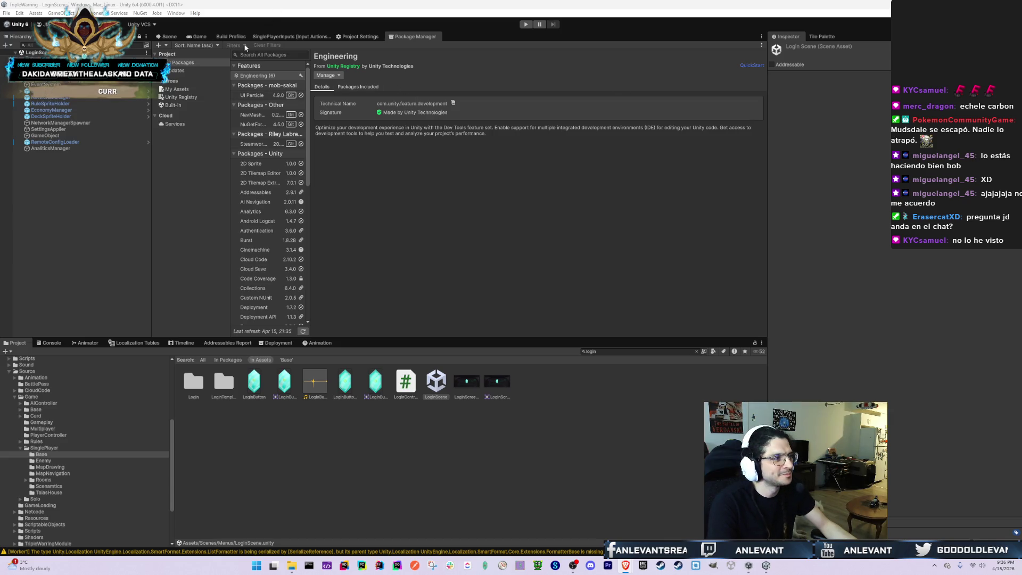
left_click(158, 45)
left_click(194, 72)
key("ctrl+v")
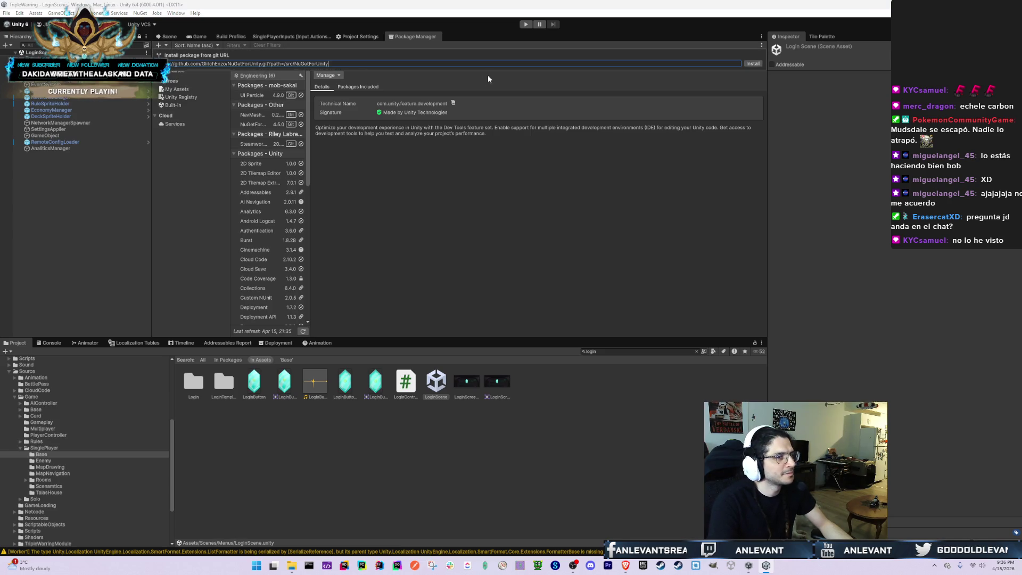
left_click(753, 63)
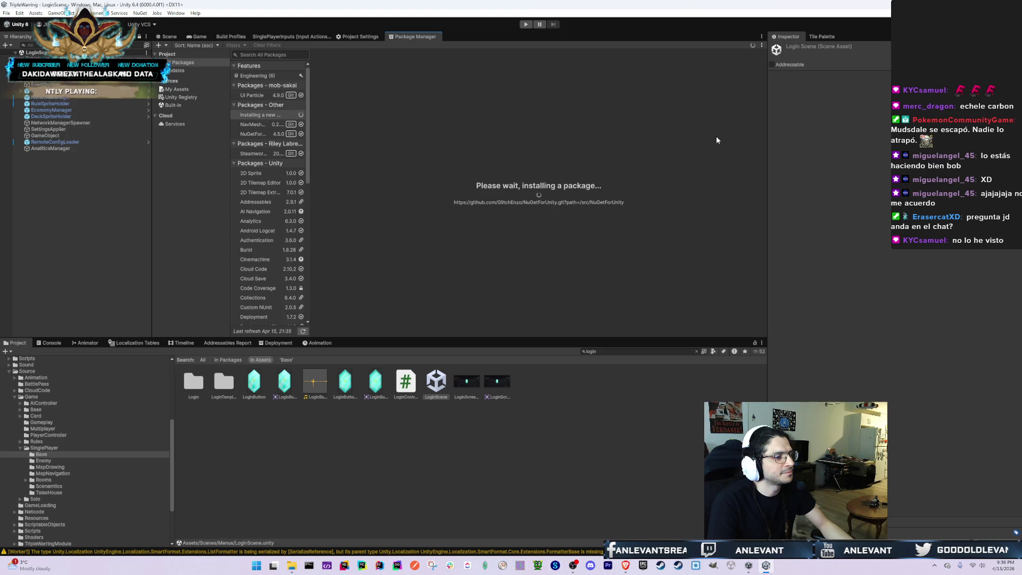
Step: Choose an option from a system-tray application's quick menu
left_click(935, 566)
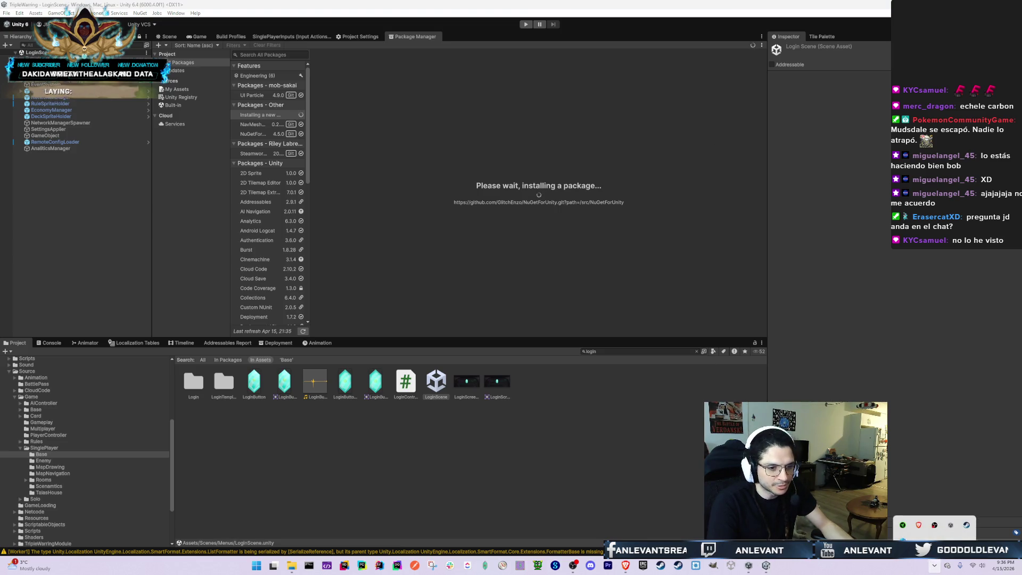
right_click(965, 527)
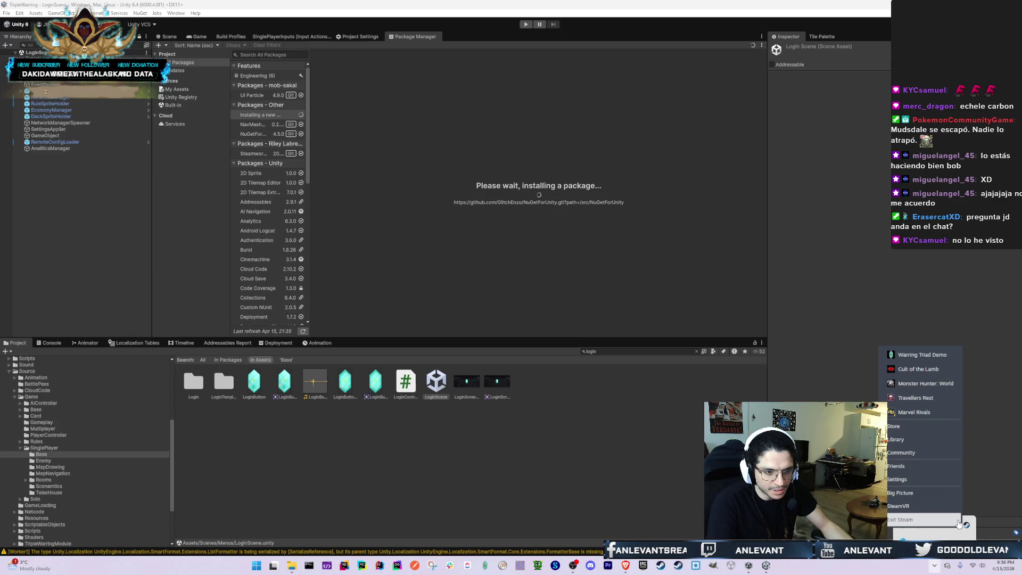
left_click(959, 523)
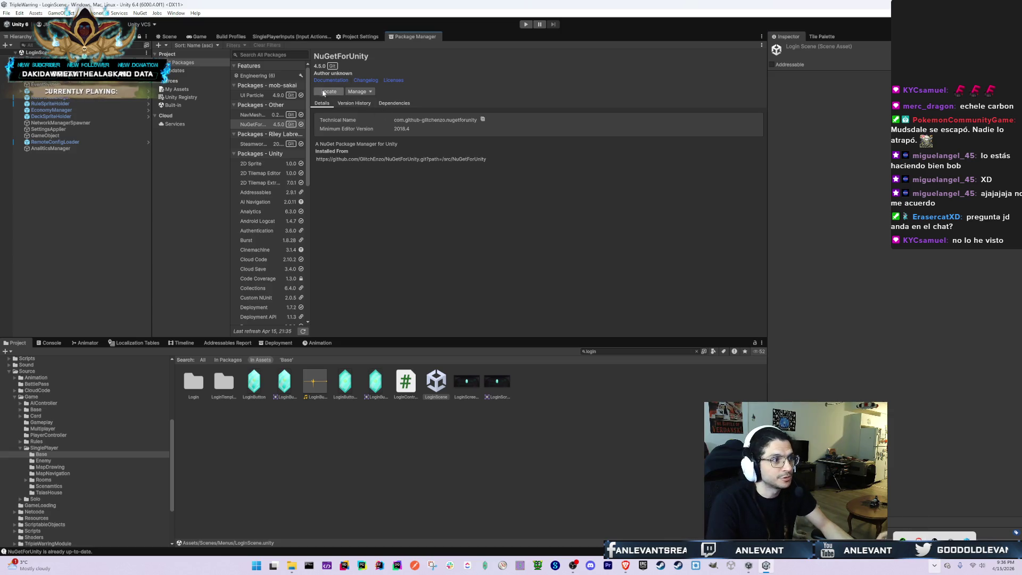
Step: Open NuGet > Manage NuGet Packages and maximize the NuGet window
left_click(140, 13)
left_click(140, 13)
left_click(140, 13)
left_click(172, 23)
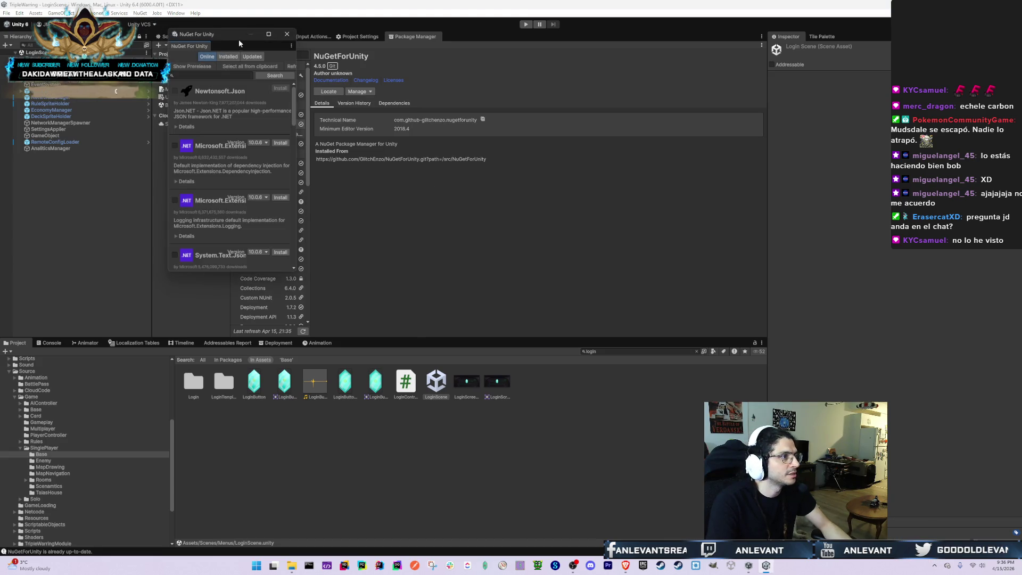
left_click(270, 34)
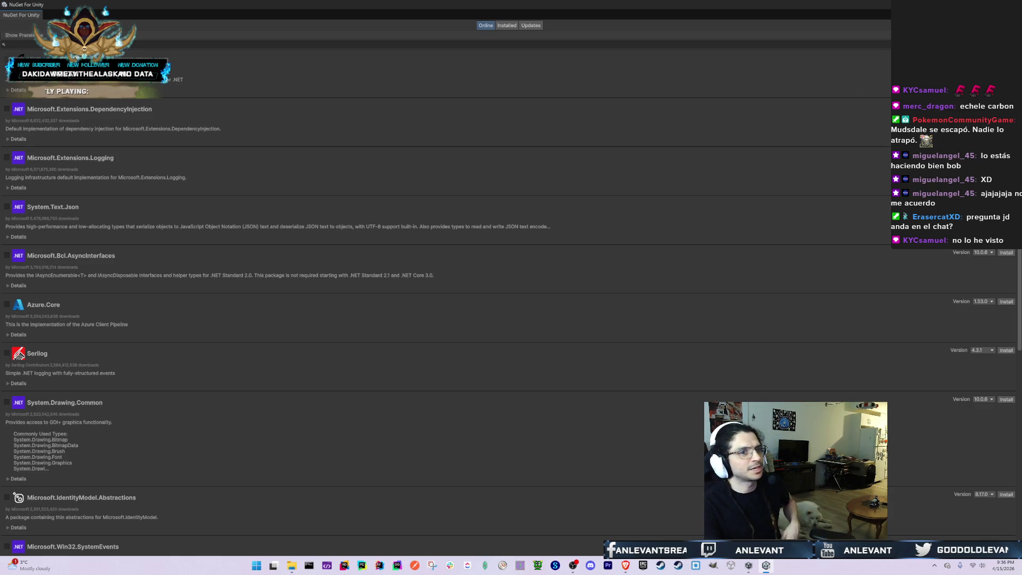
Step: Compare the Installed and Online tabs in the NuGet For Unity window
left_click(507, 26)
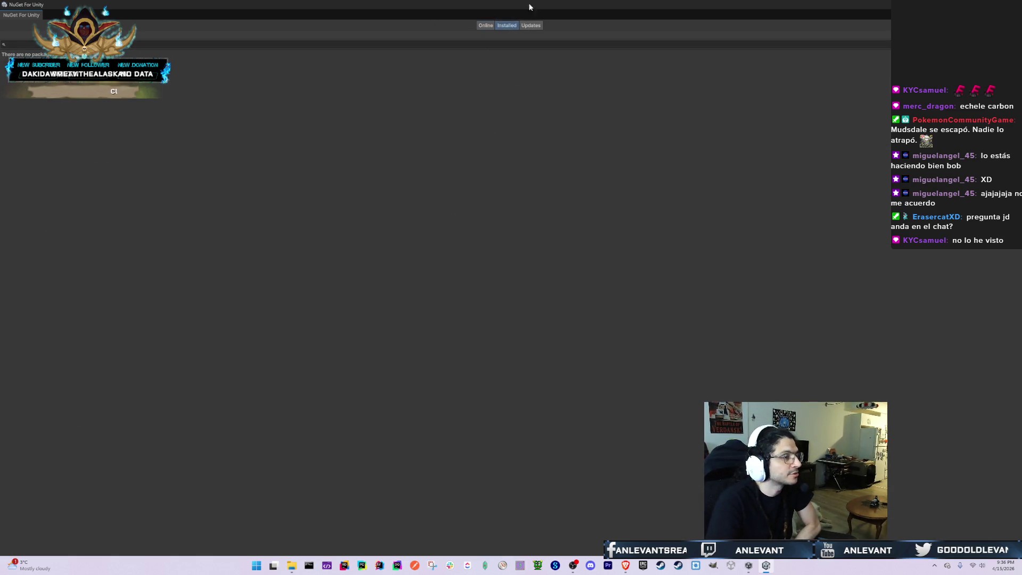
left_click(485, 25)
scroll(145, 254, "up", 3)
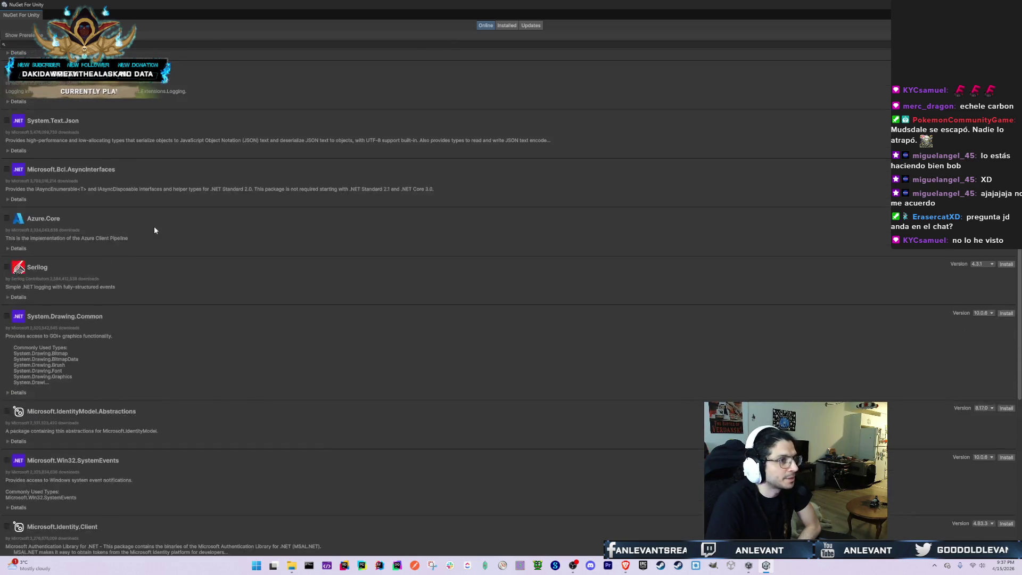
left_click(507, 25)
left_click(490, 26)
Step: Search the online NuGet packages for stomp, then switch to Brave
left_click(395, 44)
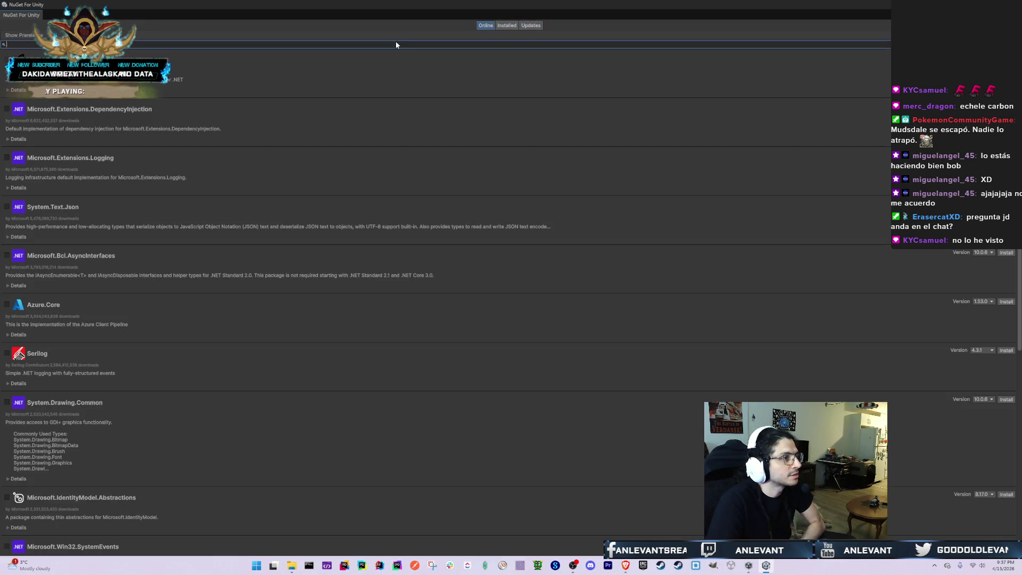
key("Return")
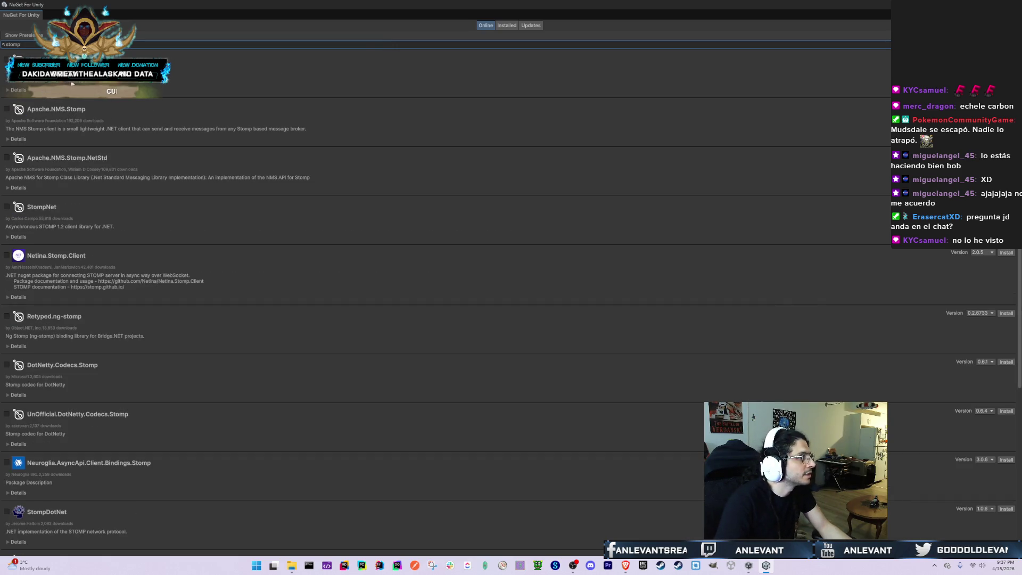
key("alt+Tab")
key("alt+Tab")
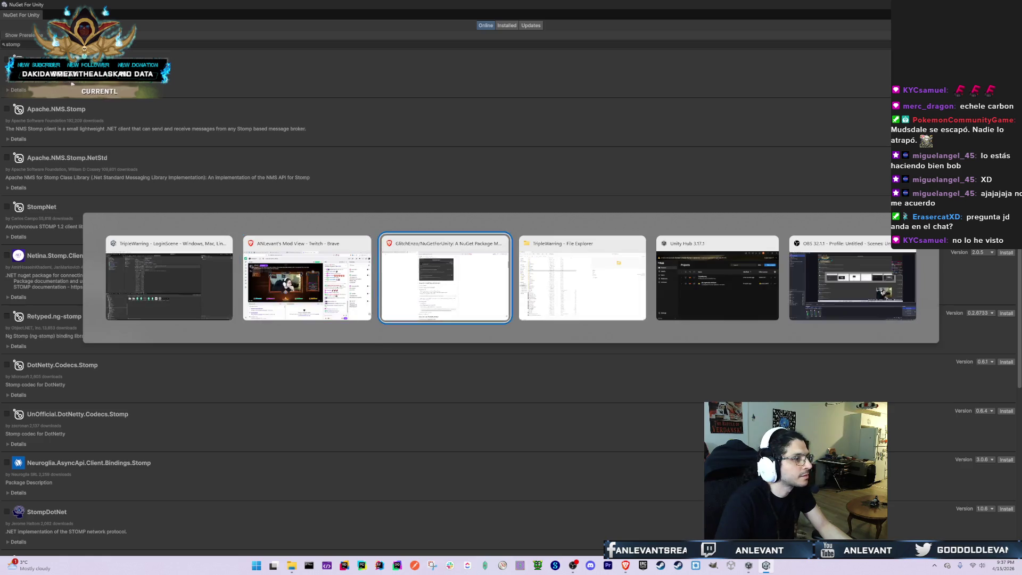
scroll(347, 227, "up", 3)
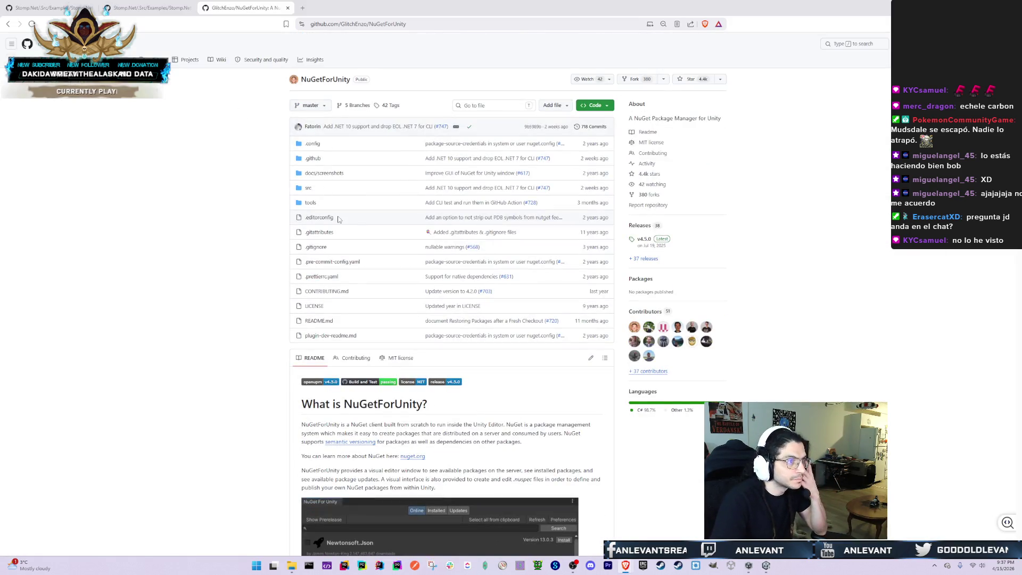
Step: Keep the Stomp.Net examples tab, close the NuGetForUnity tab, and go back to Unity
left_click(169, 4)
middle_click(228, 5)
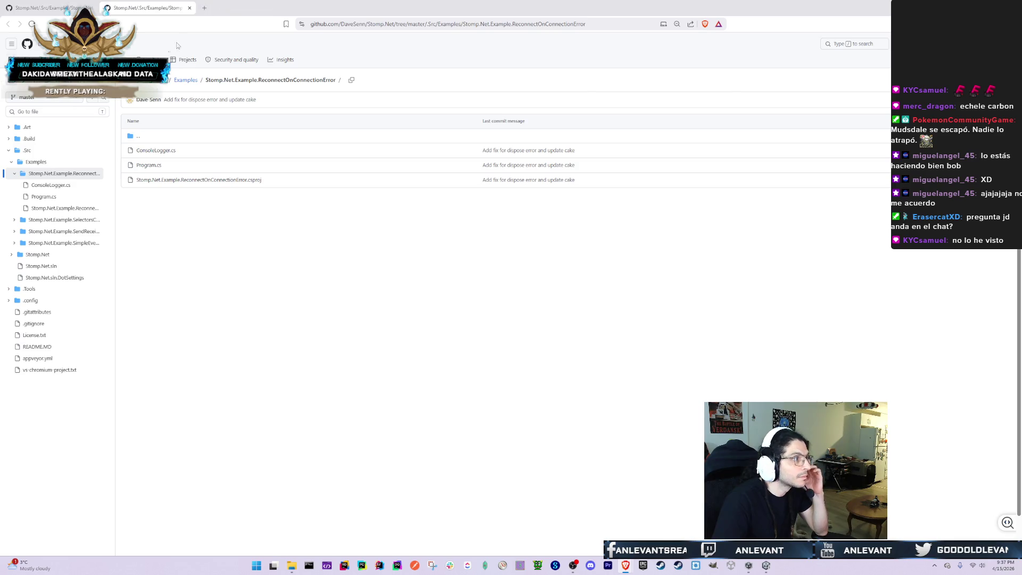
key("alt+Tab")
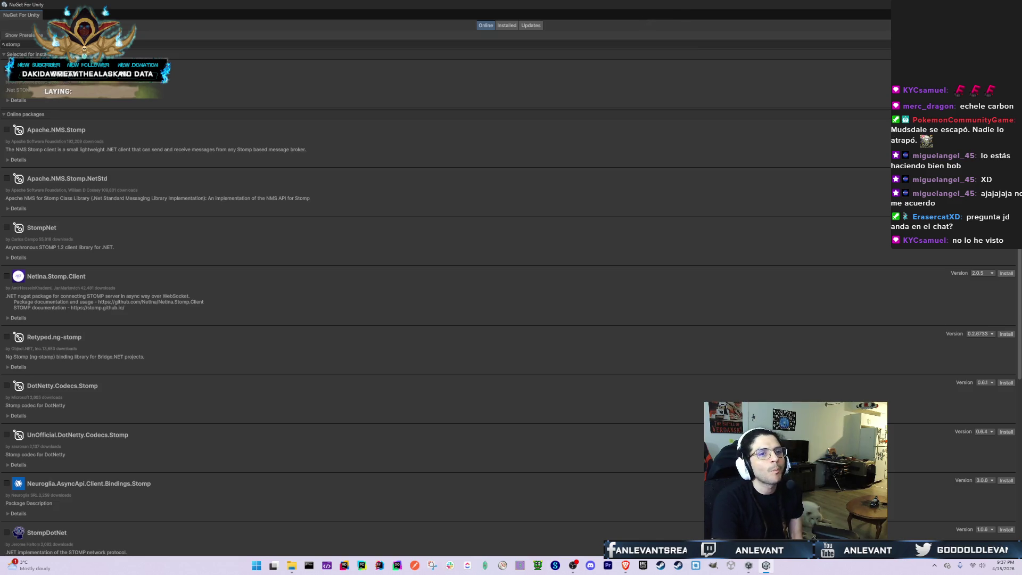
Step: Install Stomp.Net 2.4.0 and verify it under Installed, with Extend as an implicit dependency
left_click(1007, 81)
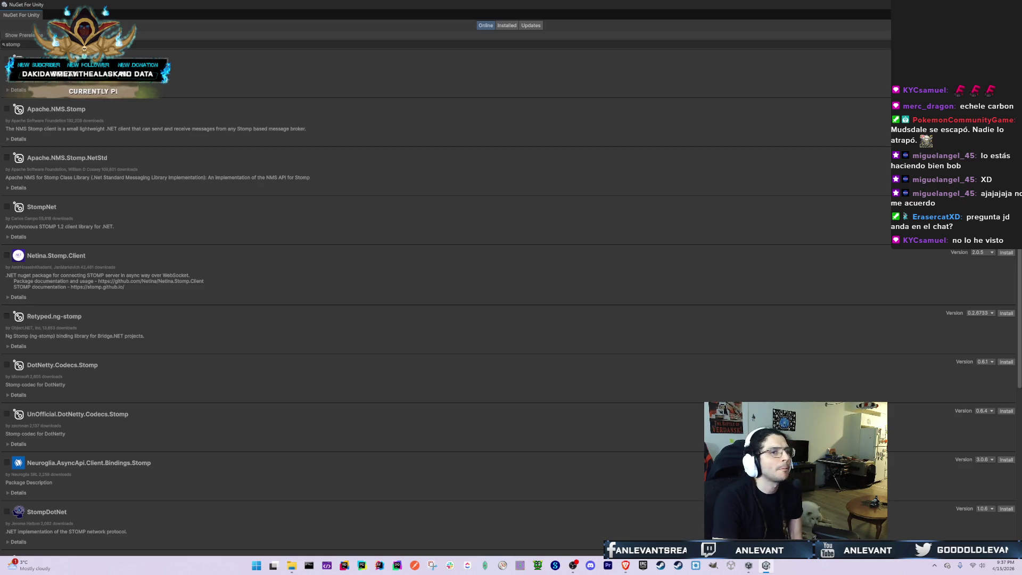
left_click(508, 26)
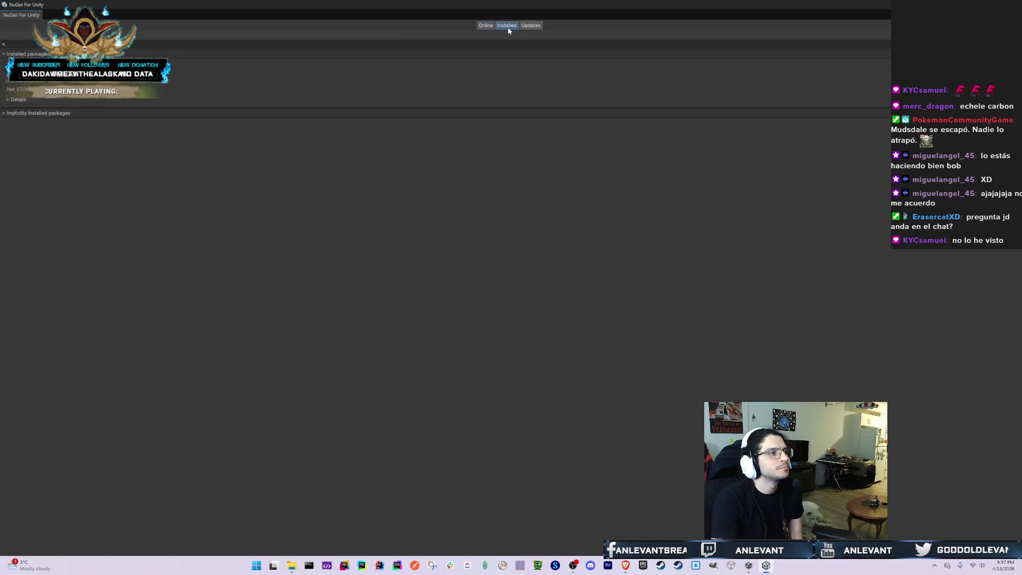
left_click(21, 114)
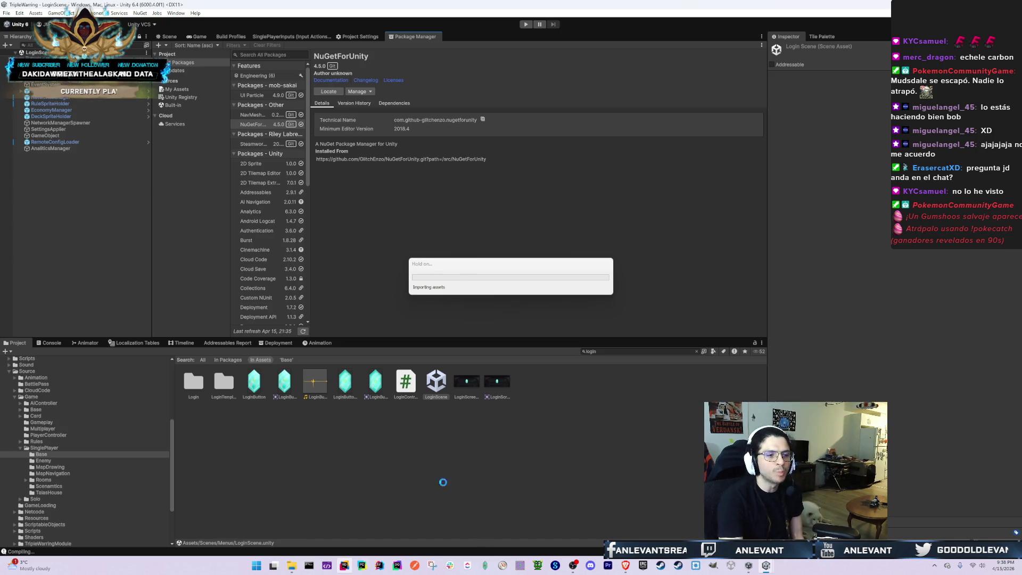
Step: Replace the login asset search with Main, then Base, and select SinglePlayerCampaingBaseScene
left_click(614, 350)
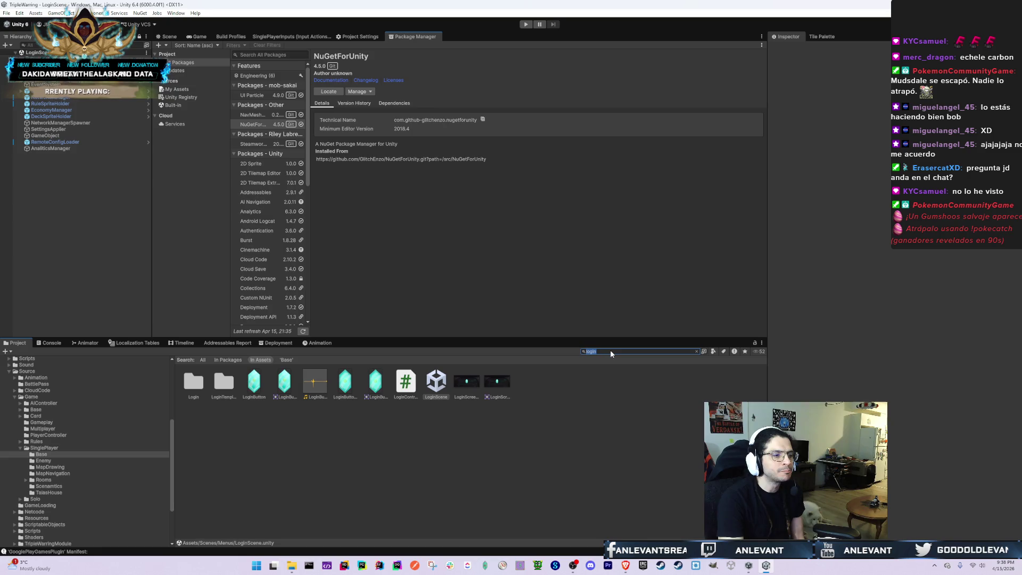
key("BackSpace")
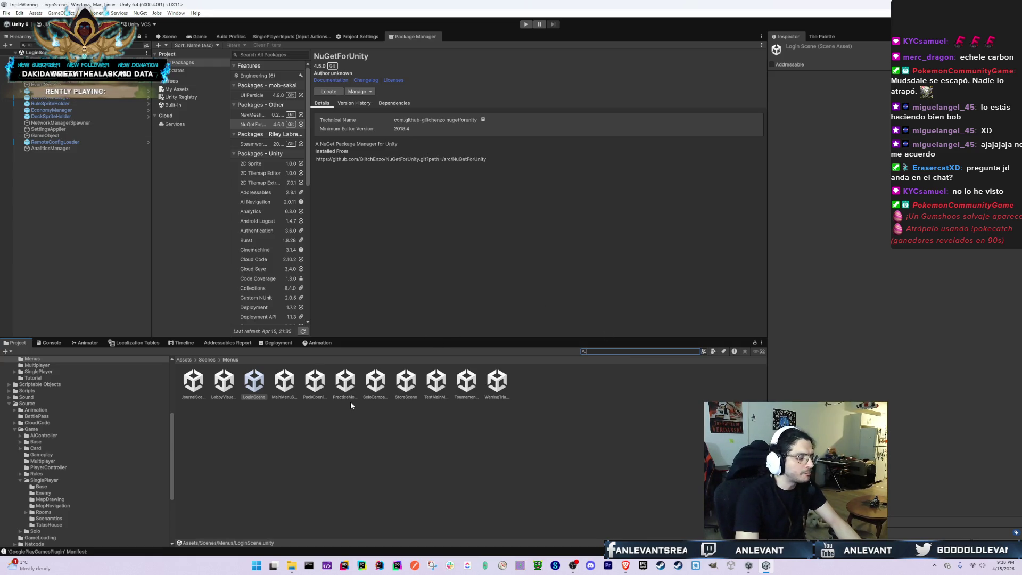
type("Main")
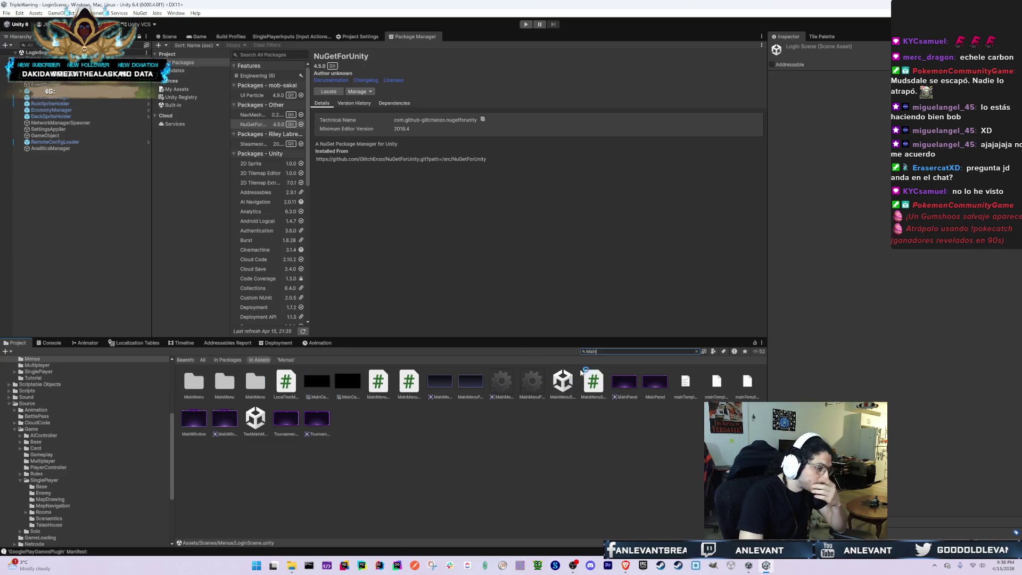
key("BackSpace")
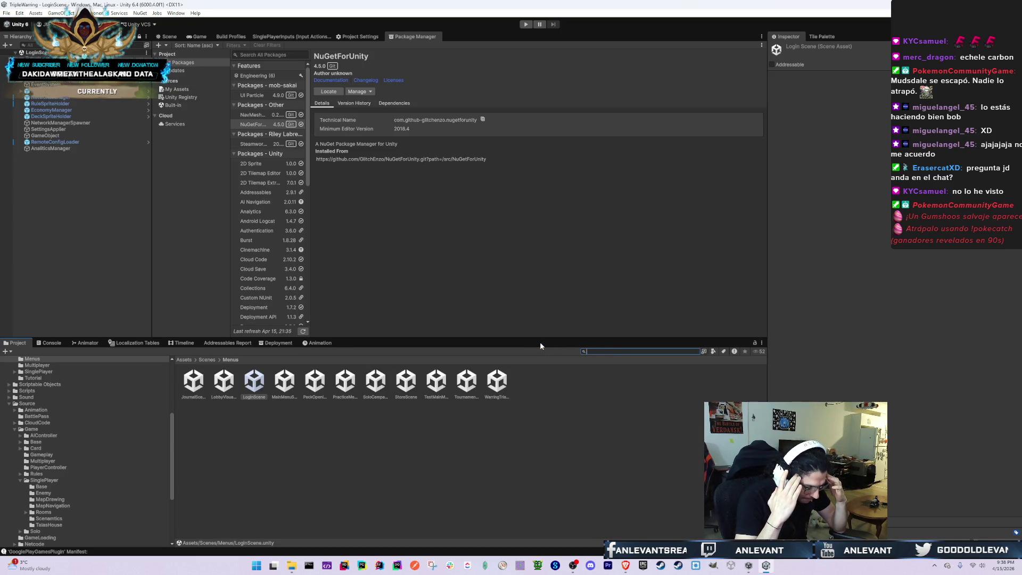
type("Base")
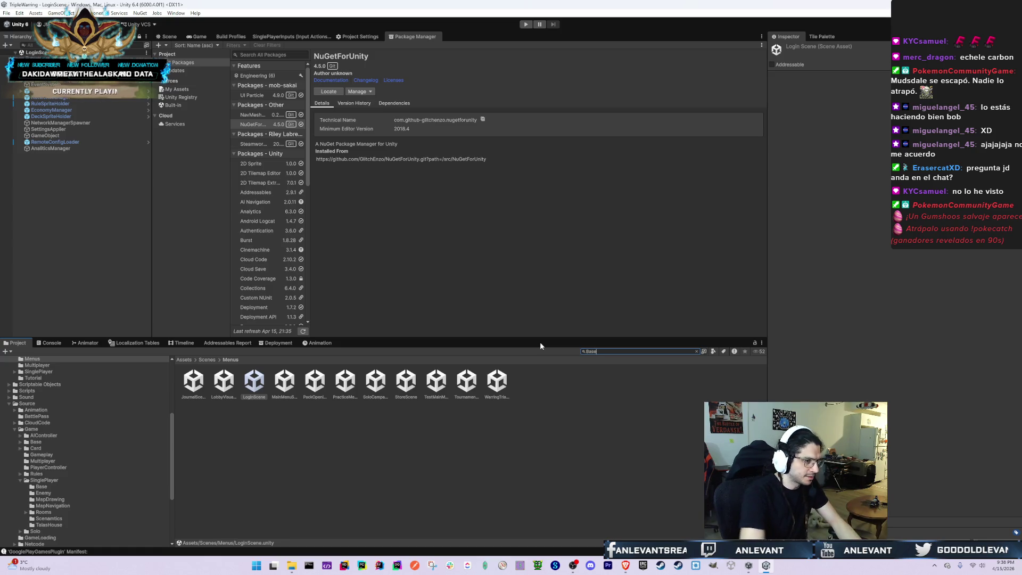
left_click(710, 382)
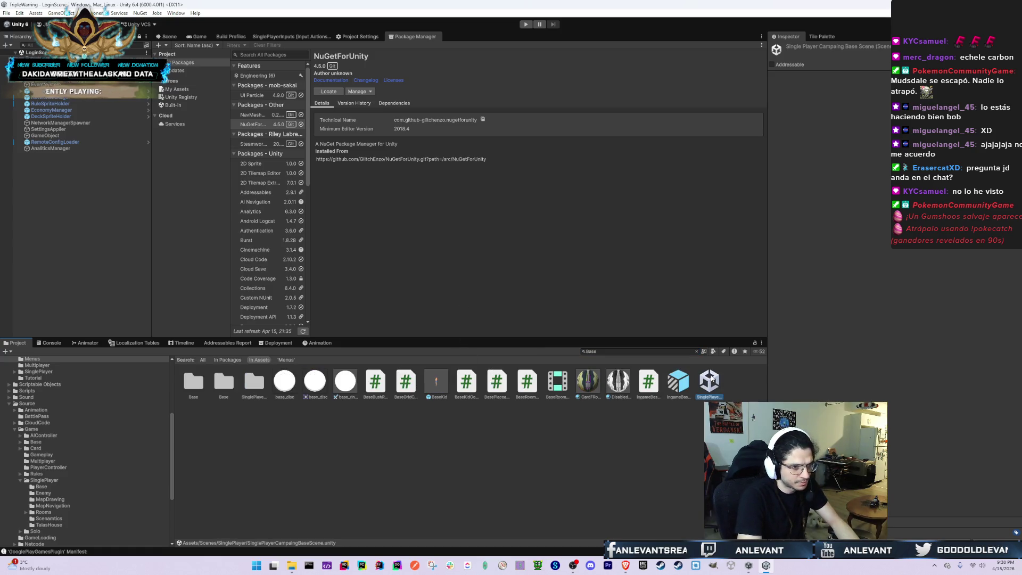
Step: Open SinglePlayerCampaingBaseScene additively and browse its objects like FireCamp_01 and StoryPlayer
right_click(710, 381)
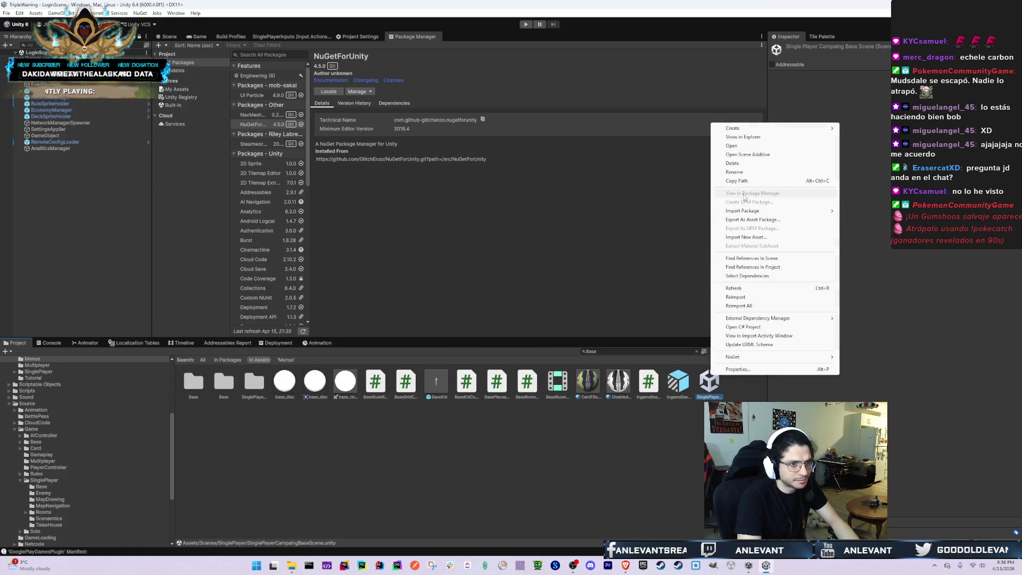
left_click(760, 155)
left_click(84, 167)
key("Down")
key("Down")
key("Down")
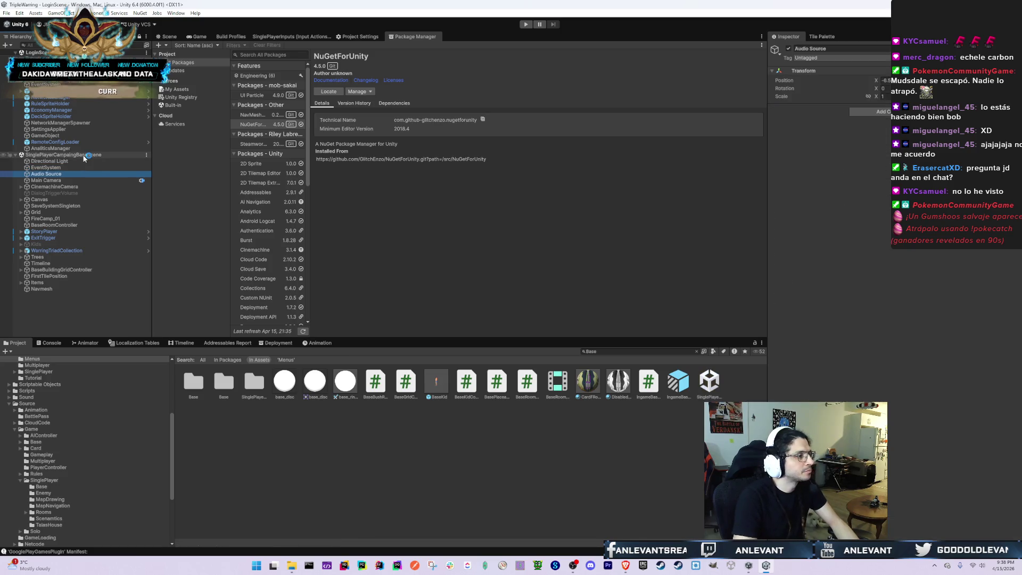
key("Down")
key("Down")
key("Down")
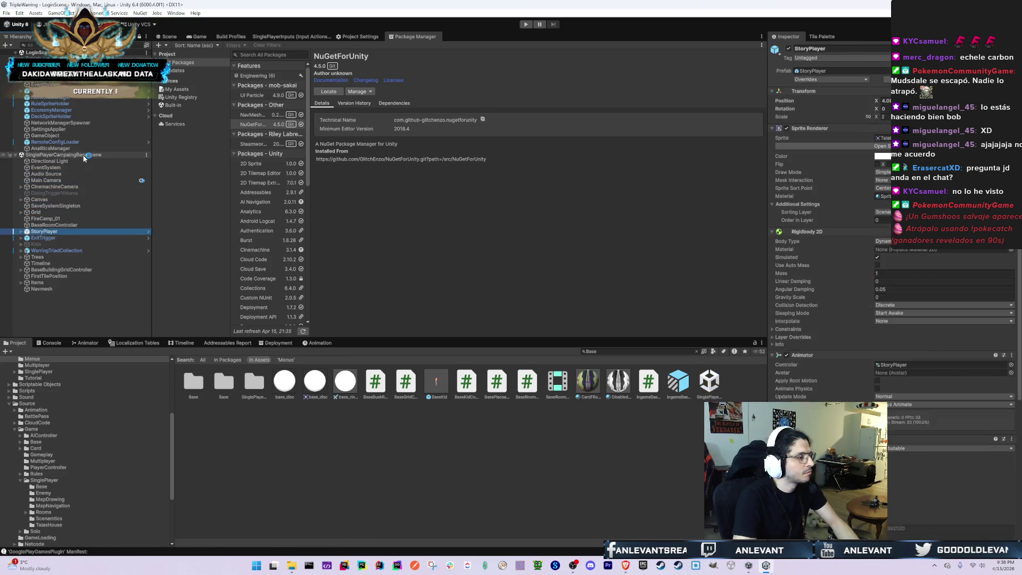
key("Up")
key("Right")
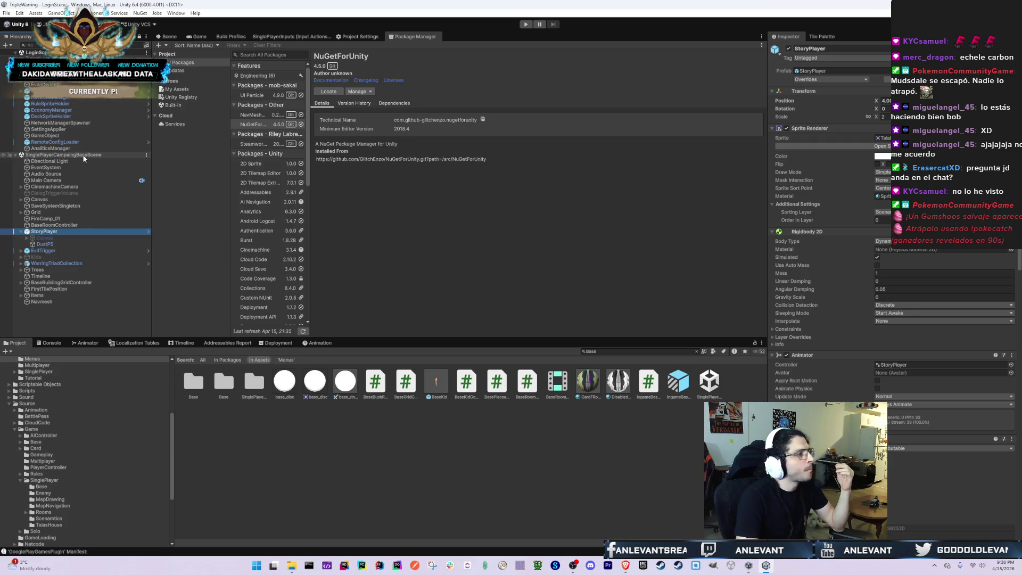
Step: Create an empty GameObject under the SinglePlayerCampaingBaseScene root
left_click(21, 231)
right_click(79, 156)
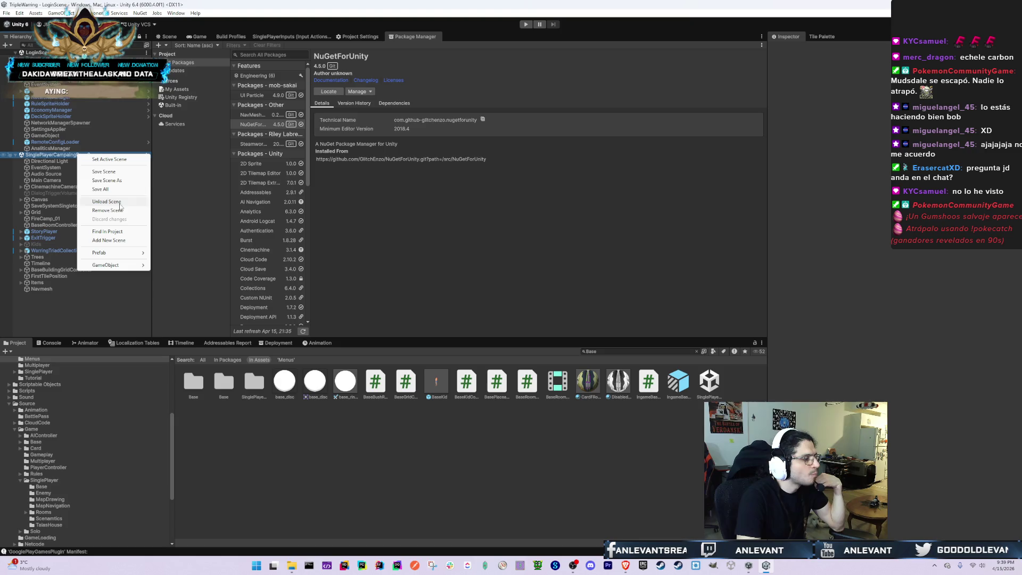
left_click(48, 160)
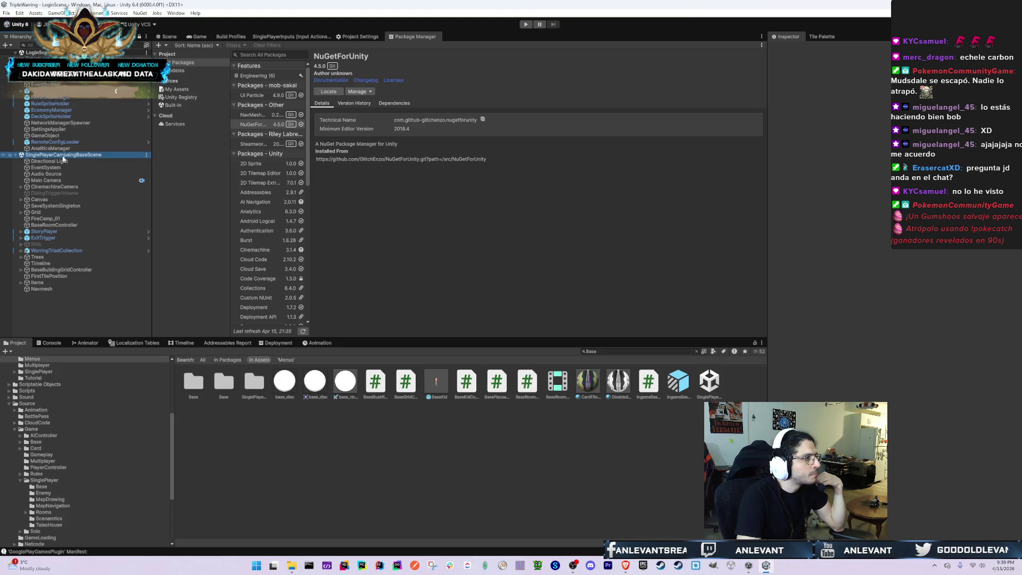
right_click(63, 155)
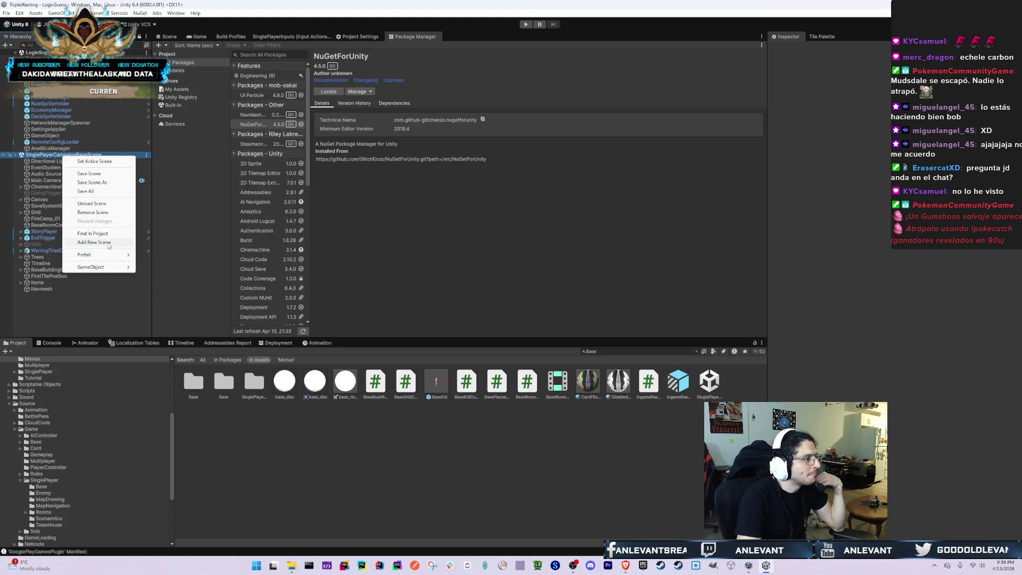
mouse_move(115, 267)
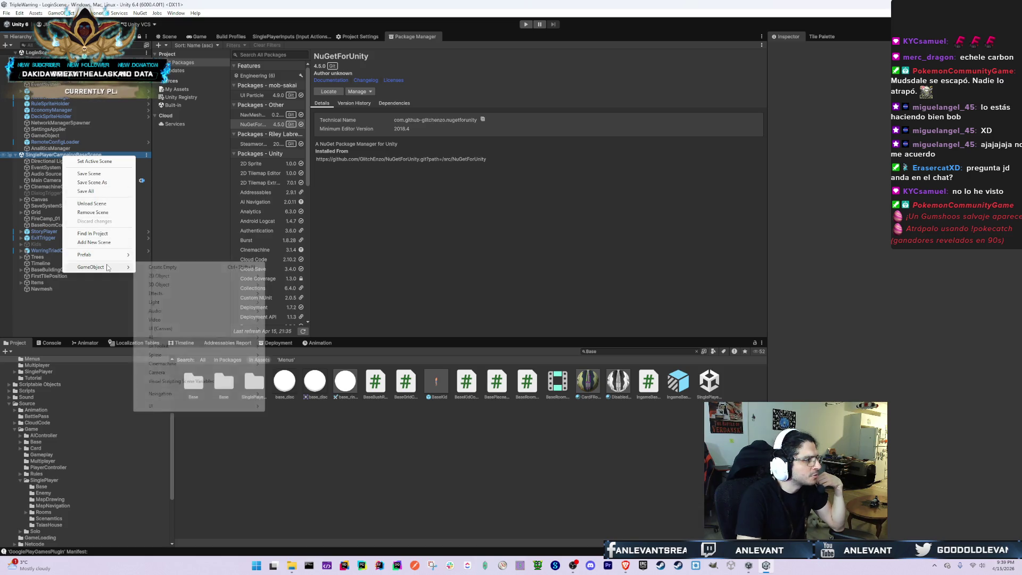
left_click(163, 267)
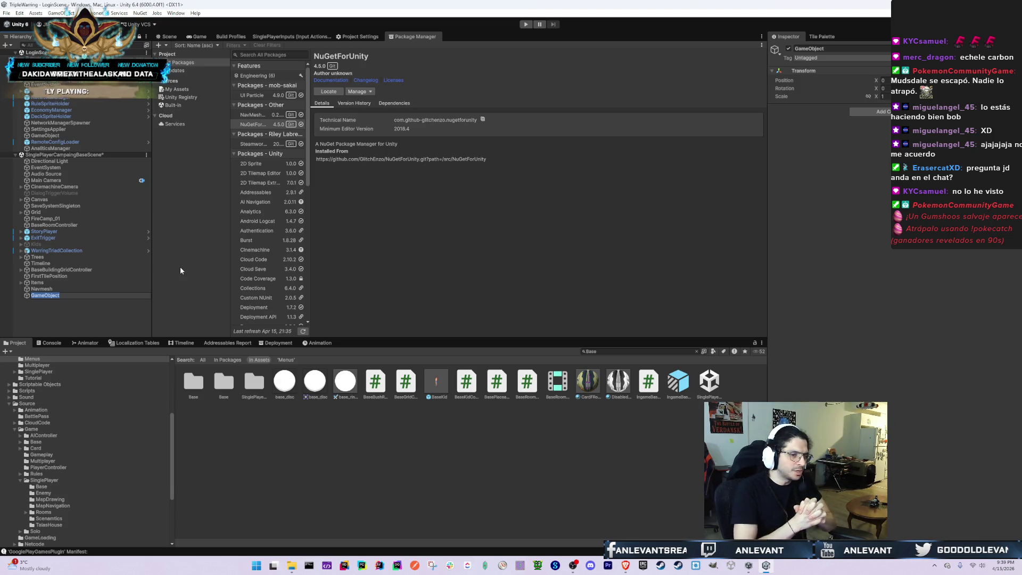
Step: Name the new object TwitchBridgeController and clear the Base search in the Project window
type("TwitchBridge")
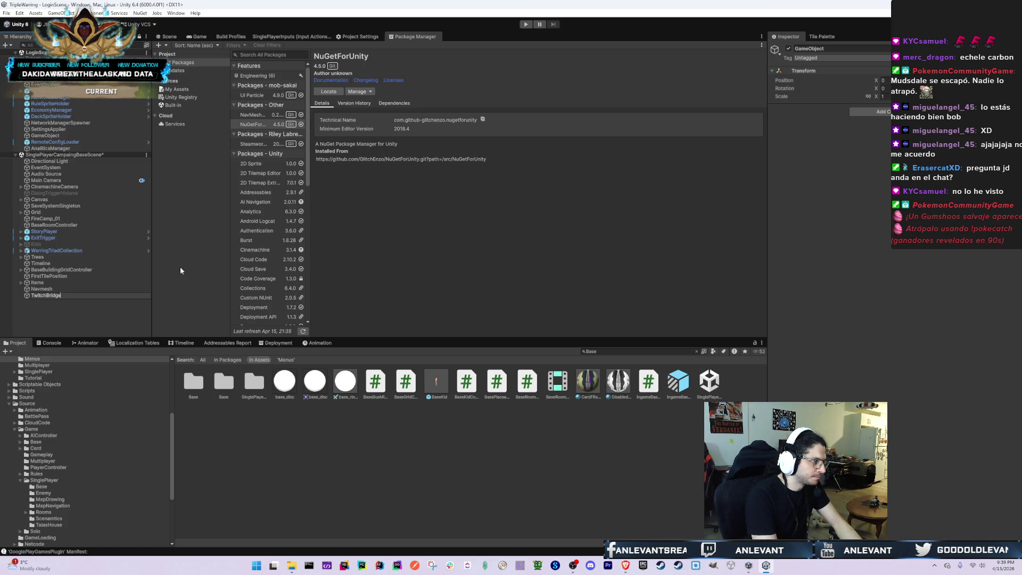
type("Controller")
key("Return")
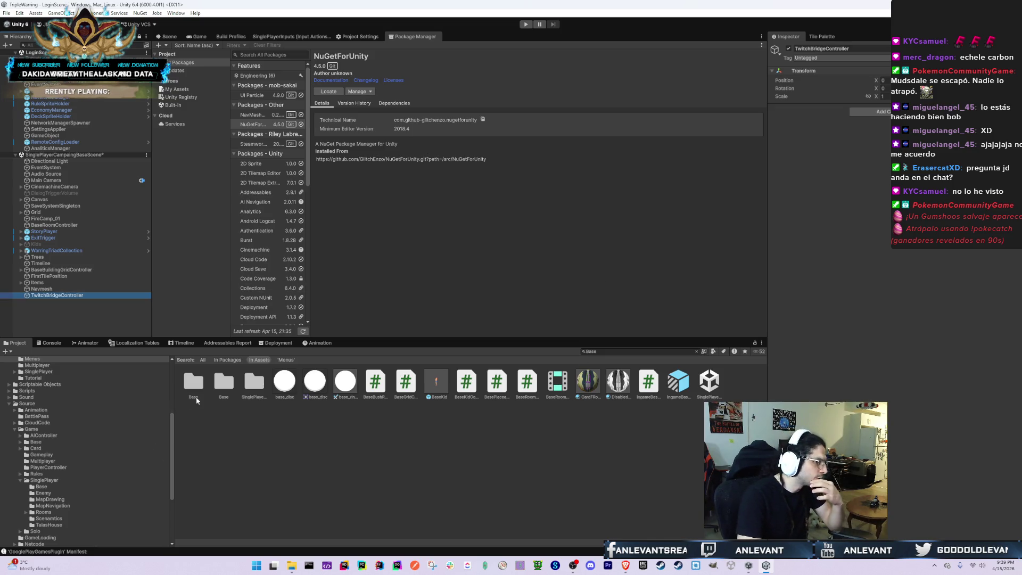
left_click(645, 357)
key("BackSpace")
scroll(132, 468, "down", 4)
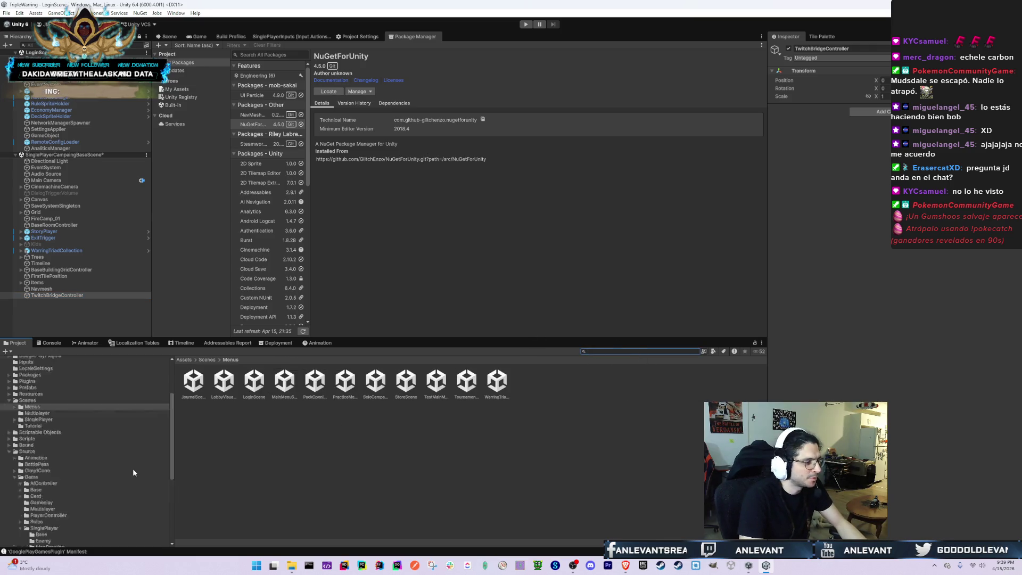